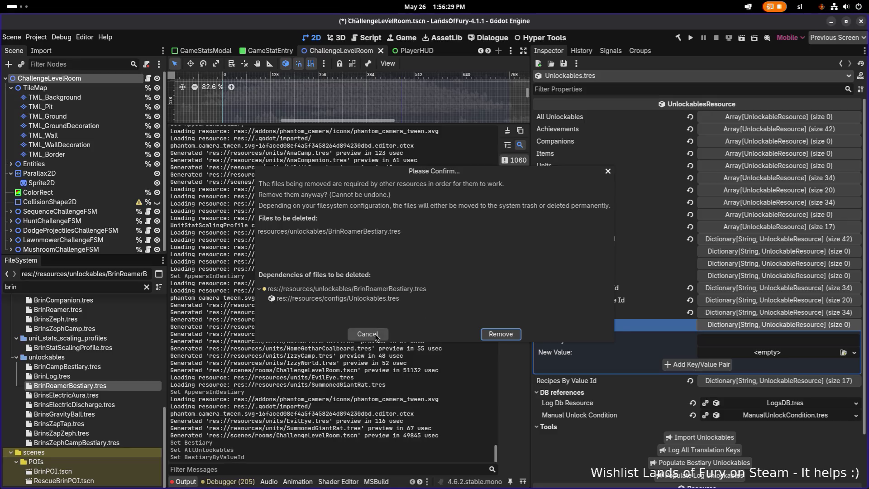
Step: Save the Unlockables resource and remove BrinRoamerBestiary.tres from the project
left_click(563, 63)
left_click(581, 74)
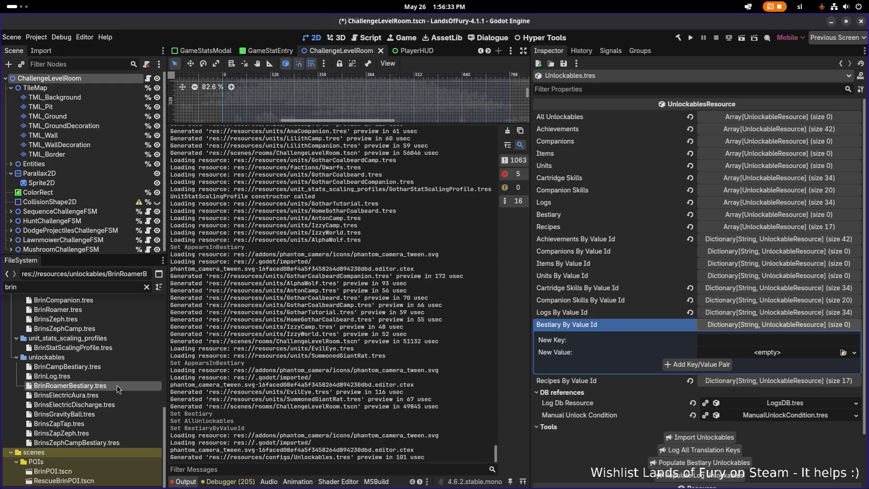
key("Delete")
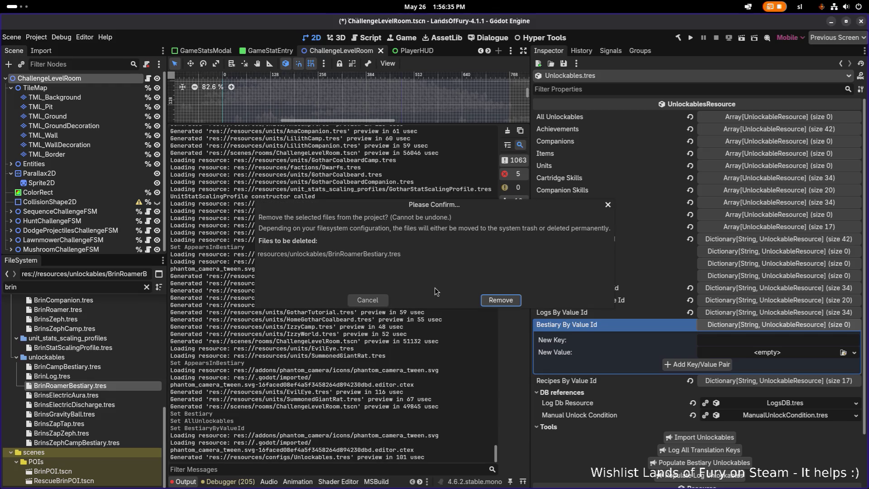
left_click(507, 301)
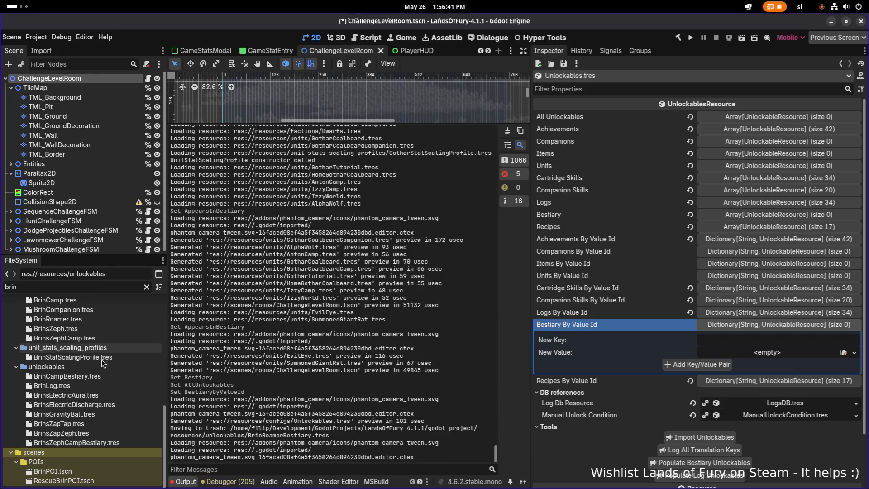
Step: Filter FileSystem for 'bestiar' and remove SummonedGiantRatBestiary.tres from the project
left_click(97, 396)
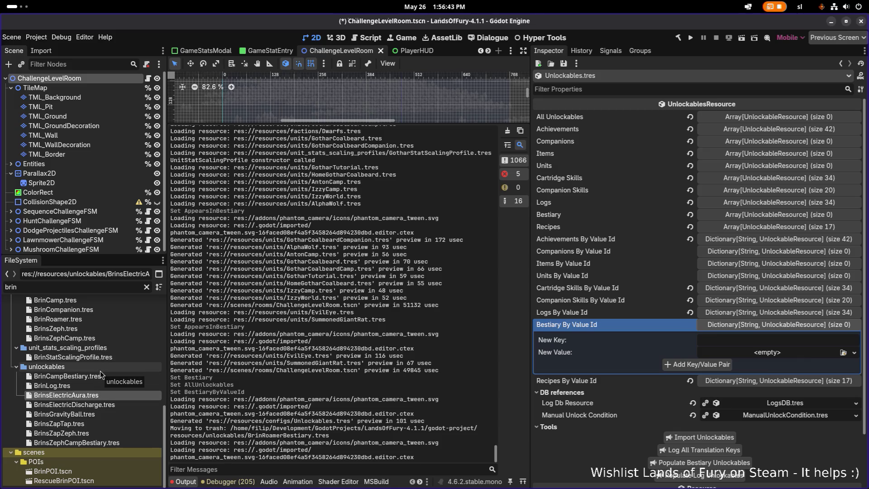
left_click(114, 289)
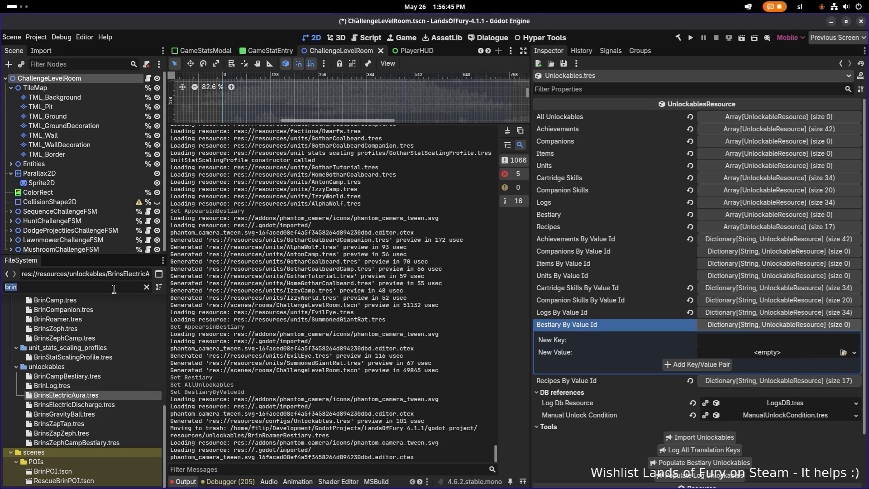
type("roamer")
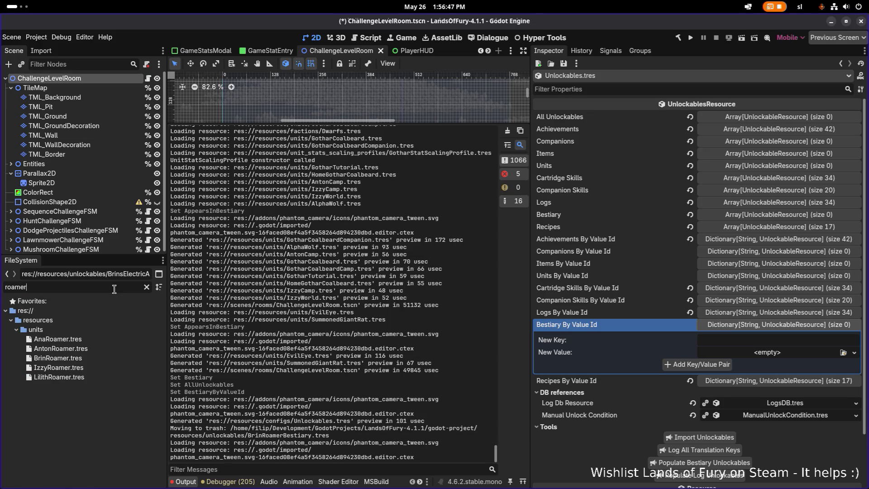
key("ctrl+a")
key("BackSpace")
type("bestiar")
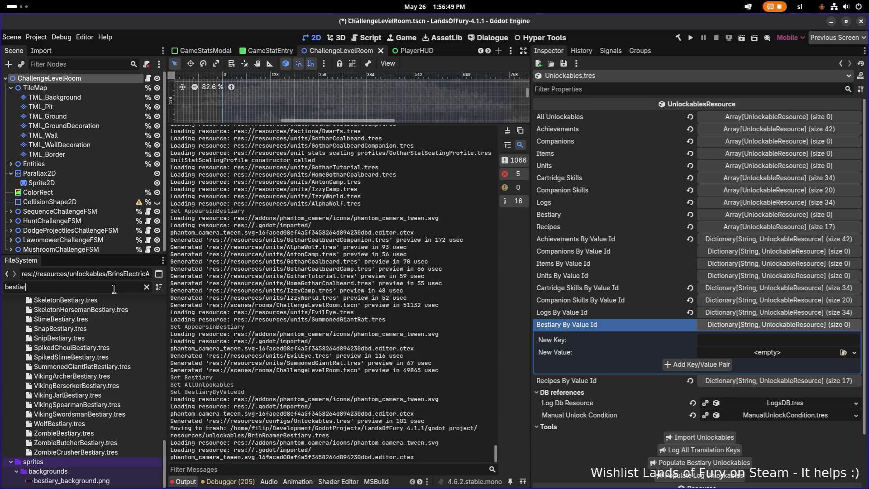
left_click(107, 367)
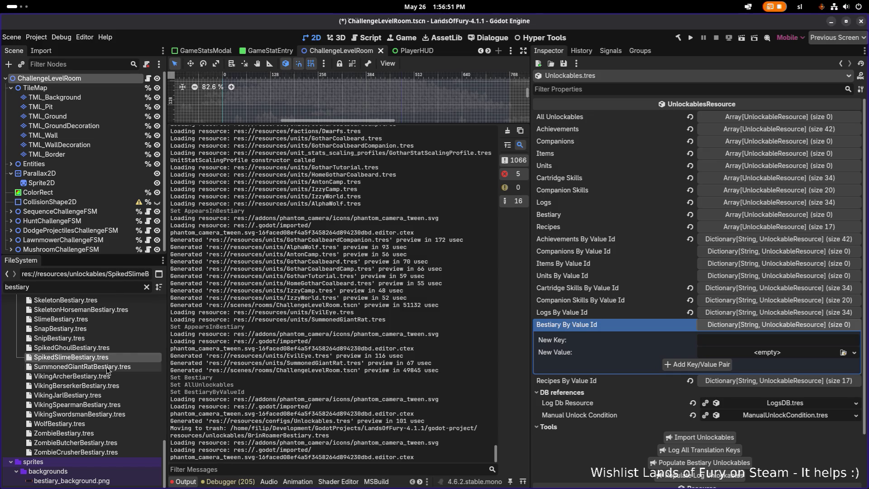
key("Delete")
key("Return")
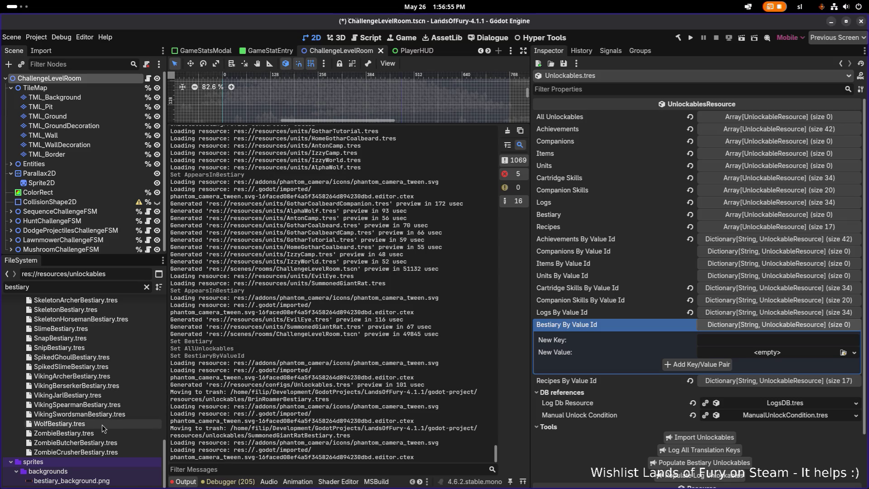
scroll(107, 416, "up", 2)
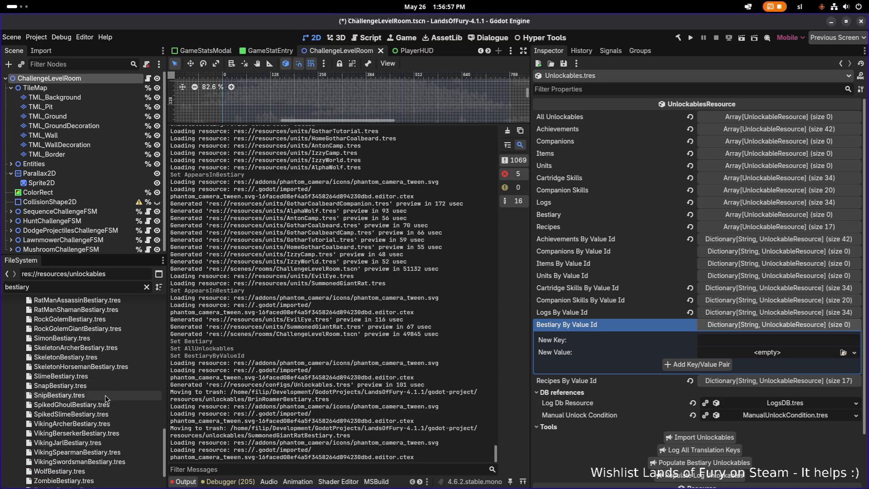
scroll(111, 352, "up", 1)
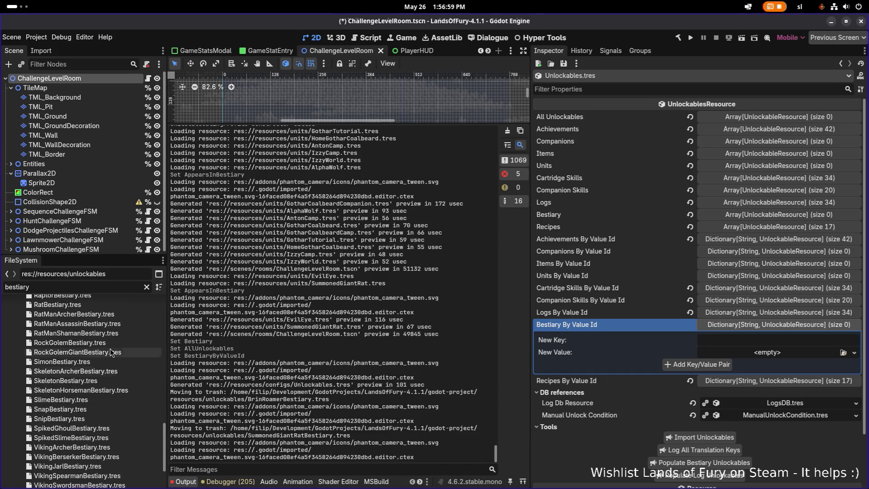
scroll(102, 369, "up", 2)
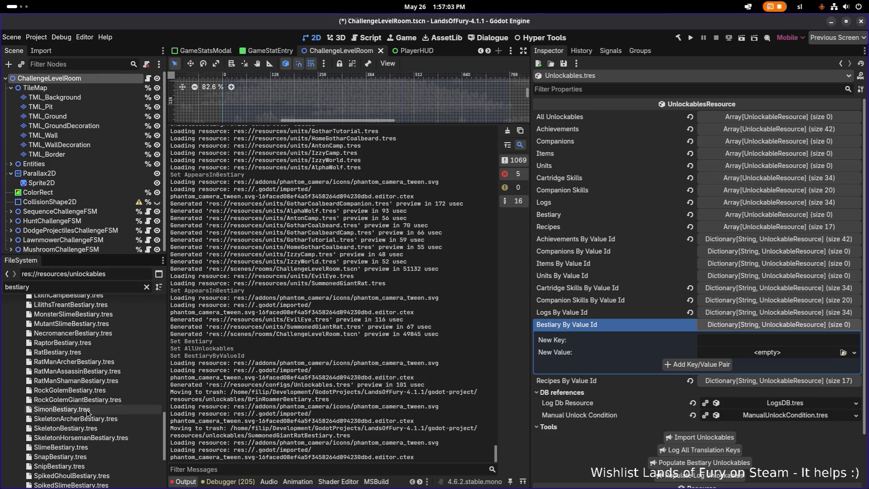
Step: Turn off Appears In Bestiary on Simon.tres and save it
left_click(87, 410)
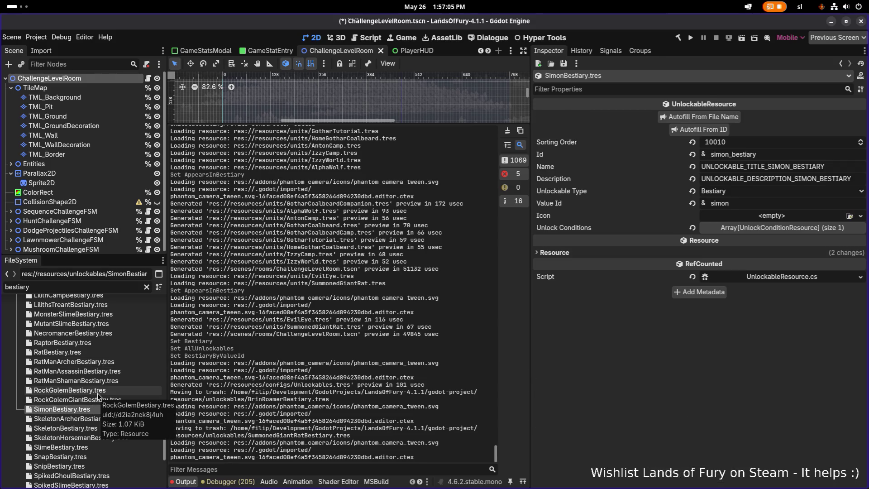
key("Up")
left_click(88, 410)
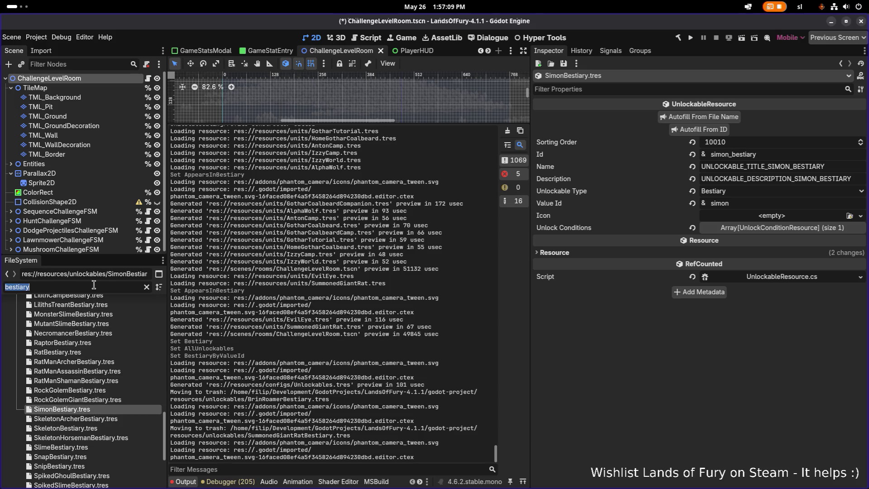
type("simon")
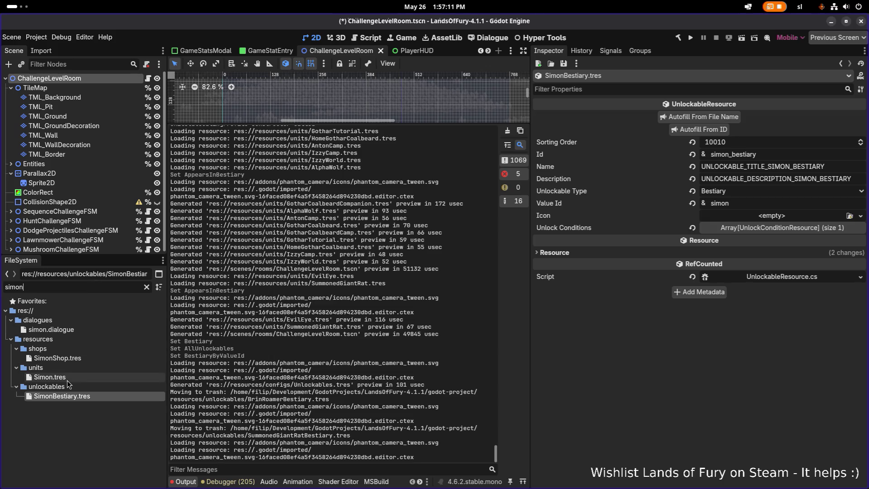
left_click(63, 377)
type("appear")
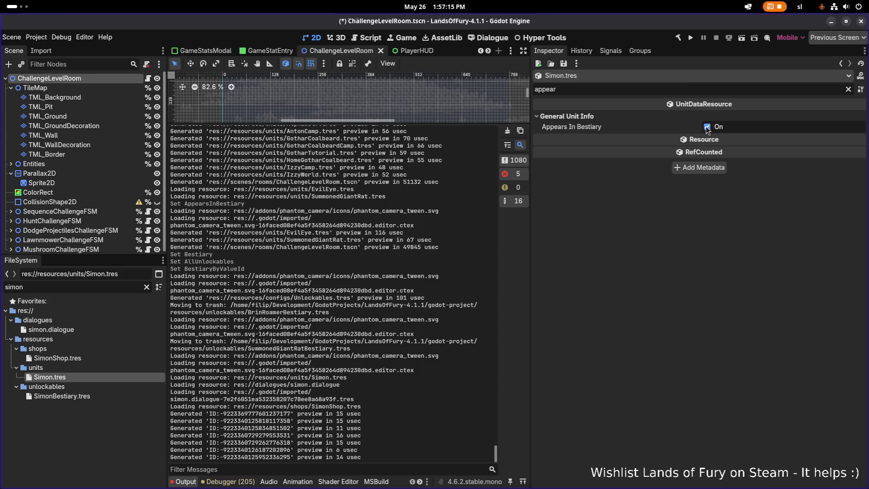
left_click(707, 127)
key("ctrl+s")
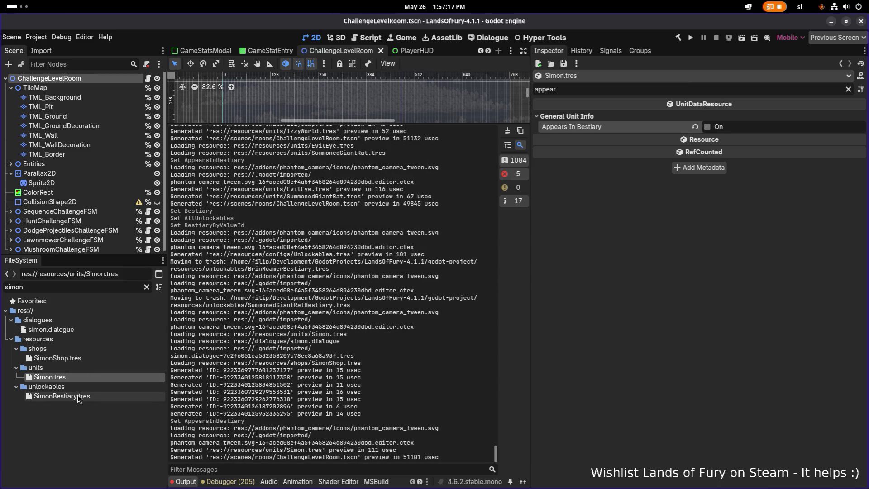
Step: Clear the 'simon' filter and delete SimonBestiary.tres from the project
left_click(78, 397)
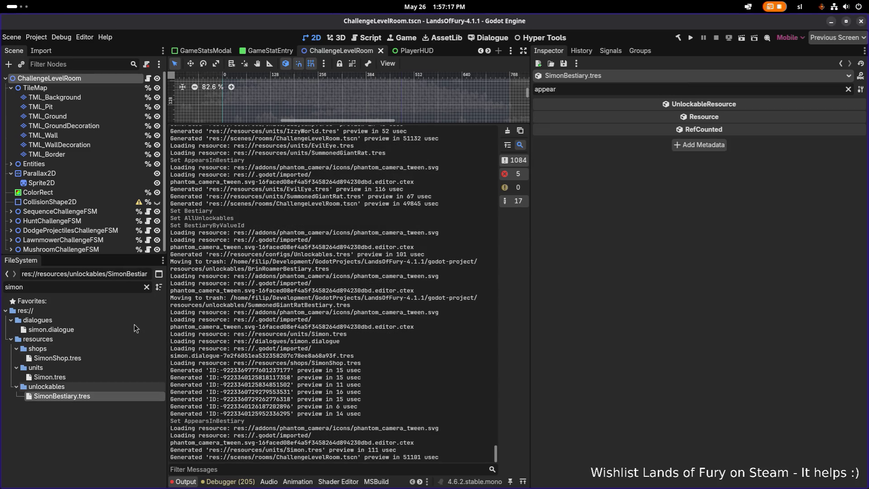
left_click(147, 288)
left_click(100, 481)
left_click(99, 481)
key("Delete")
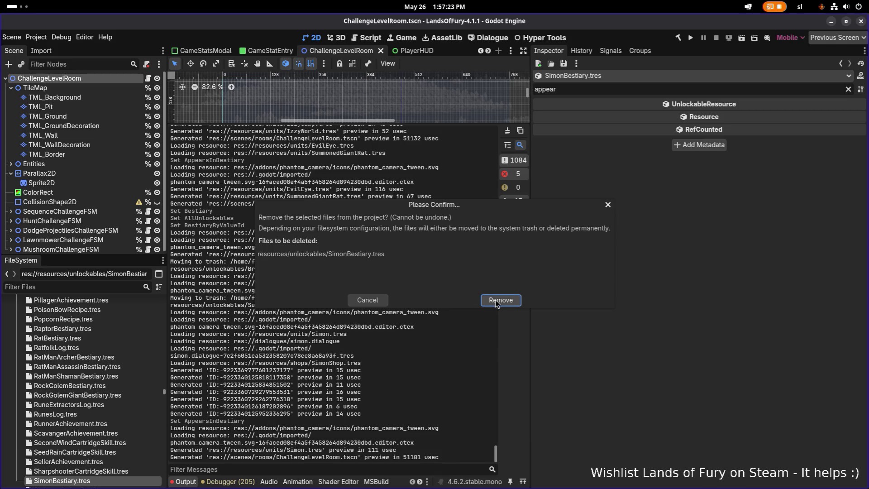
key("Return")
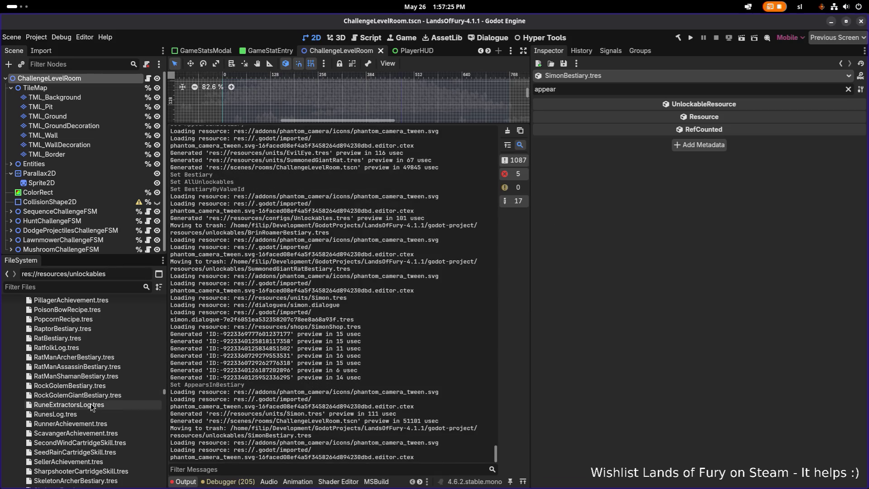
scroll(85, 427, "down", 1)
Step: Filter FileSystem for 'bestiary' and open ChallengeBunnyBestiary.tres with the property filter cleared
left_click(91, 439)
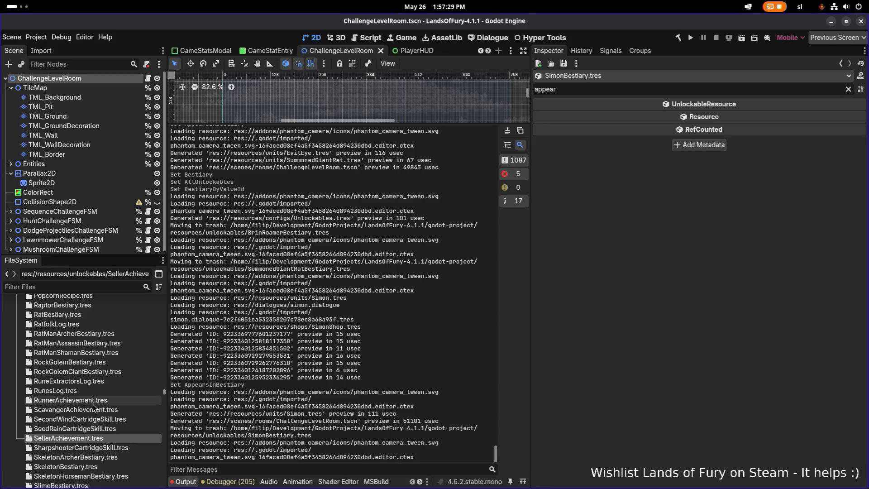
scroll(93, 407, "up", 1)
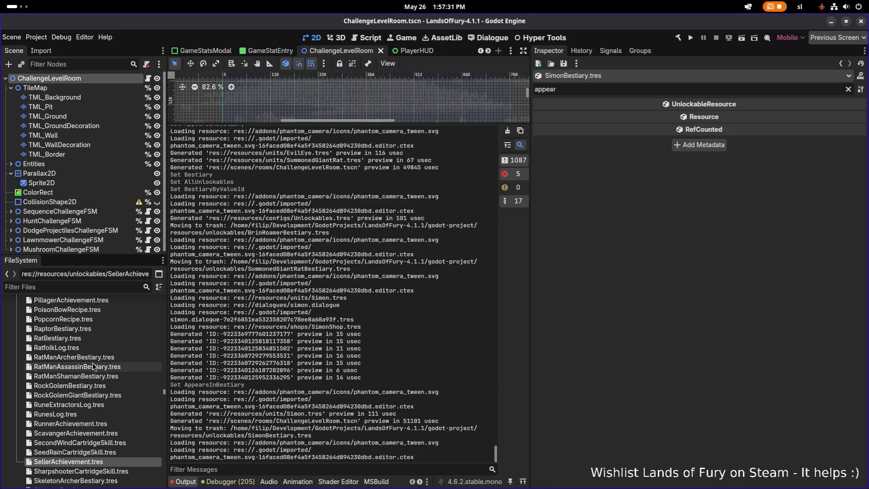
scroll(95, 368, "up", 1)
left_click(104, 284)
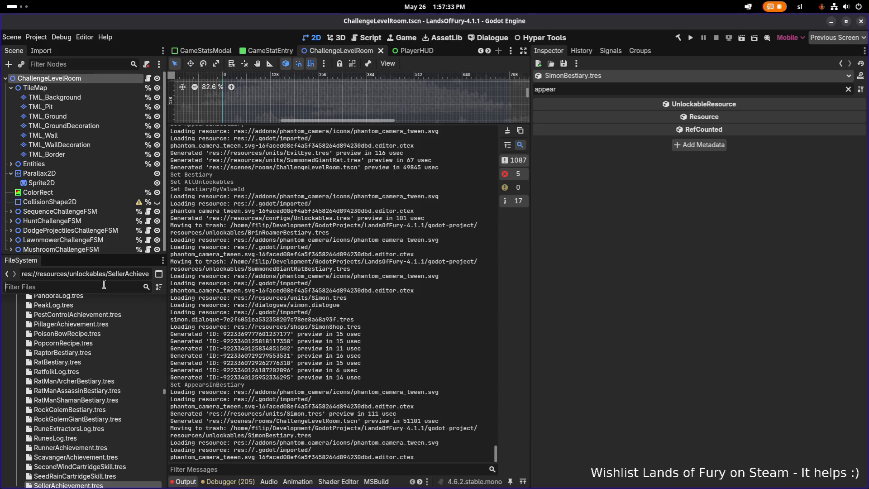
type("bestiary")
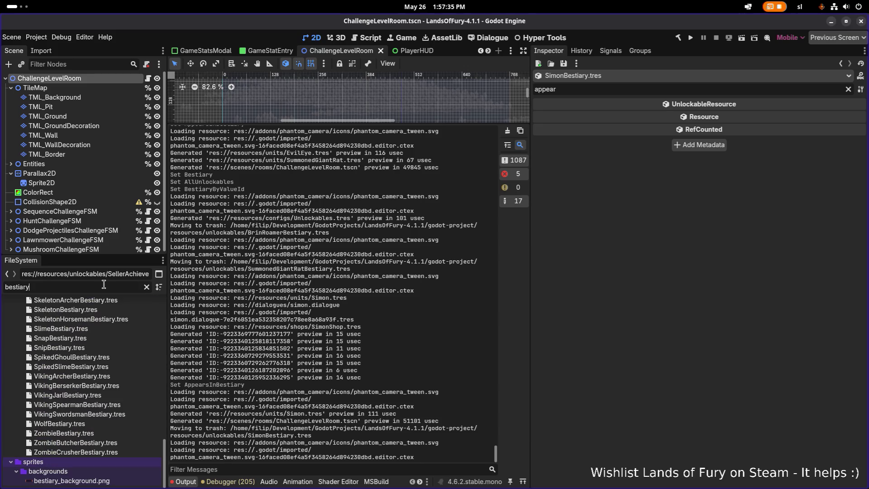
scroll(78, 391, "up", 10)
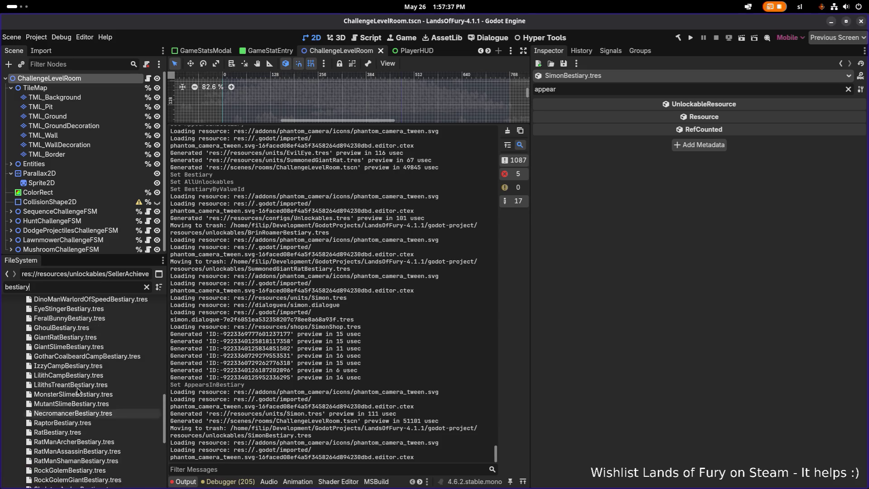
scroll(79, 391, "up", 2)
scroll(79, 392, "up", 1)
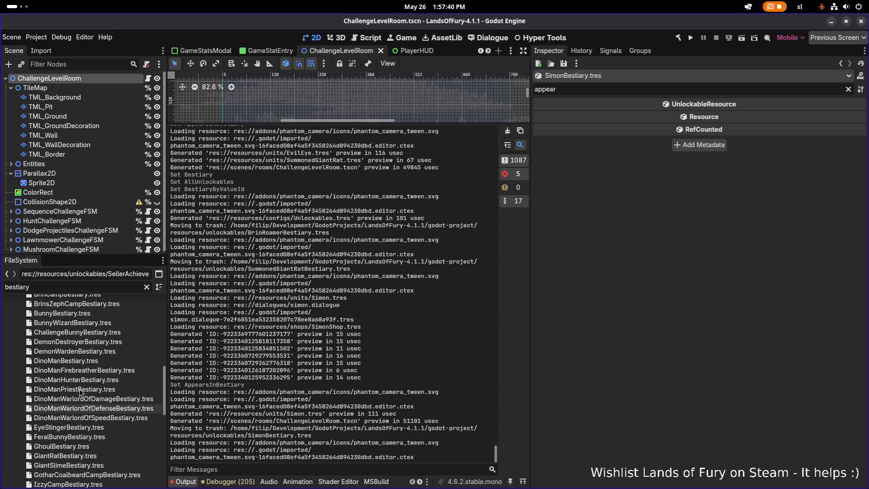
left_click(95, 336)
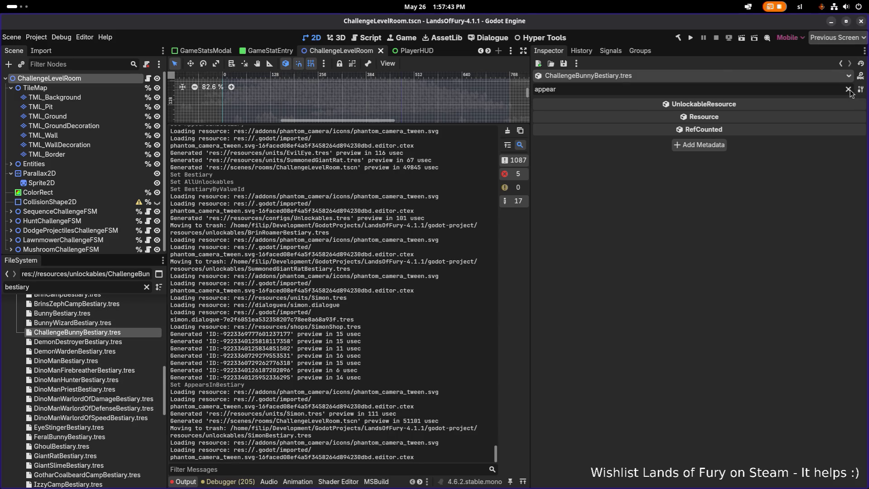
left_click(849, 90)
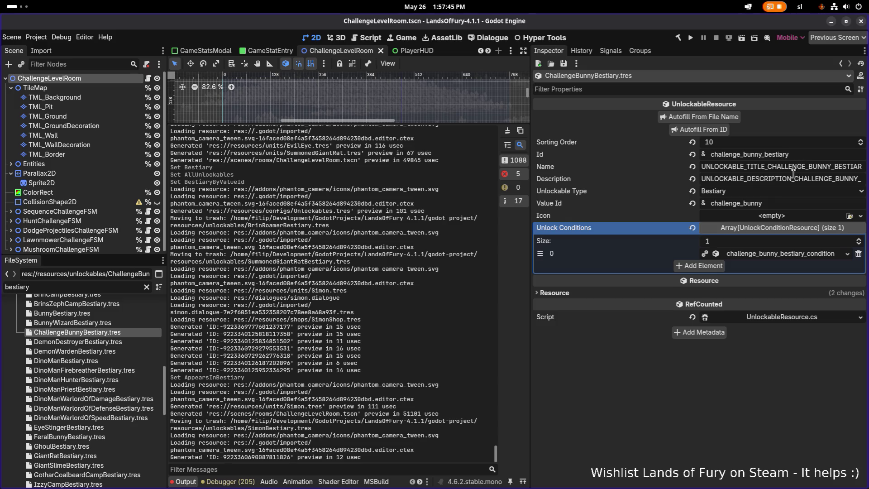
key("alt+Tab")
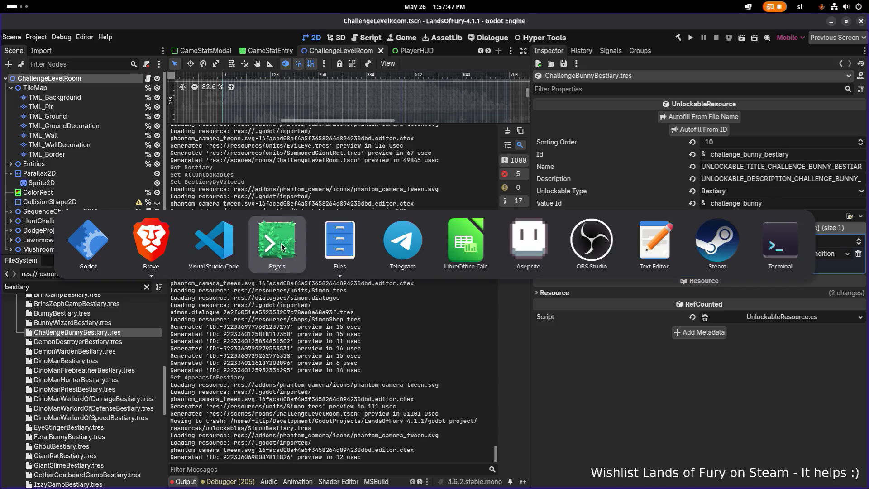
Step: Review the Challenge Bunny, Feral Bunny and Brin's Roamer title and description cells in Translations
left_click(465, 240)
type("challenge_bunny")
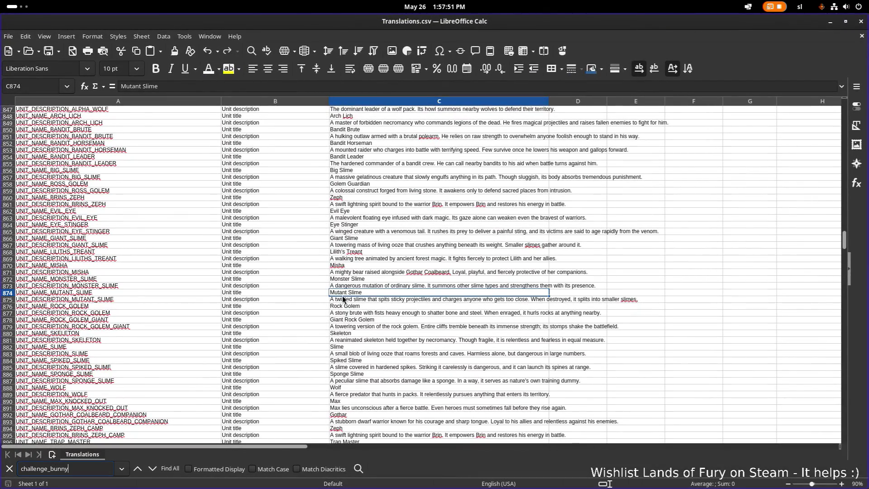
key("Return")
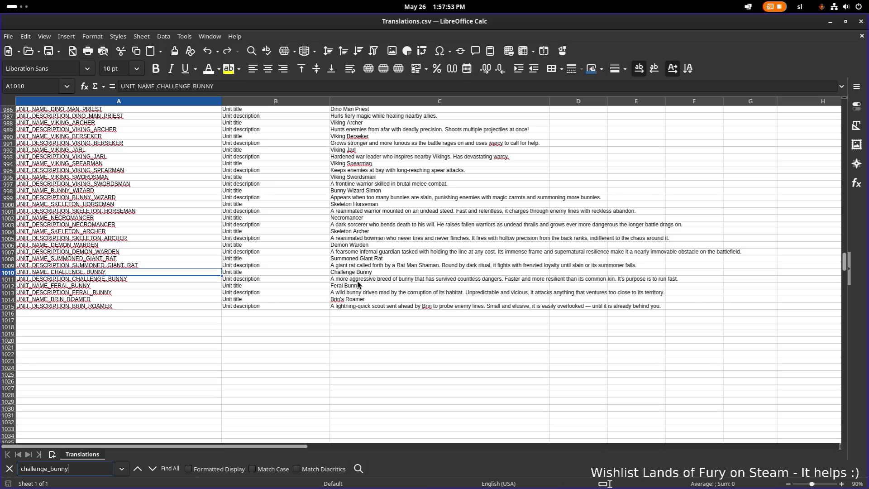
left_click(376, 271)
double_click(353, 271)
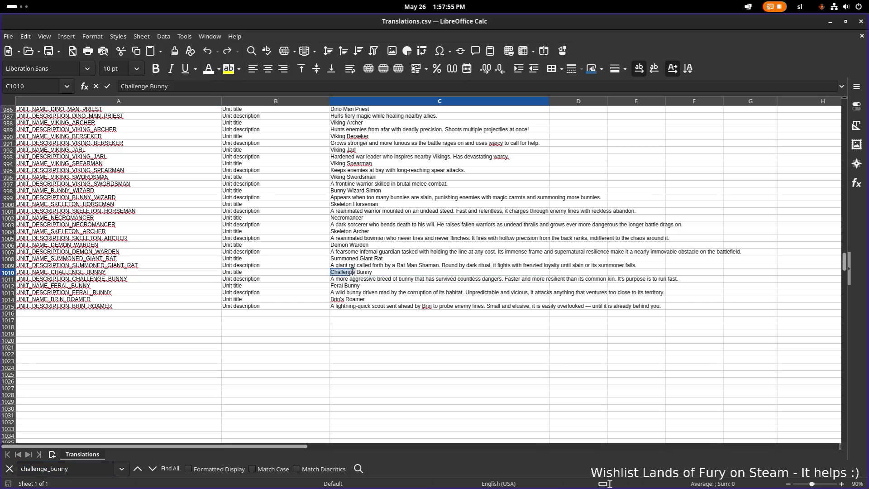
left_click(386, 273)
left_click(374, 293)
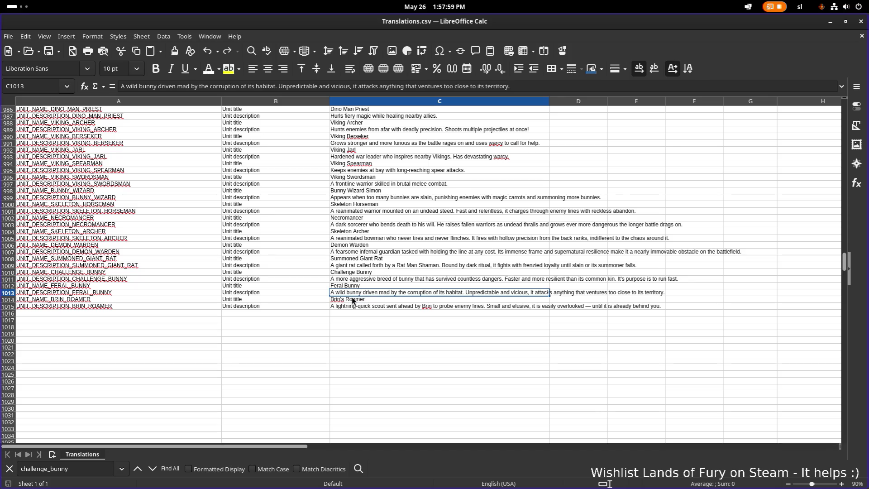
left_click(384, 278)
left_click(374, 287)
left_click(371, 301)
Step: Search the sheet for the UNIT_NAME_CHALLENGE_BUNNY key, then return to Godot
left_click(133, 277)
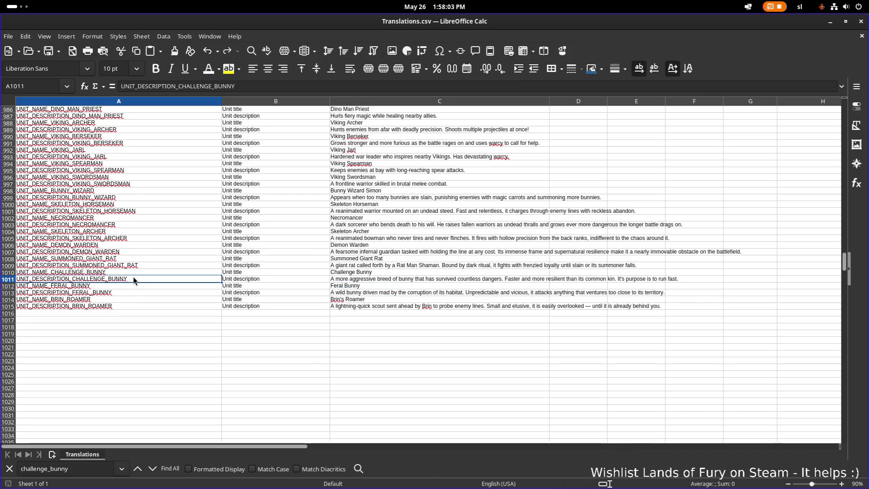
left_click(138, 272)
key("ctrl+f")
key("Return")
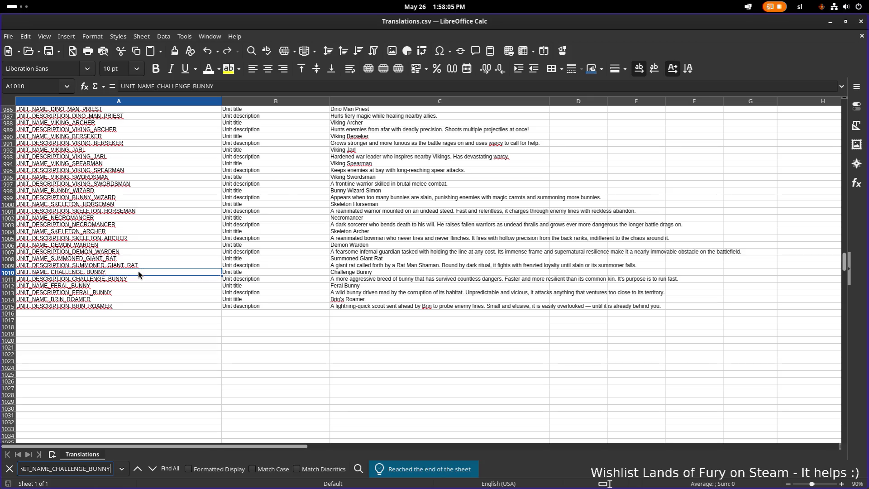
key("ctrl+f")
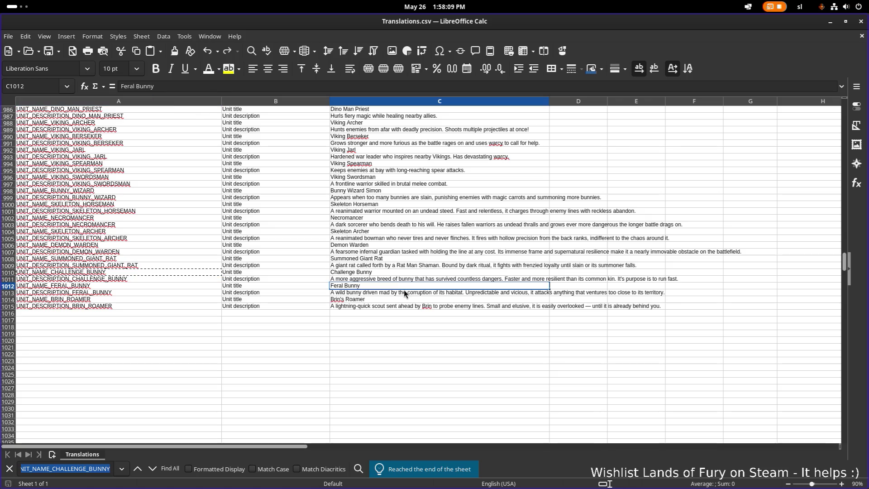
key("alt+Tab")
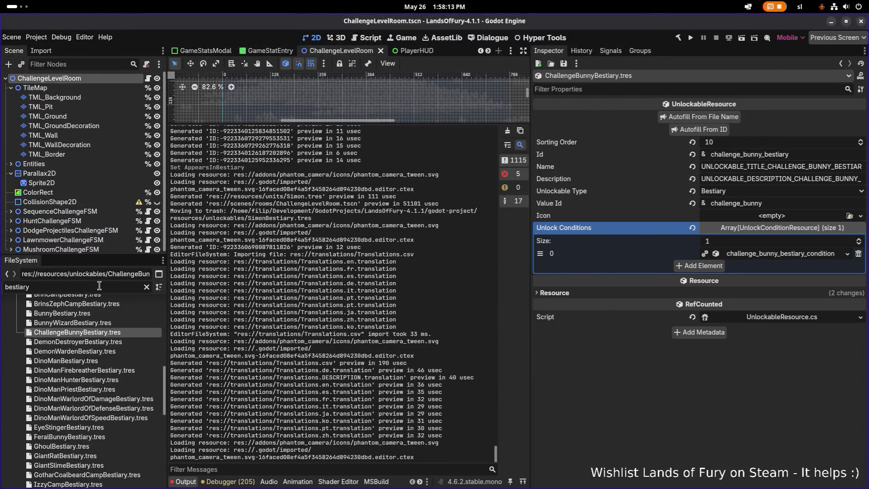
Step: Open Unlockables.tres, populate 61 bestiary unlockable entries, and save
key("ctrl+a")
type("unlocka")
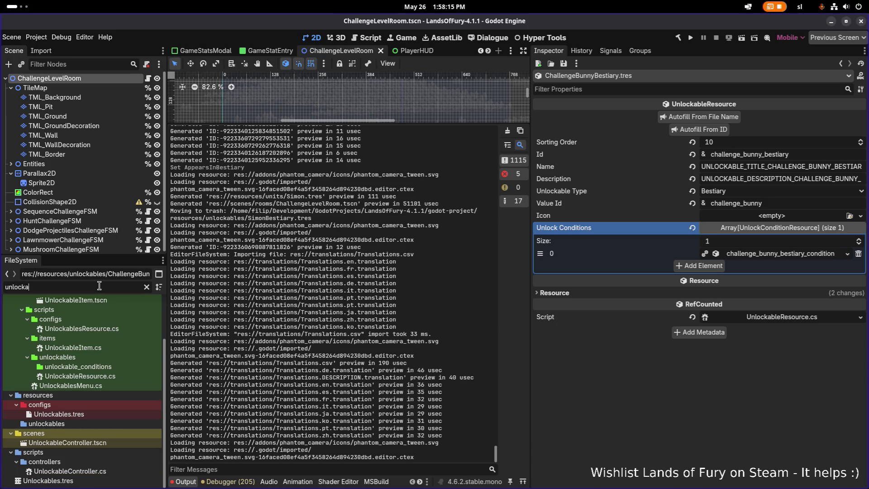
left_click(59, 414)
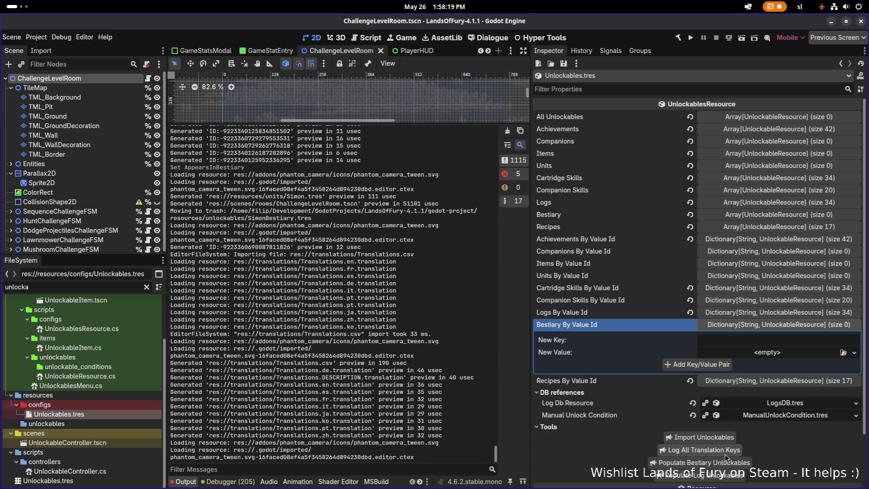
scroll(736, 452, "down", 2)
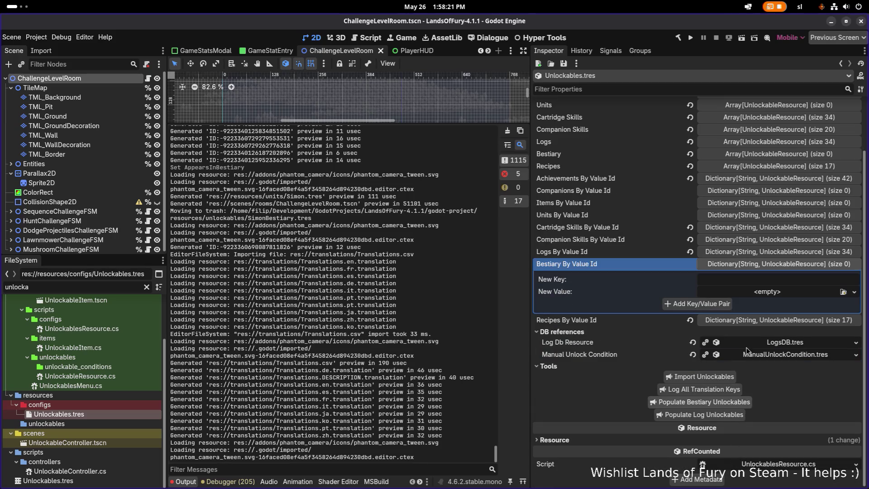
left_click(743, 407)
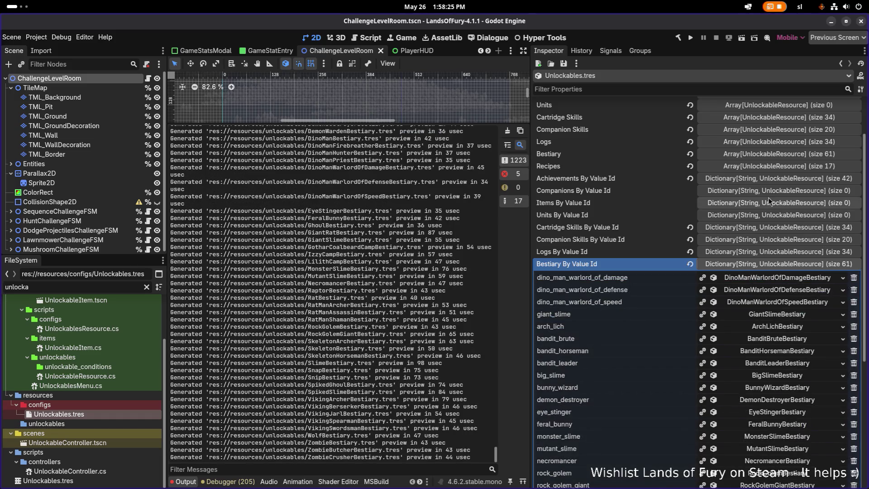
left_click(765, 264)
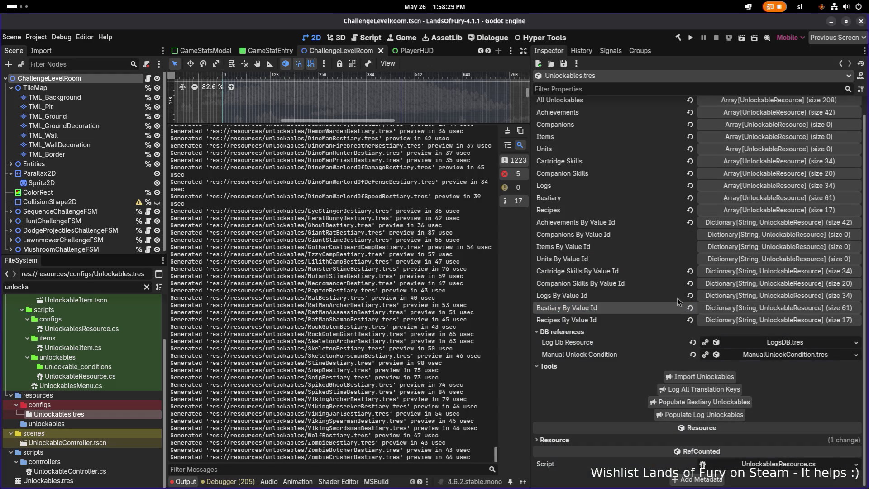
scroll(678, 301, "up", 1)
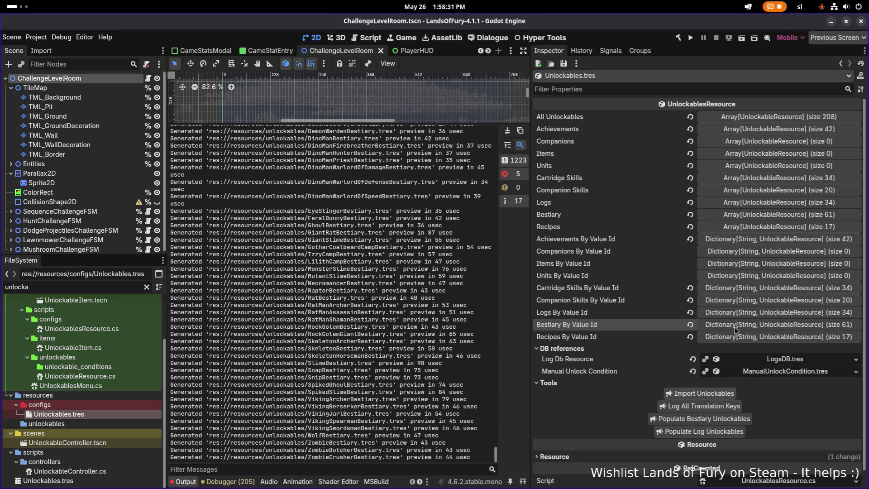
left_click(806, 117)
left_click(807, 117)
key("ctrl+s")
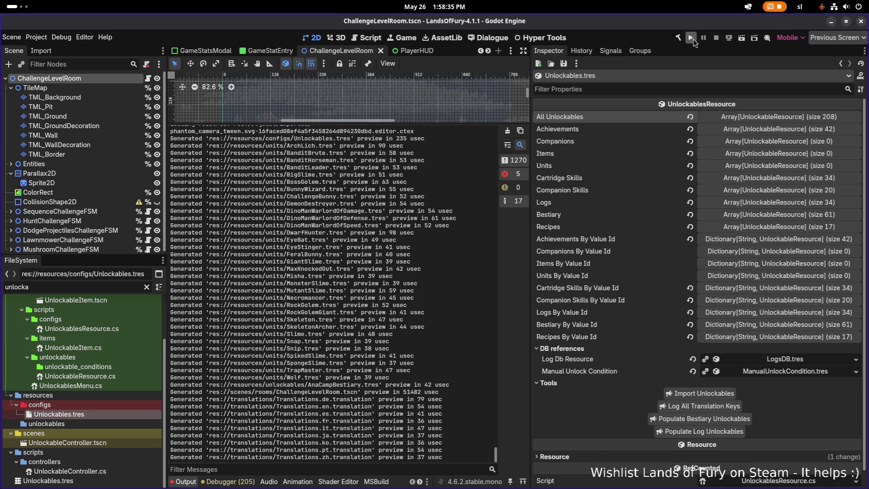
Step: Run the game, load the first save profile into The Glade, and open the Journal
left_click(690, 38)
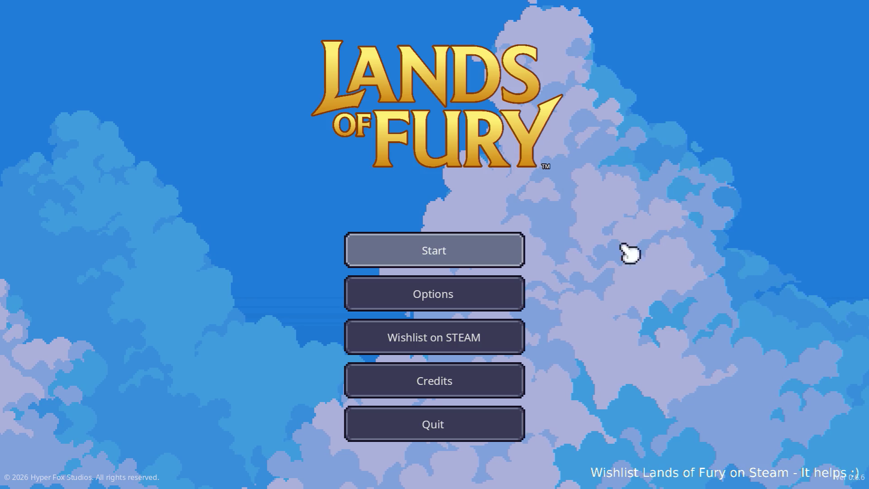
left_click(476, 249)
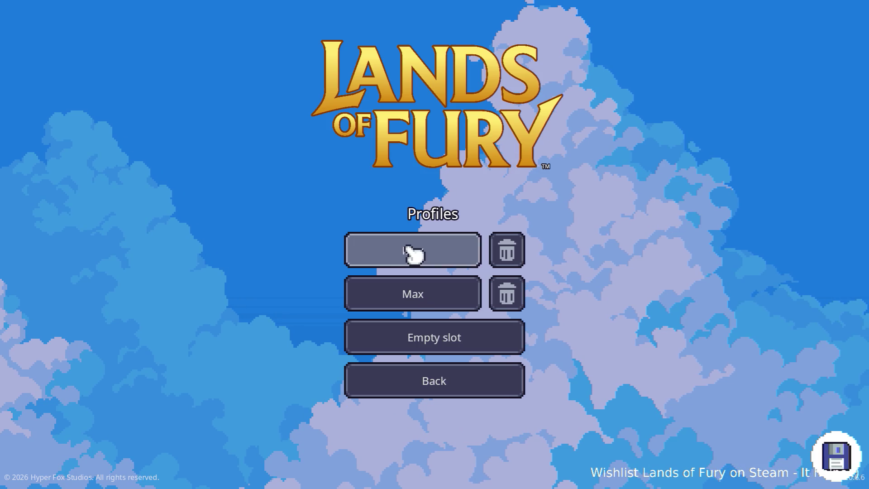
left_click(411, 252)
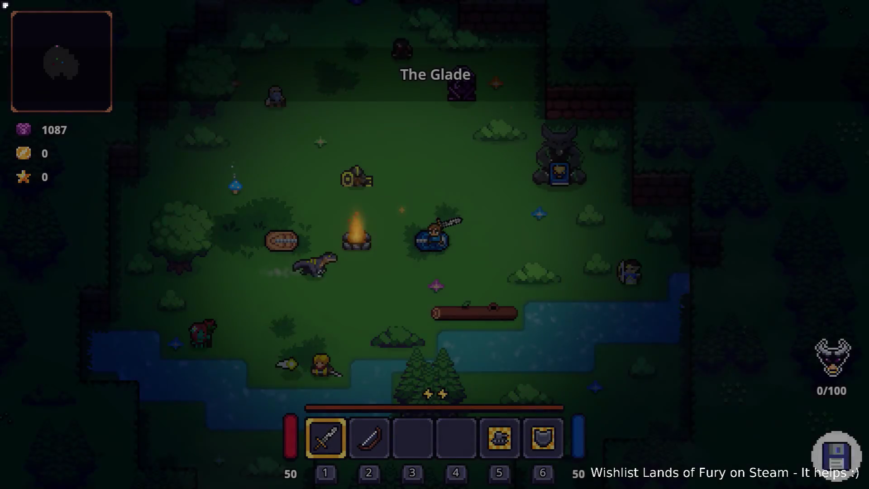
key("i")
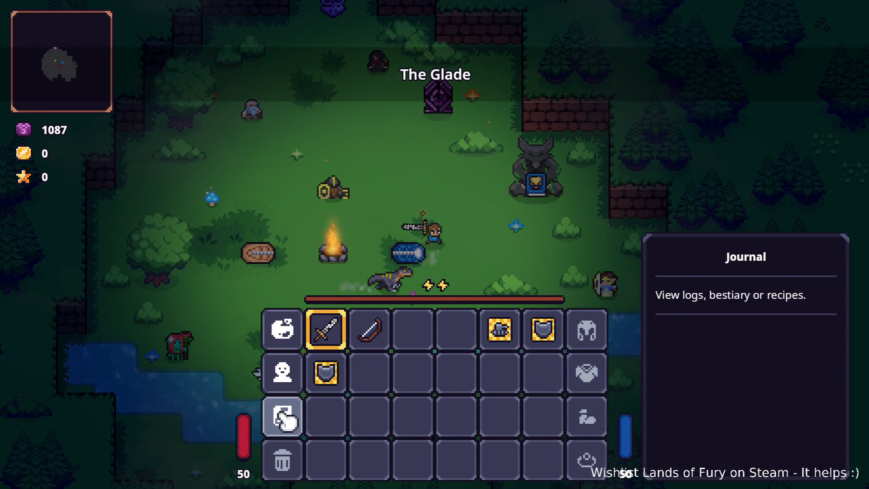
left_click(284, 415)
Step: Switch the Journal to the bestiary and view the Bunny, Feral Bunny, Boar and Wolf entries
left_click(348, 115)
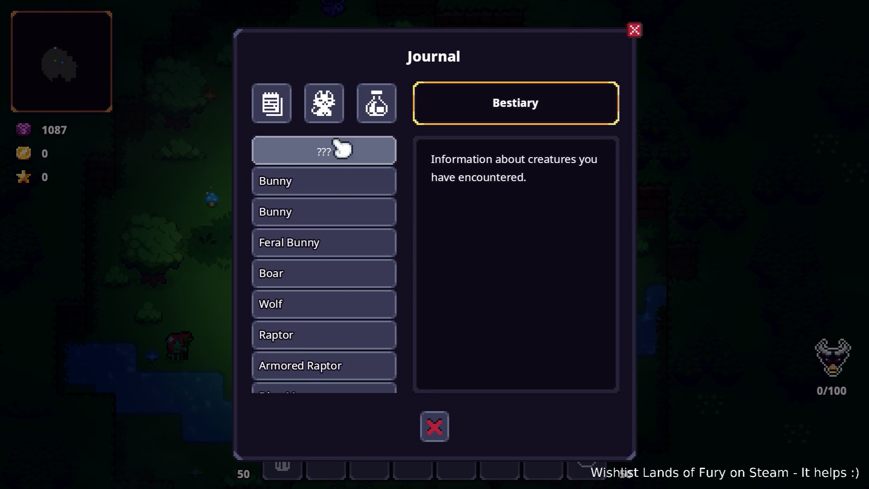
left_click(351, 187)
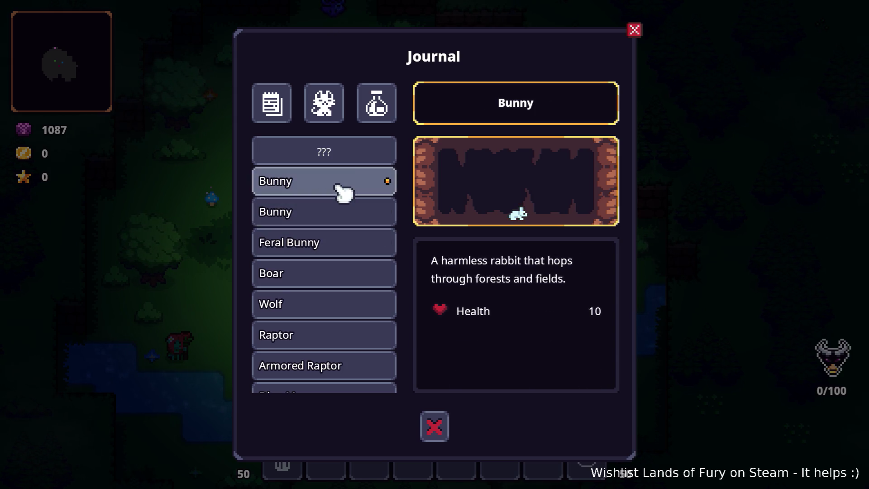
scroll(345, 220, "down", 1)
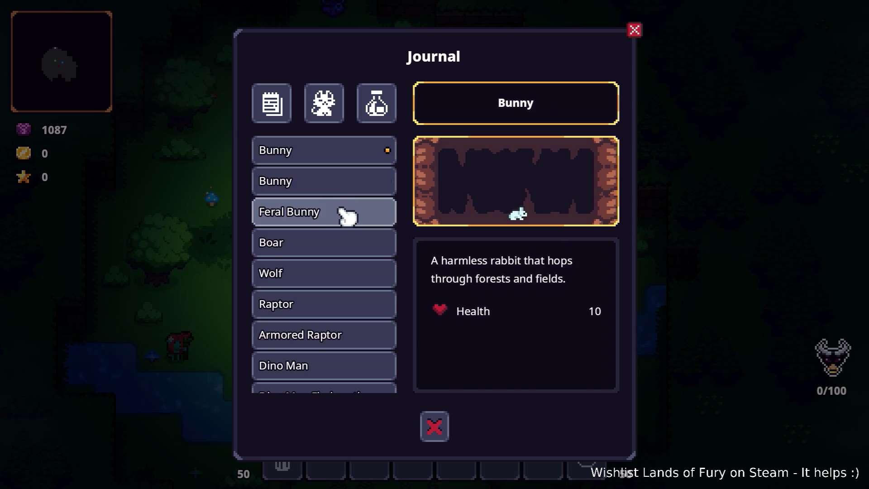
scroll(344, 229, "down", 10)
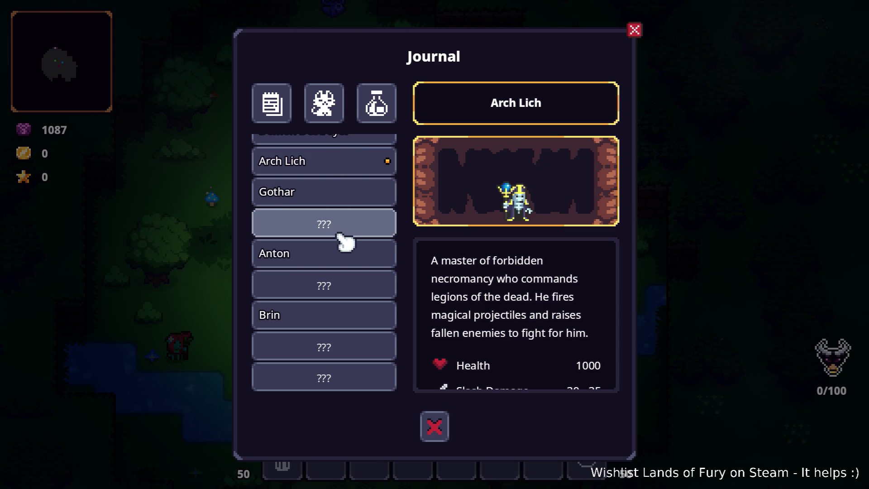
scroll(342, 240, "up", 10)
left_click(353, 154)
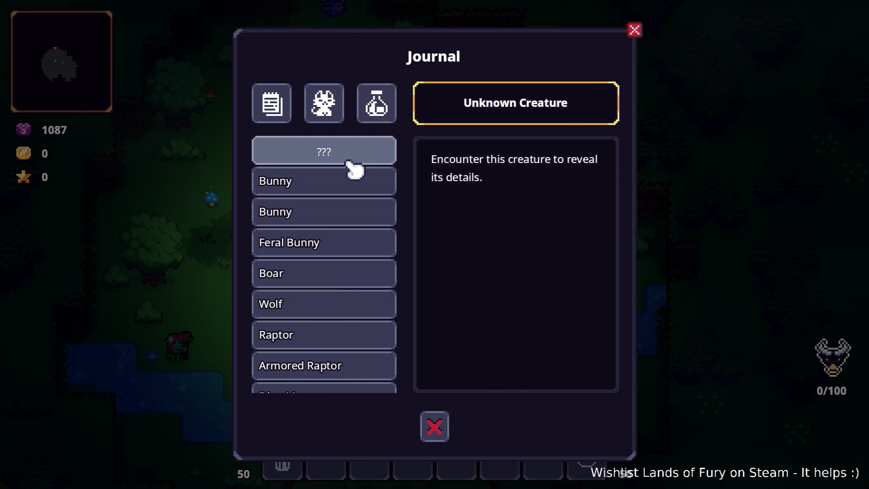
left_click(353, 181)
left_click(346, 242)
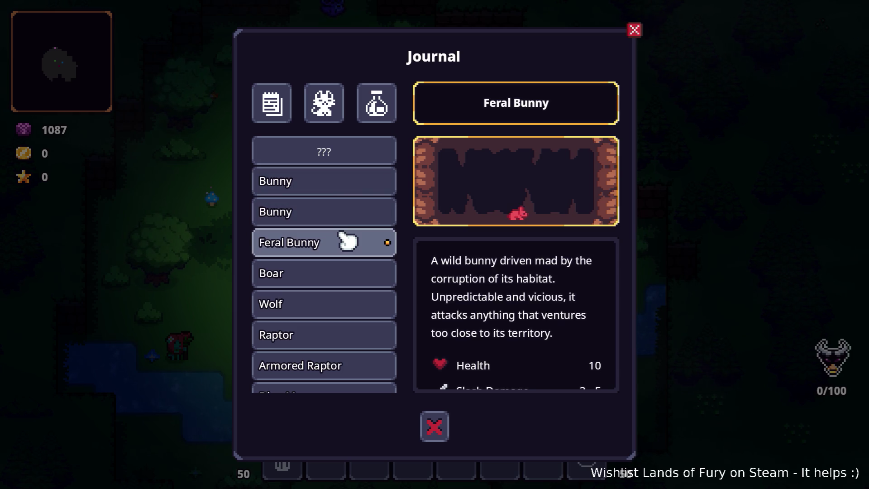
left_click(339, 276)
left_click(338, 305)
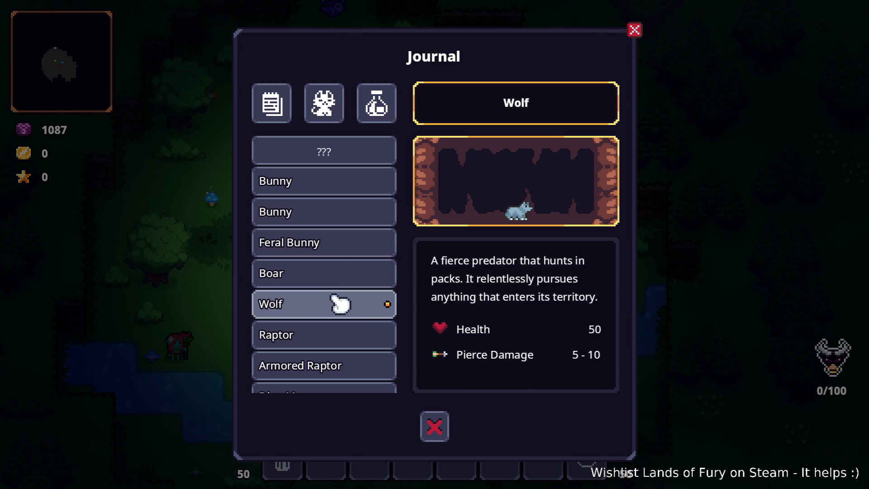
Step: Compare the Raptor and Armored Raptor entries, then view Dino Man
scroll(340, 279, "down", 2)
left_click(342, 275)
left_click(338, 305)
left_click(341, 274)
left_click(340, 245)
left_click(337, 283)
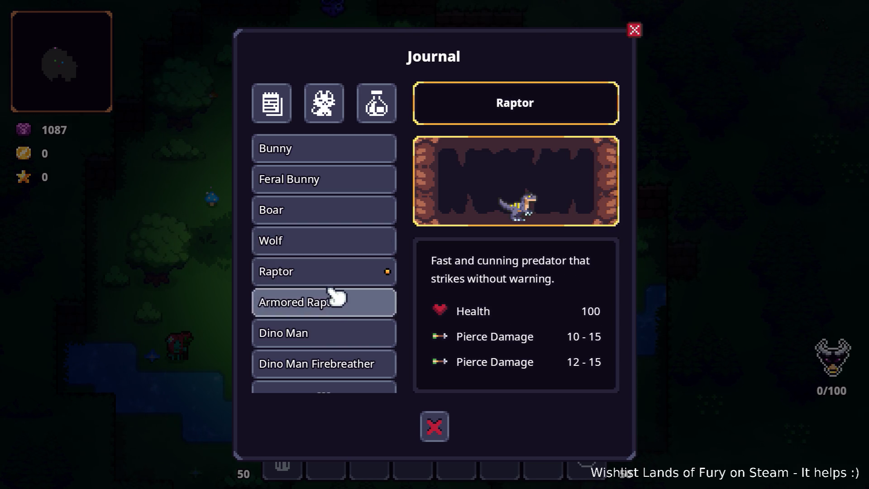
left_click(336, 297)
left_click(339, 284)
left_click(337, 301)
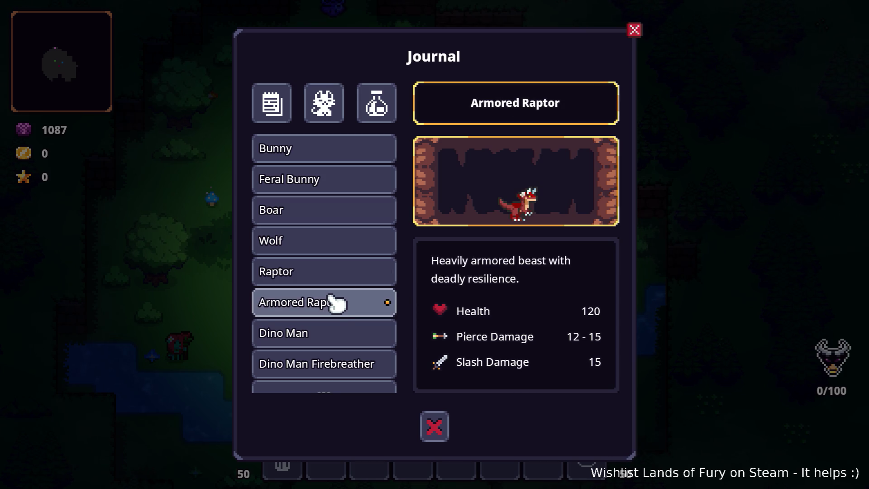
left_click(334, 333)
Step: View the Dino Man Firebreather and Bear bestiary entries
scroll(334, 333, "down", 2)
left_click(348, 305)
left_click(344, 274)
left_click(348, 303)
scroll(347, 349, "down", 1)
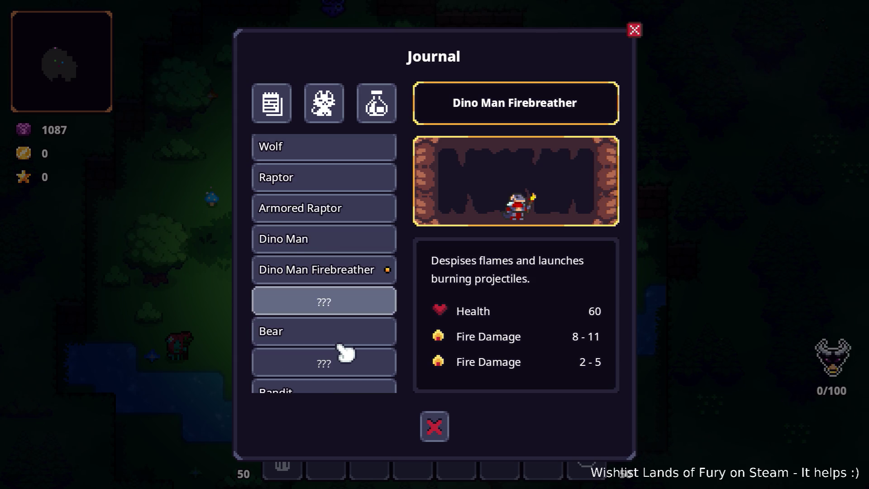
left_click(343, 331)
Step: Browse the Bandit and Viking Berseker, Jarl, Spearman and Swordsman entries
scroll(346, 330, "down", 3)
left_click(342, 308)
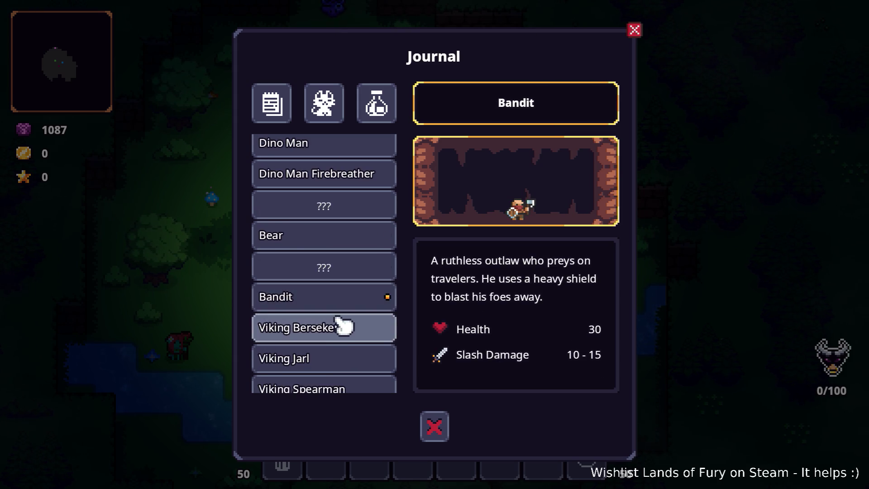
left_click(340, 327)
scroll(340, 328, "down", 2)
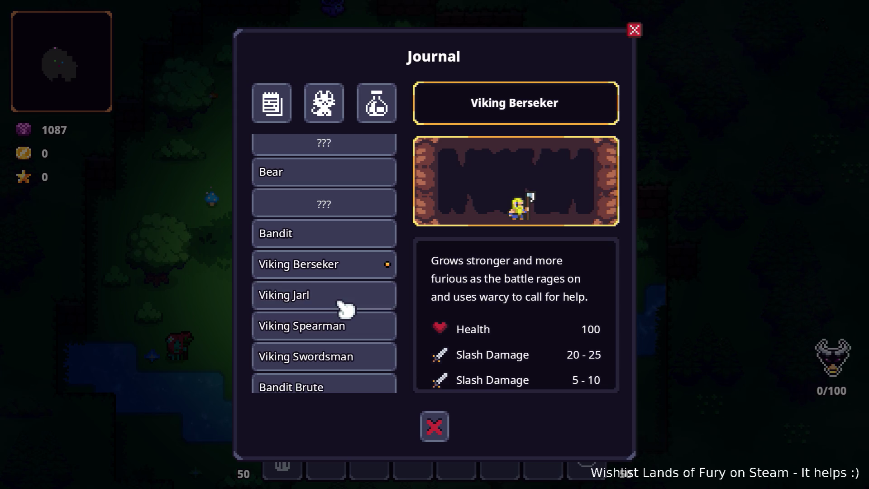
left_click(346, 310)
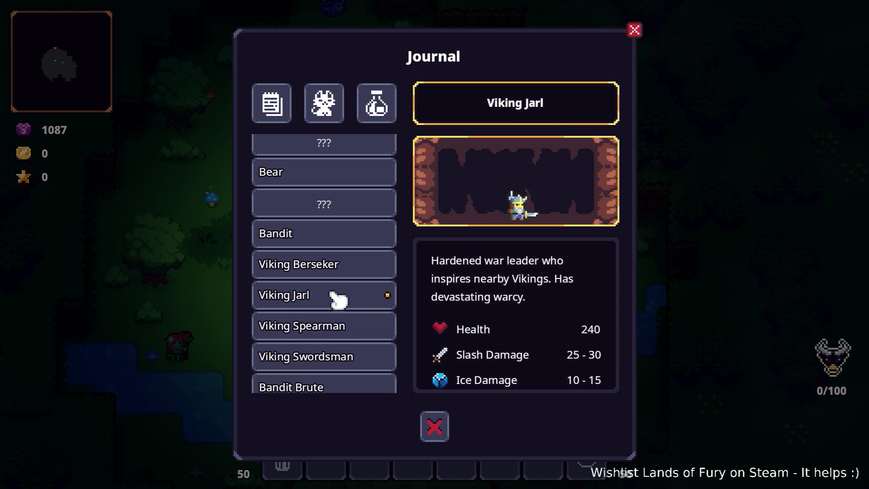
left_click(337, 271)
left_click(334, 296)
left_click(336, 271)
left_click(335, 295)
left_click(339, 327)
left_click(339, 356)
Step: View the Bandit Brute and Bandit Crossbowman entries further down the list
scroll(339, 355, "down", 2)
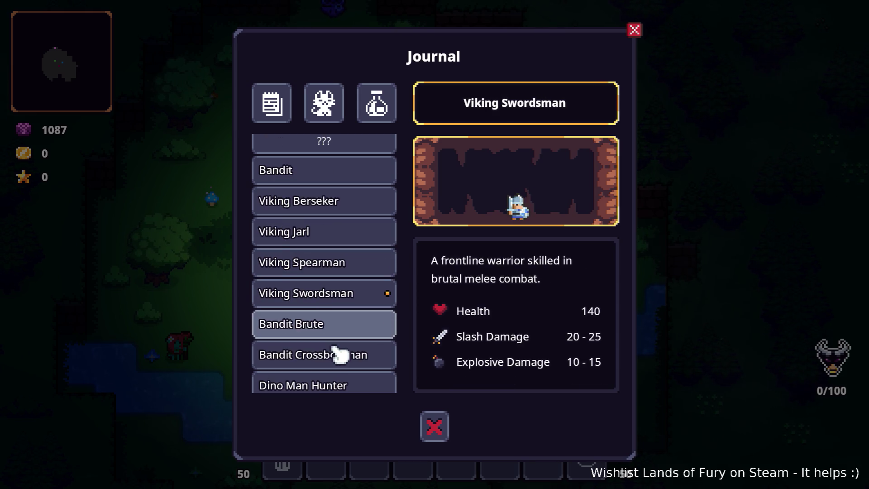
left_click(344, 327)
scroll(344, 330, "down", 1)
left_click(344, 330)
scroll(343, 334, "down", 2)
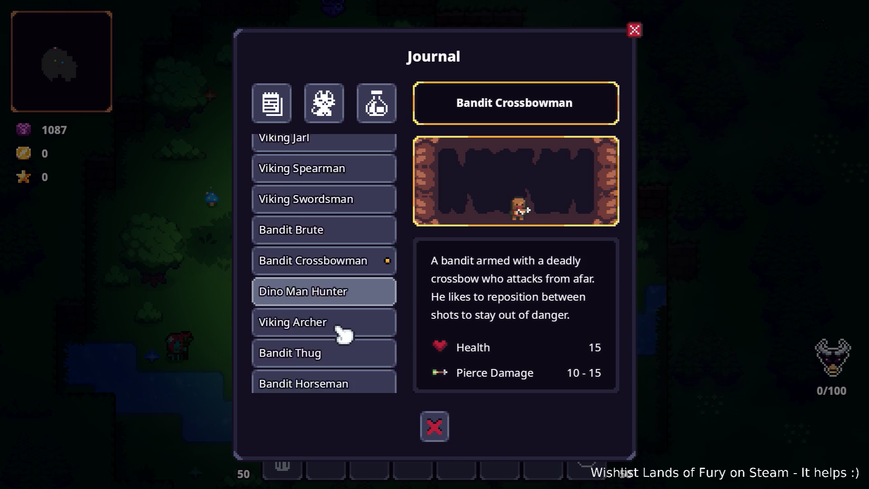
scroll(343, 333, "down", 7)
scroll(360, 257, "down", 5)
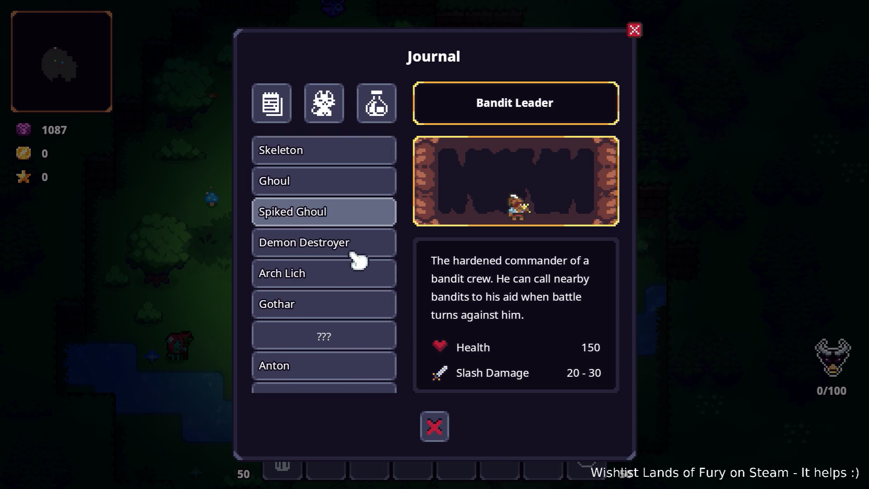
Step: View the Demon Destroyer, Arch Lich, Brin and Ghoul entries
left_click(355, 248)
left_click(349, 272)
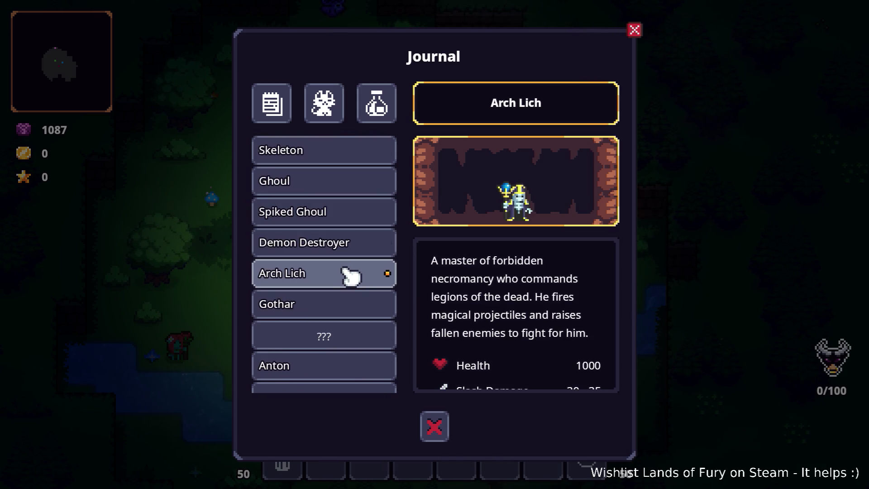
scroll(344, 285, "down", 3)
left_click(328, 319)
scroll(328, 328, "up", 5)
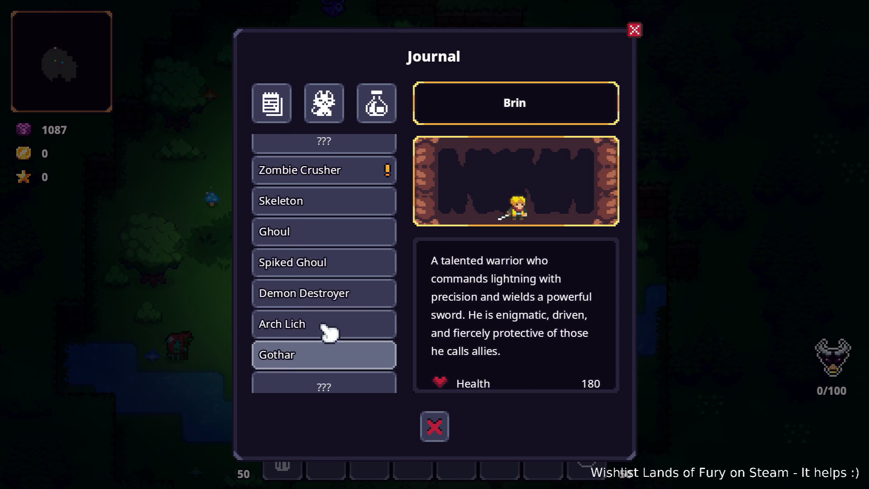
left_click(341, 235)
scroll(342, 253, "up", 10)
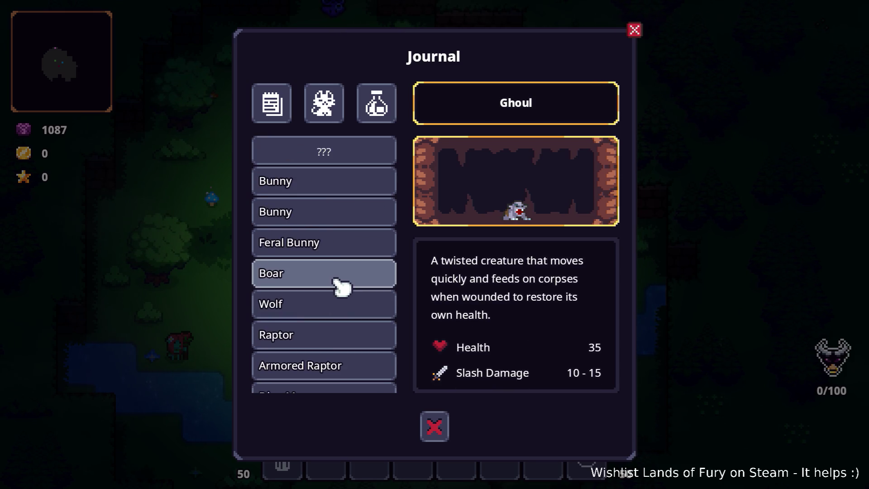
scroll(342, 285, "down", 8)
scroll(341, 285, "up", 10)
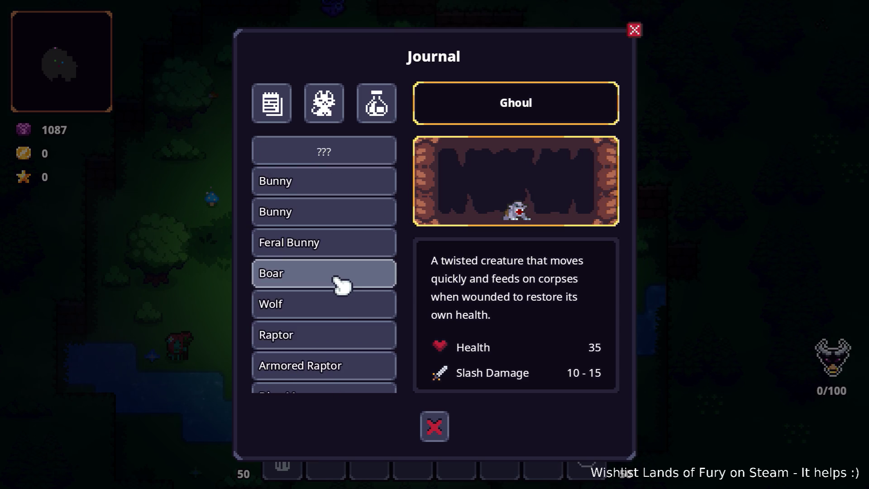
Step: Compare the two Bunny entries, finishing on the first Bunny with Health 10
left_click(369, 156)
left_click(365, 186)
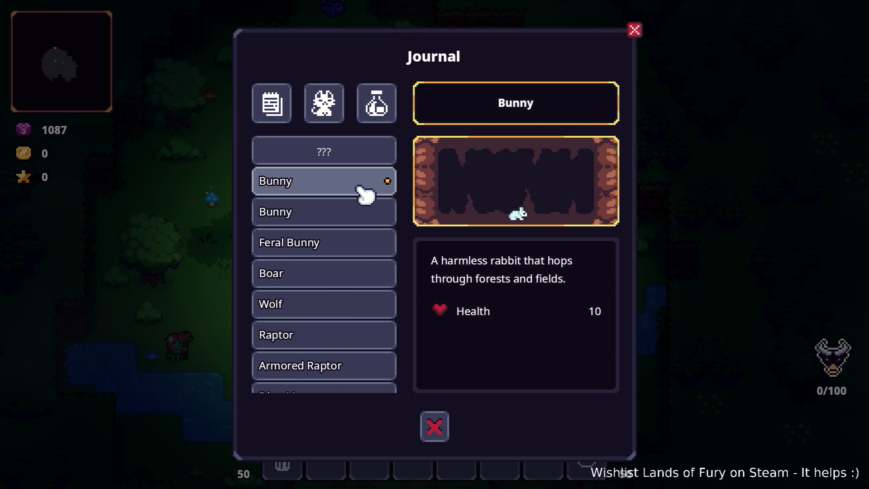
left_click(357, 215)
left_click(359, 190)
left_click(360, 190)
left_click(355, 211)
left_click(358, 192)
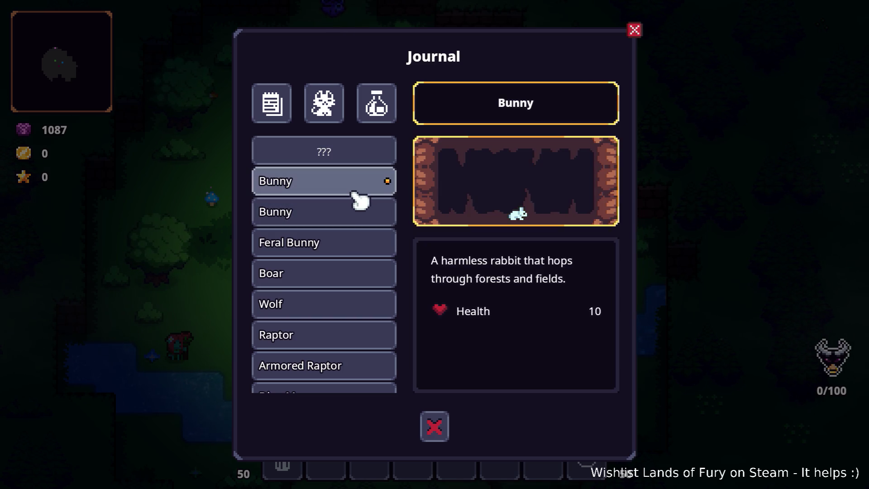
left_click(355, 213)
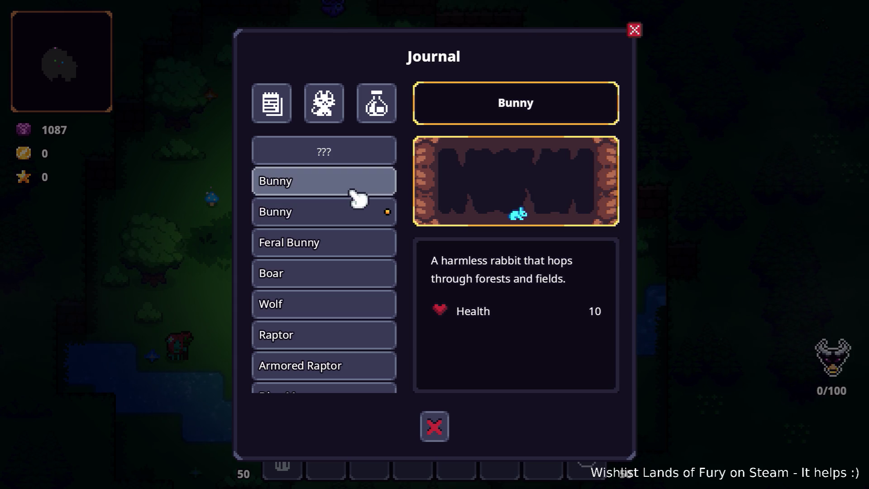
left_click(357, 192)
key("alt+Tab")
key("alt+Tab")
key("alt+Tab")
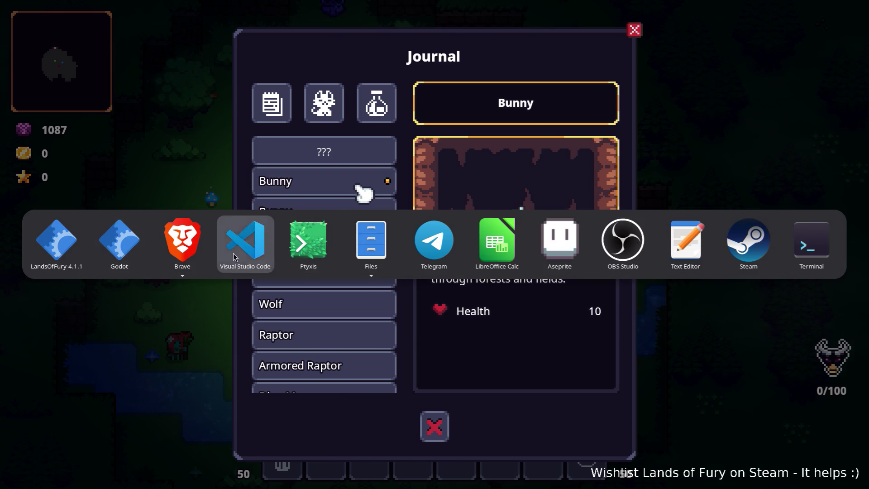
Step: Back in Godot, filter the FileSystem by 'bunny' and open Bunny.tres
key("alt+Tab")
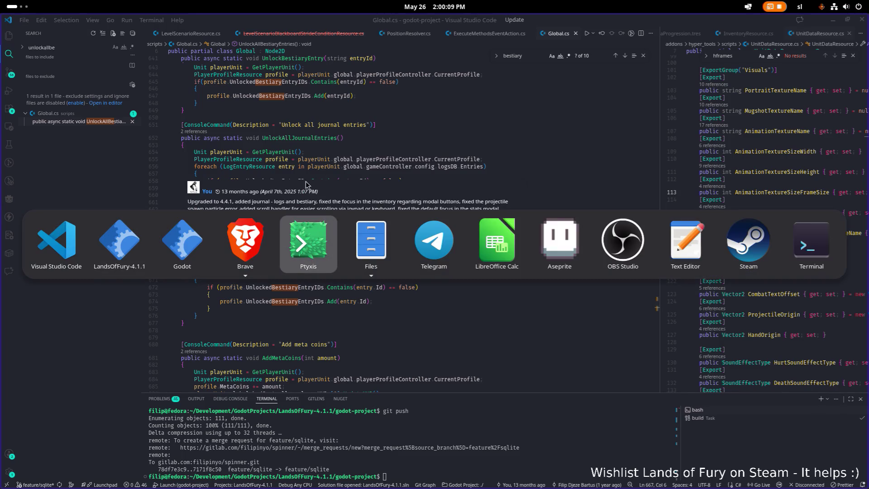
left_click(182, 240)
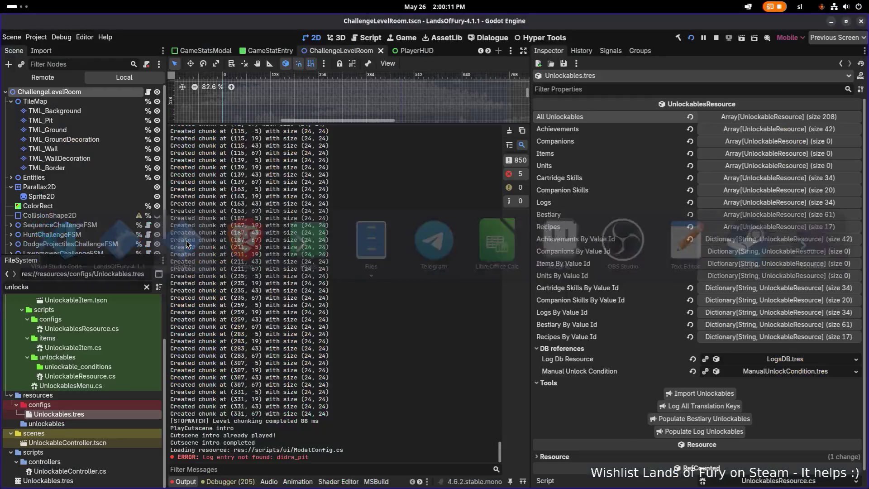
double_click(89, 286)
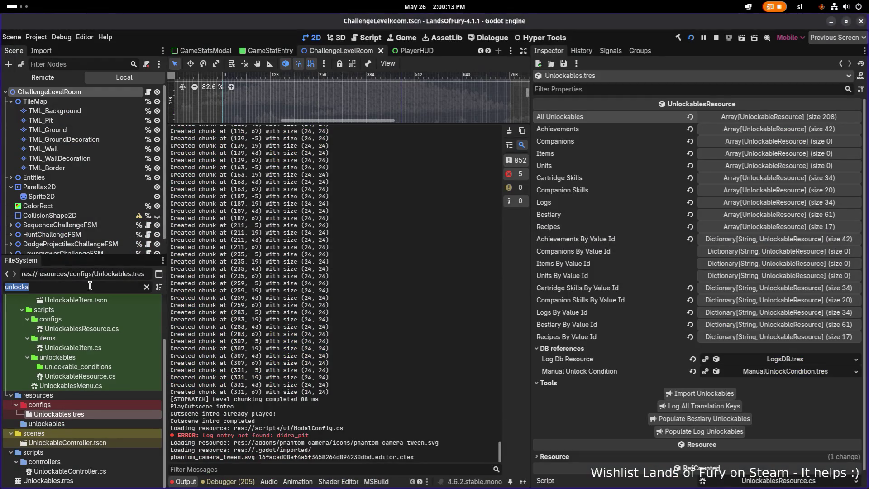
type("bunny")
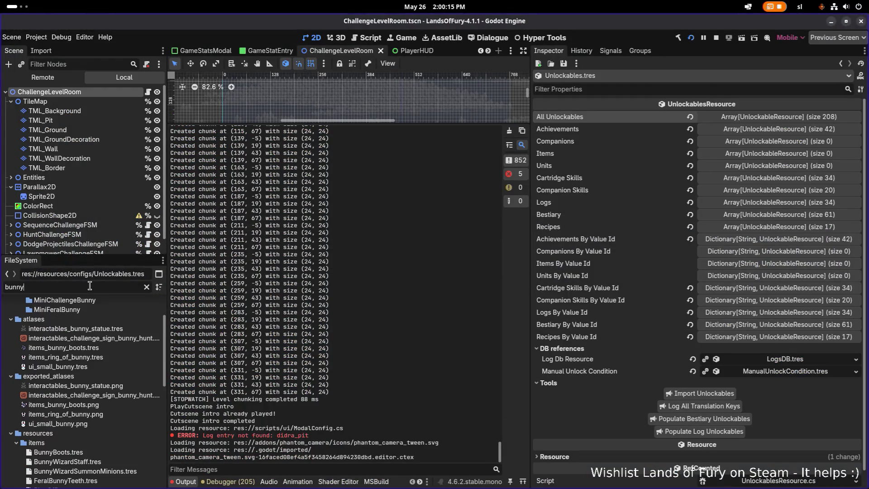
scroll(90, 388, "down", 5)
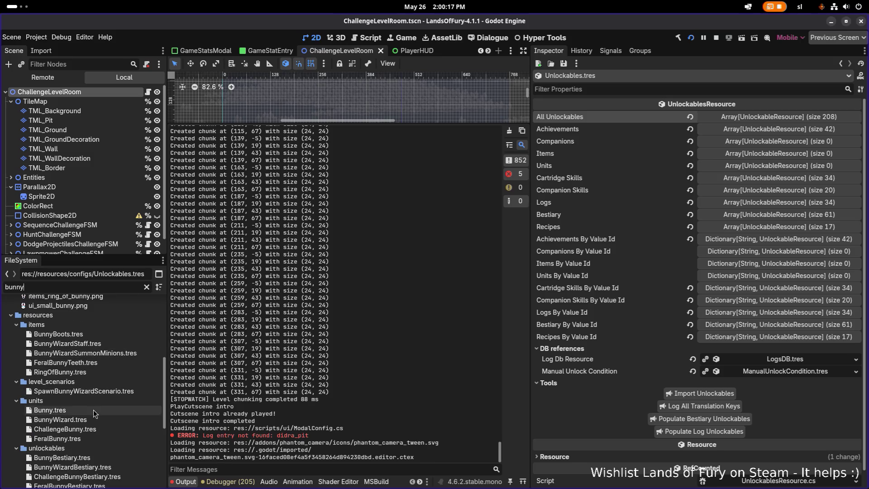
left_click(93, 410)
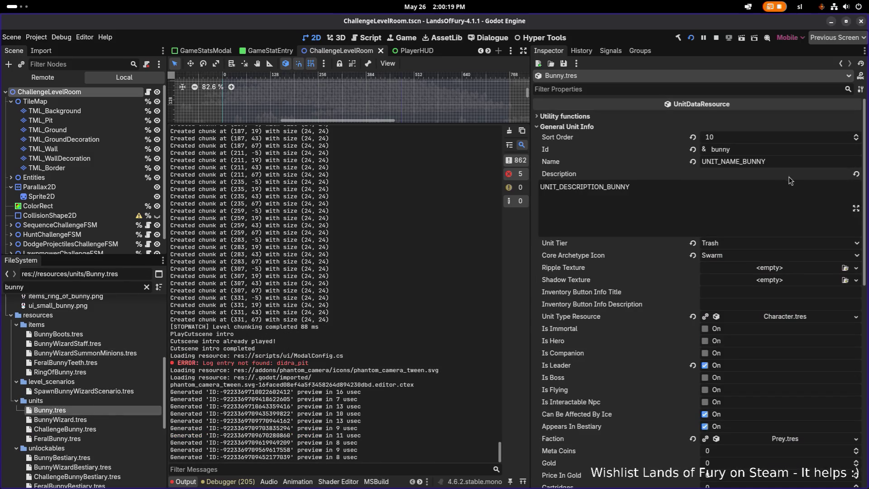
Step: Open ChallengeBunny.tres and change its name key to UNIT_NAME_CHALLENGE_BUNNY
double_click(791, 162)
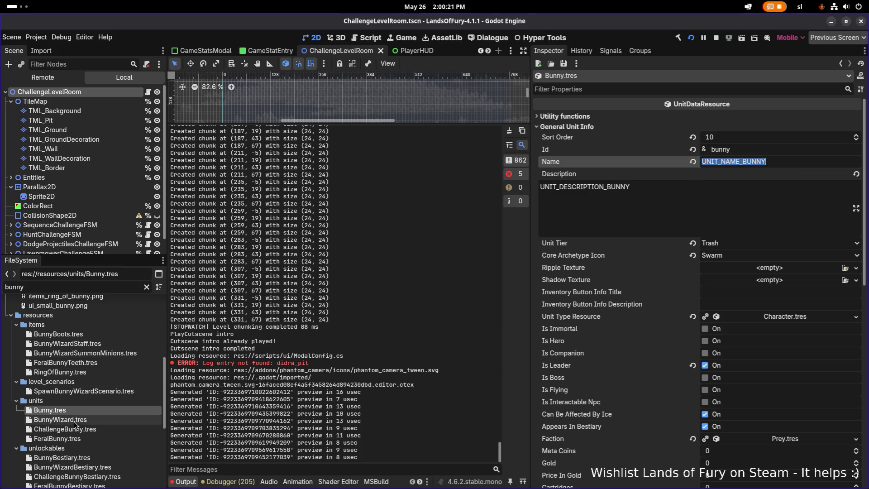
left_click(83, 430)
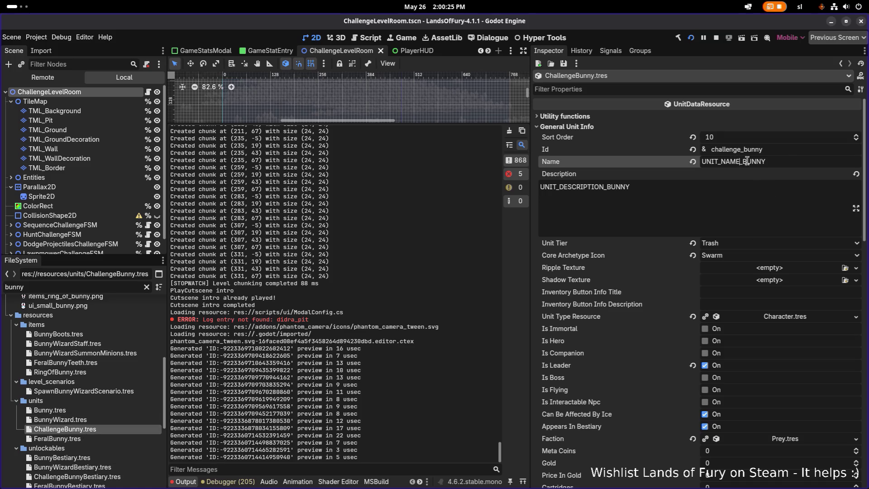
type("CHALLENGE_")
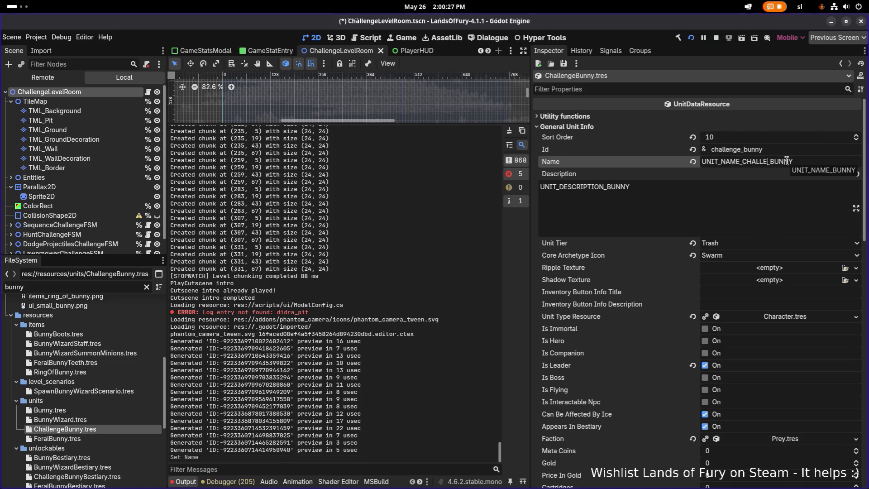
Step: Paste CHALLENGE_BUNNY into the description key to make UNIT_DESCRIPTION_CHALLENGE_BUNNY, then save
double_click(771, 163)
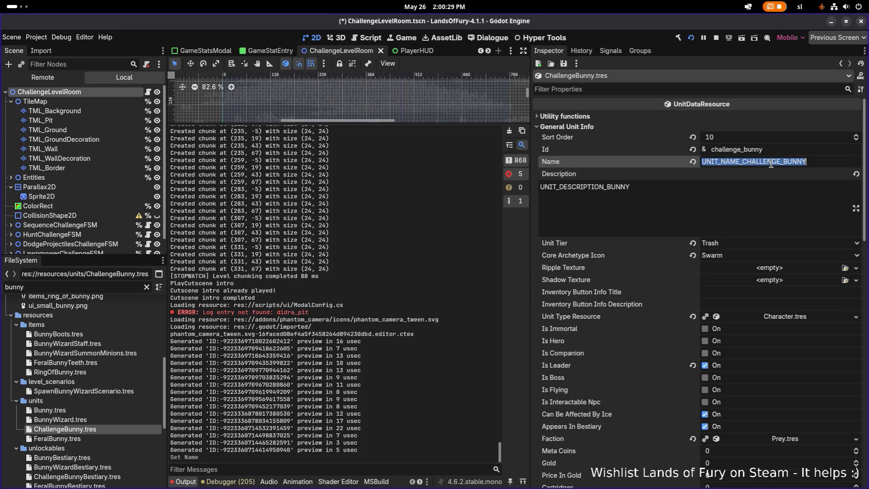
left_click(780, 163)
left_click_drag(745, 161, 854, 153)
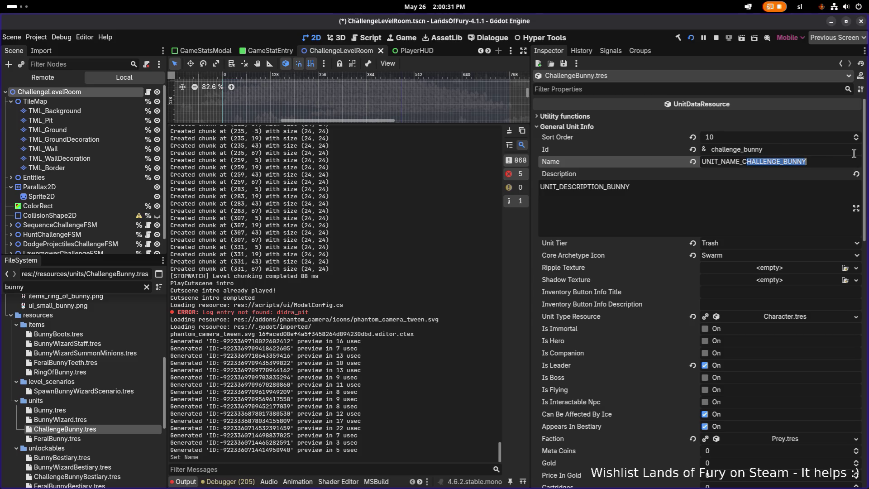
key("Left")
key("Left")
key("shift+End")
left_click(612, 216)
left_click_drag(607, 187, 697, 193)
key("ctrl+v")
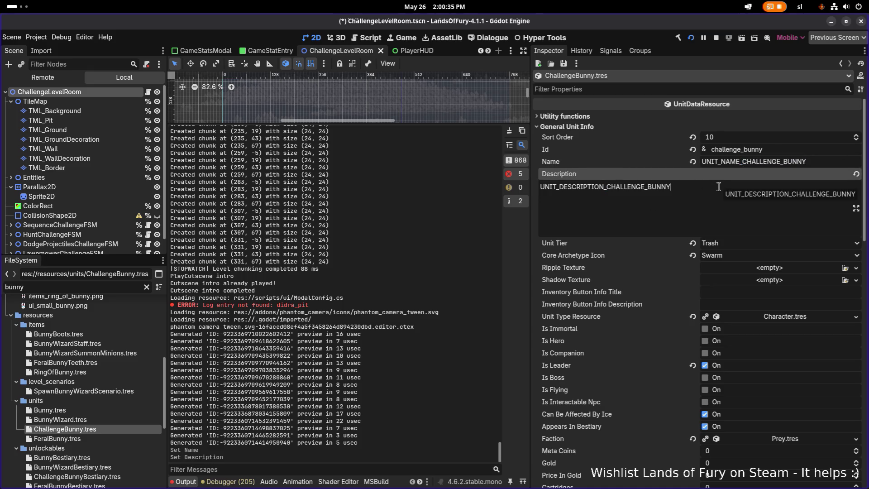
key("ctrl+s")
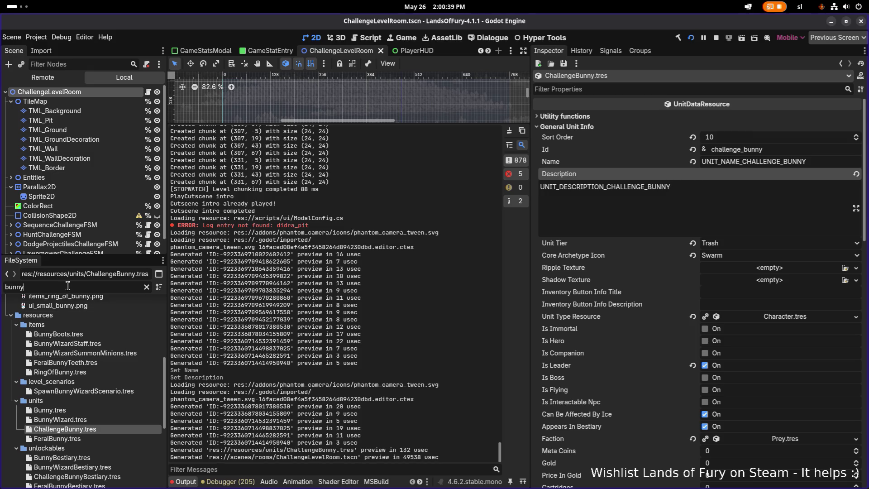
Step: Filter files by 'best', browse the bestiary resources, and open BestiaryDB.tres with its 66 entries
key("ctrl+a")
type("best")
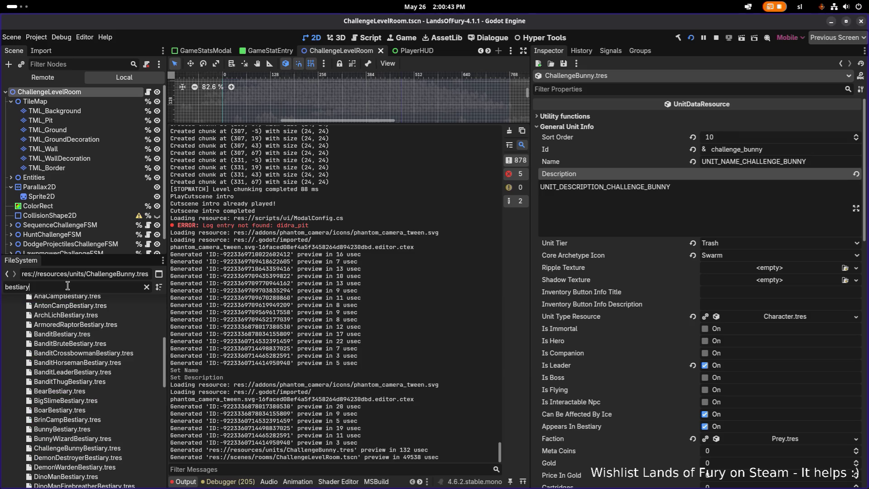
scroll(93, 366, "down", 10)
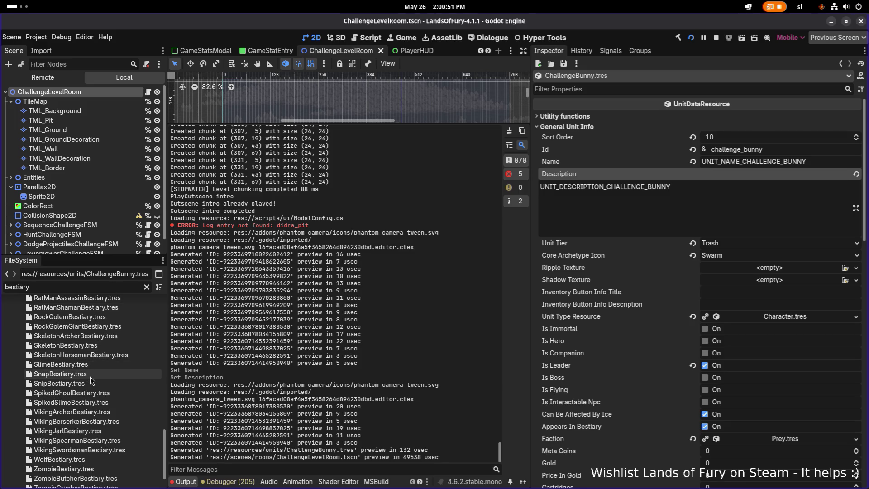
left_click(90, 375)
scroll(82, 393, "down", 2)
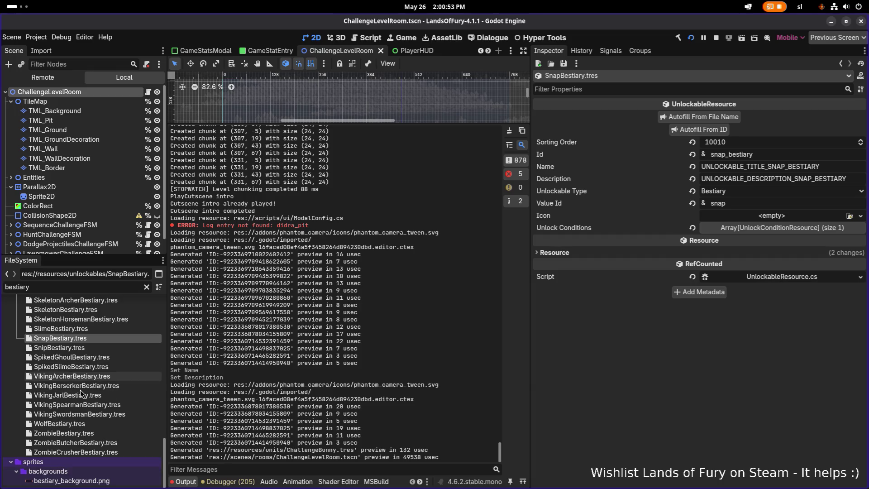
scroll(73, 425, "up", 15)
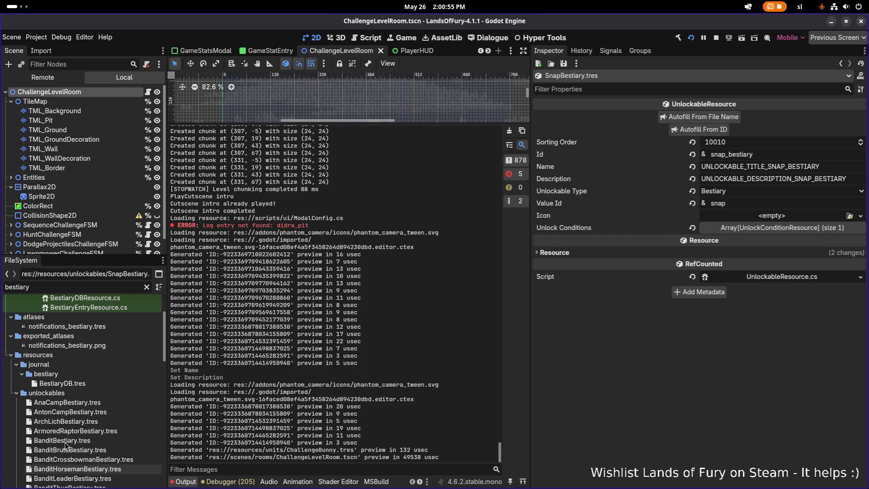
left_click(83, 385)
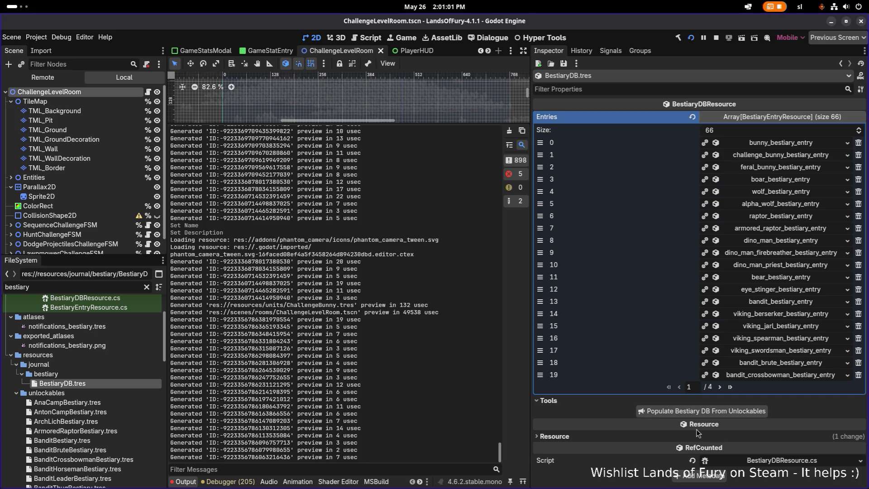
Step: Repopulate and save BestiaryDB to 61 entries, then change the file filter to 'unlockables'
left_click(703, 413)
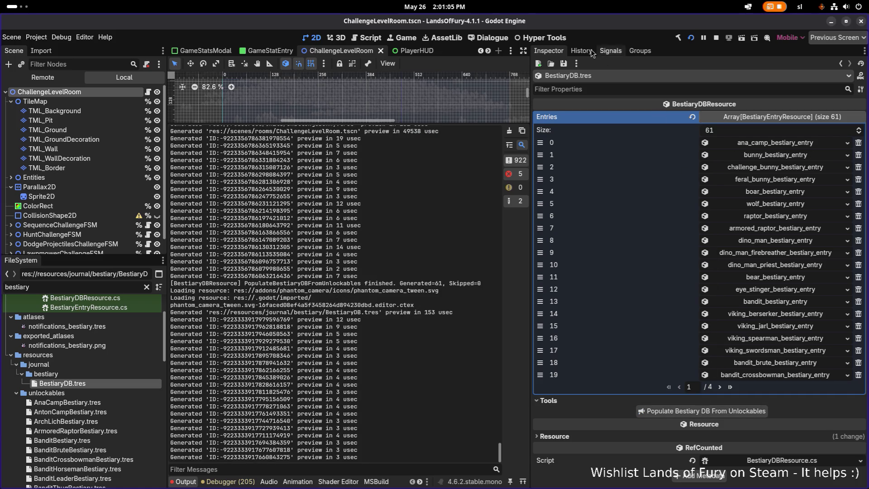
left_click(563, 63)
left_click(569, 73)
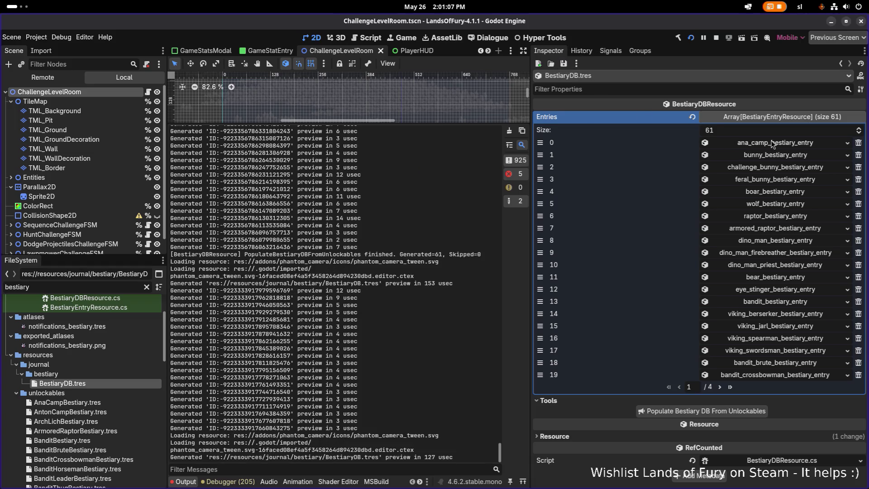
left_click(772, 143)
left_click(773, 143)
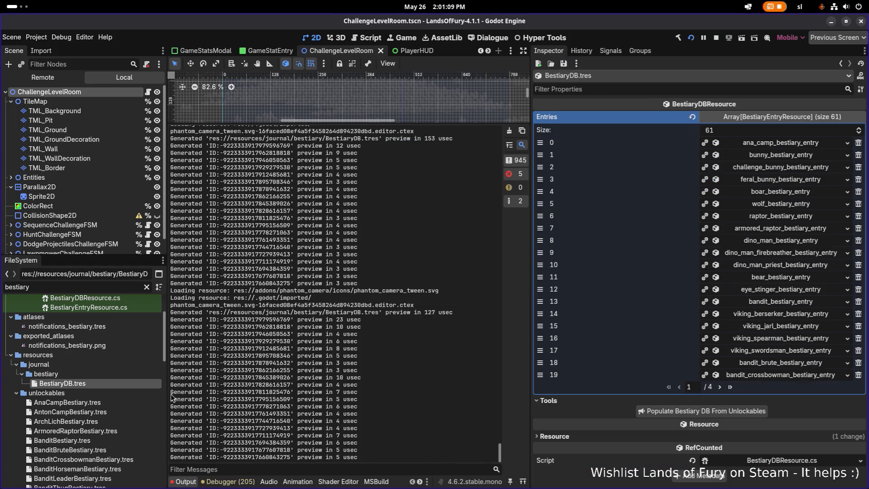
double_click(113, 287)
type("unlockables")
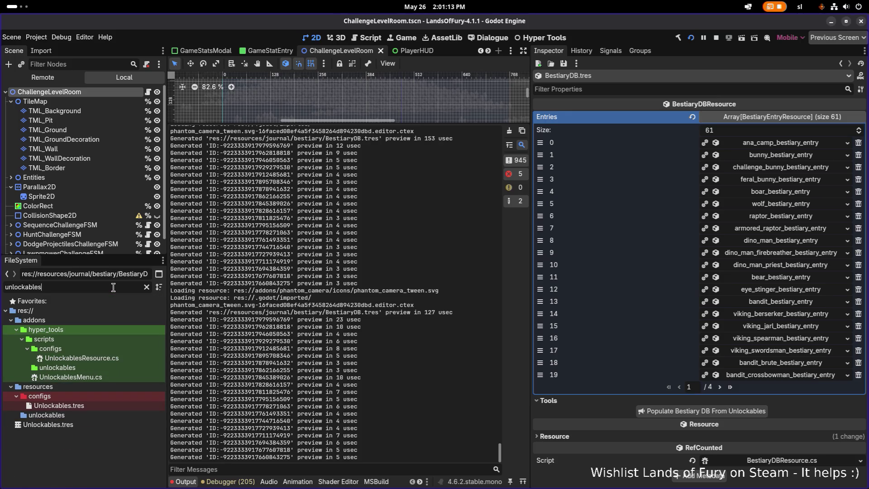
Step: Open Unlockables.tres and expand AnaCampBestiary to see its 7 ana_camp kills condition
left_click(90, 405)
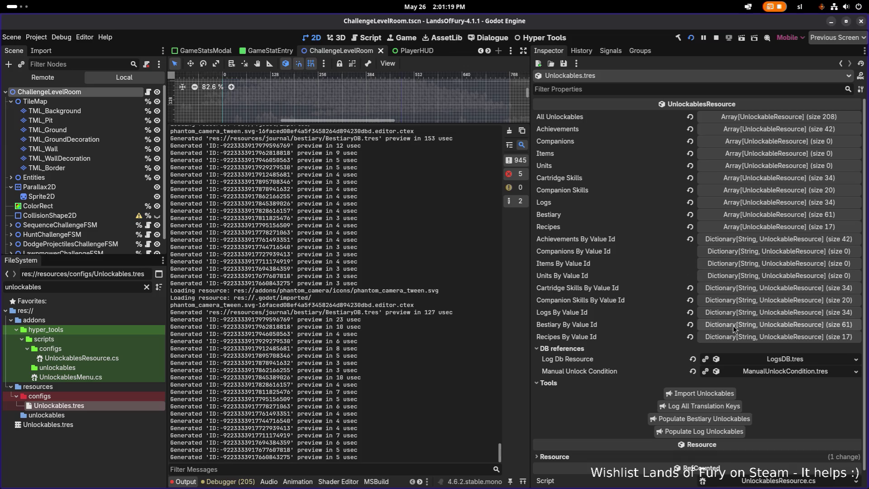
left_click(734, 216)
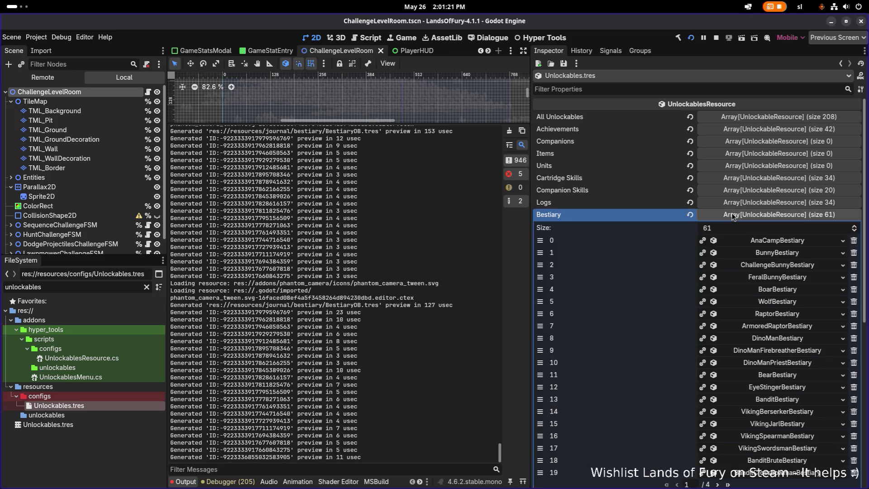
left_click(796, 243)
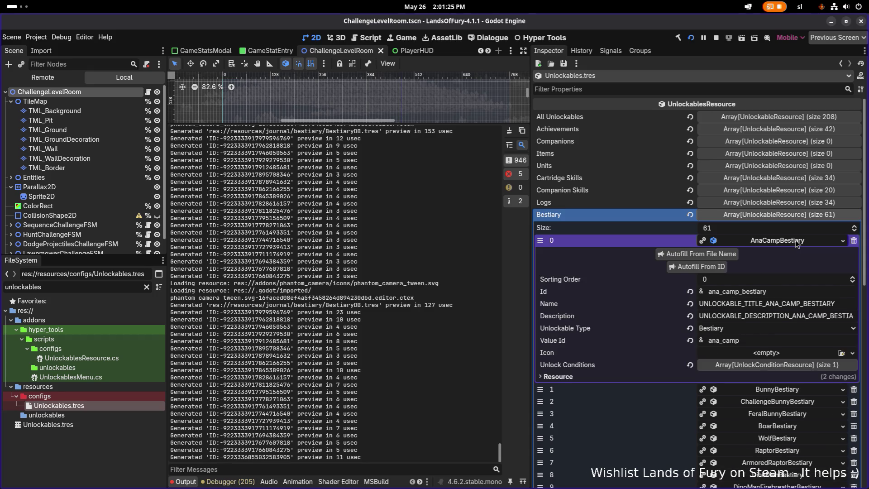
left_click(797, 244)
left_click(797, 244)
left_click(786, 365)
left_click(771, 395)
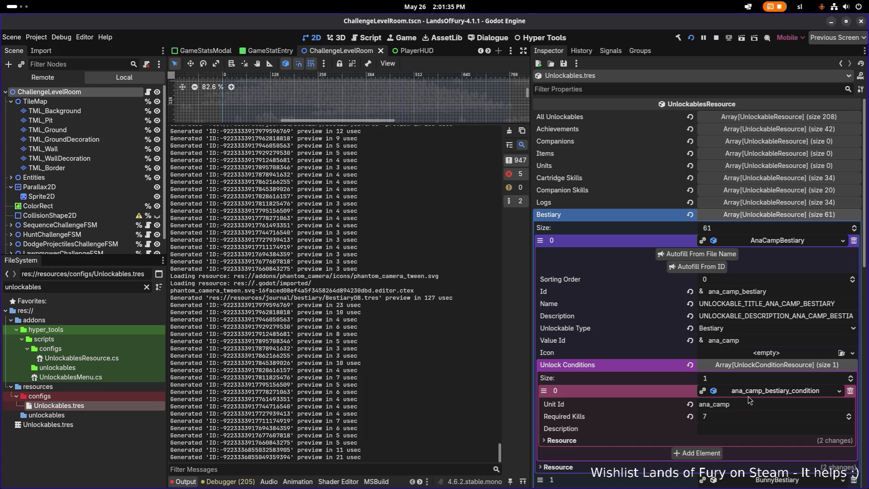
scroll(748, 416, "down", 5)
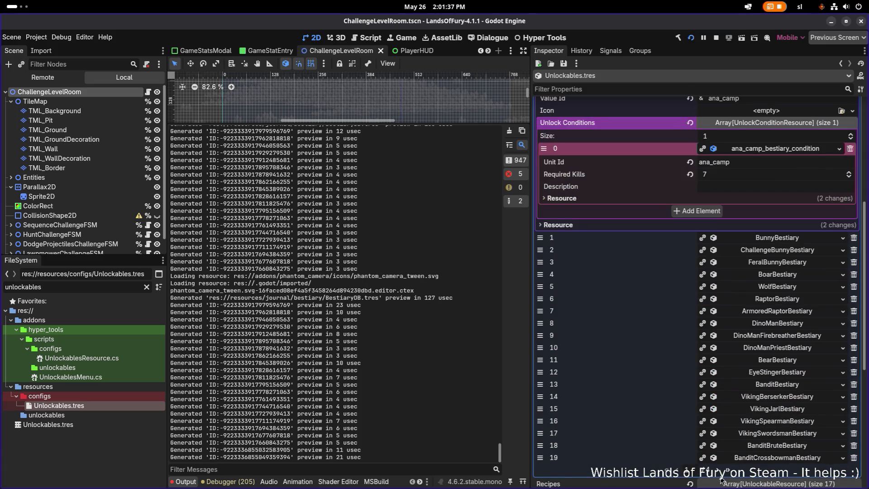
Step: Page to the last Bestiary page and inspect SnapBestiary's 10-kill snap condition
left_click(717, 469)
scroll(797, 281, "up", 3)
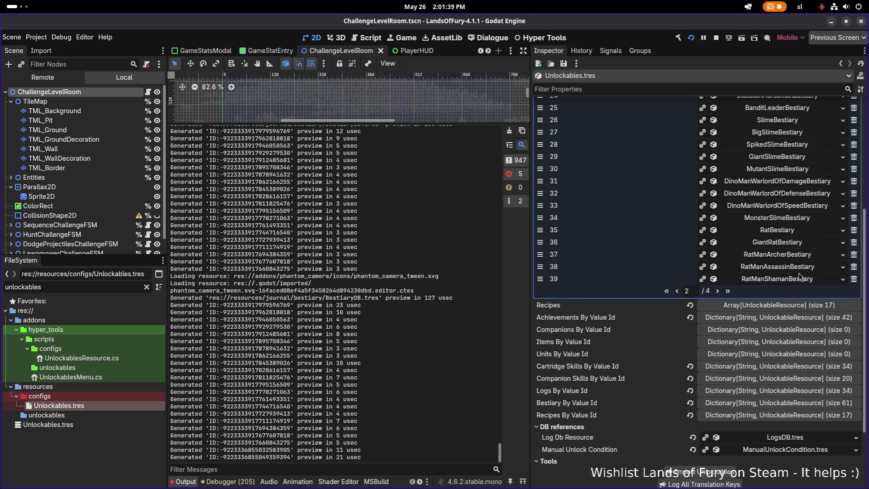
scroll(792, 283, "up", 1)
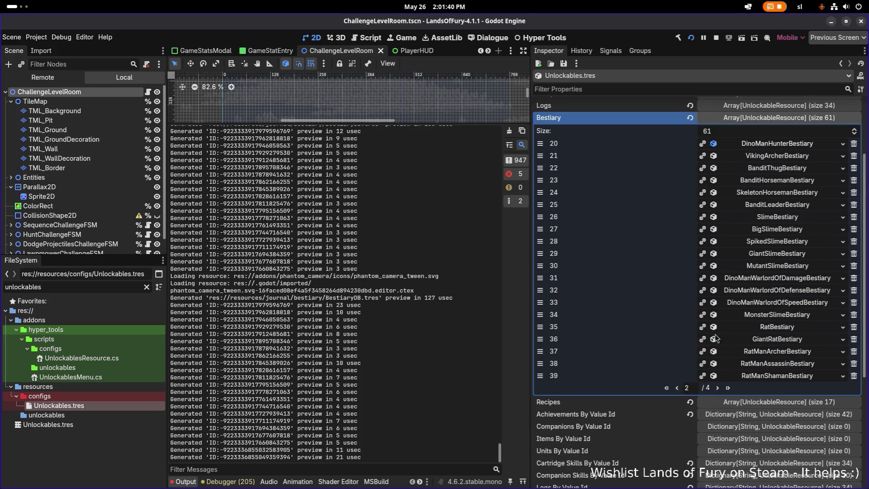
left_click(718, 388)
left_click(718, 388)
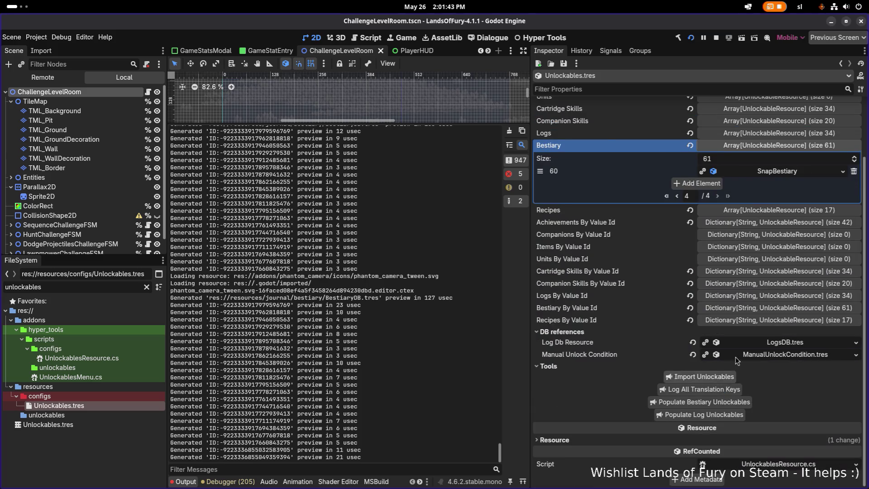
left_click(758, 172)
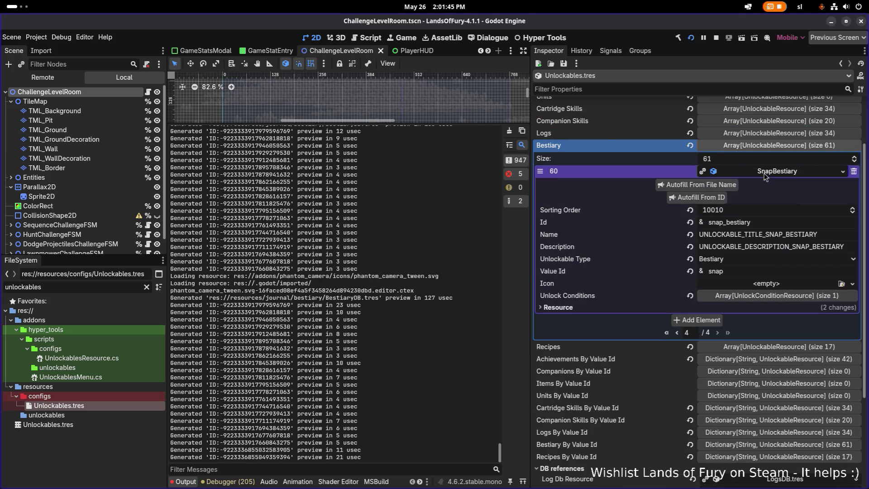
left_click(777, 295)
left_click(777, 321)
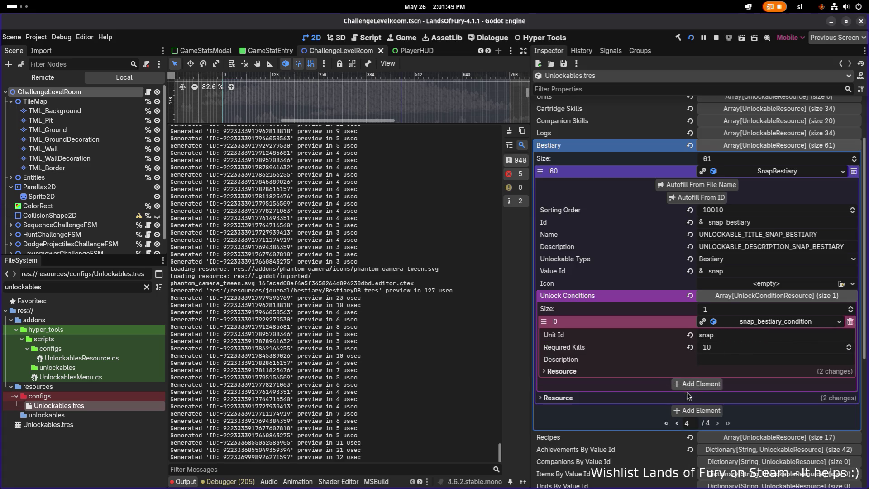
Step: Go back a page and inspect SnipBestiary's 10-kill snip condition
left_click(677, 423)
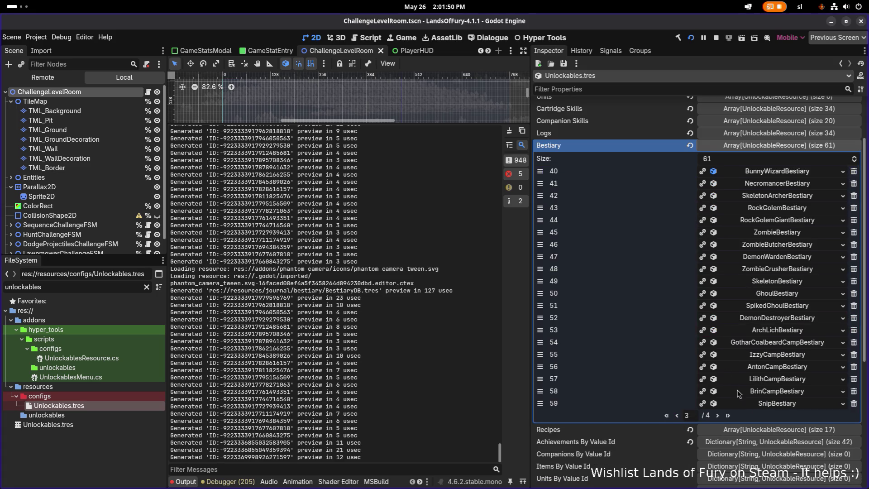
left_click(768, 410)
scroll(776, 376, "down", 2)
left_click(776, 432)
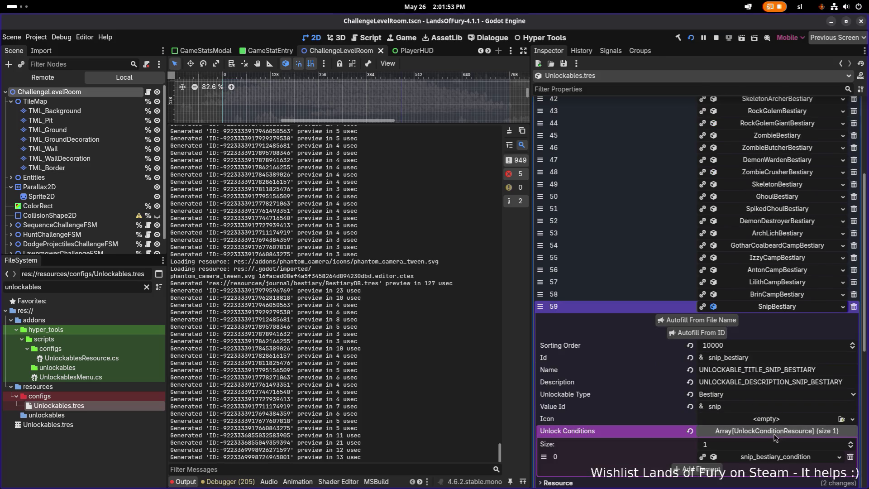
left_click(752, 456)
scroll(781, 402, "down", 4)
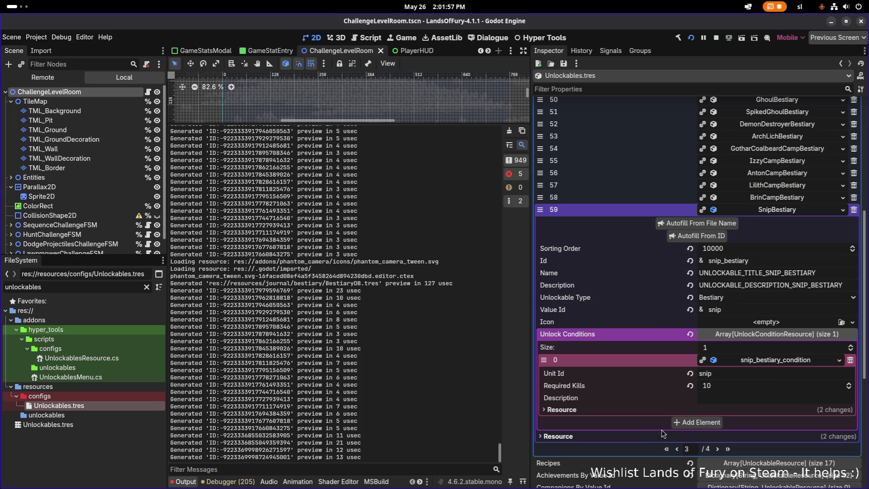
Step: Return to the first page, recheck the ana_camp condition, and switch to Visual Studio Code
left_click(677, 449)
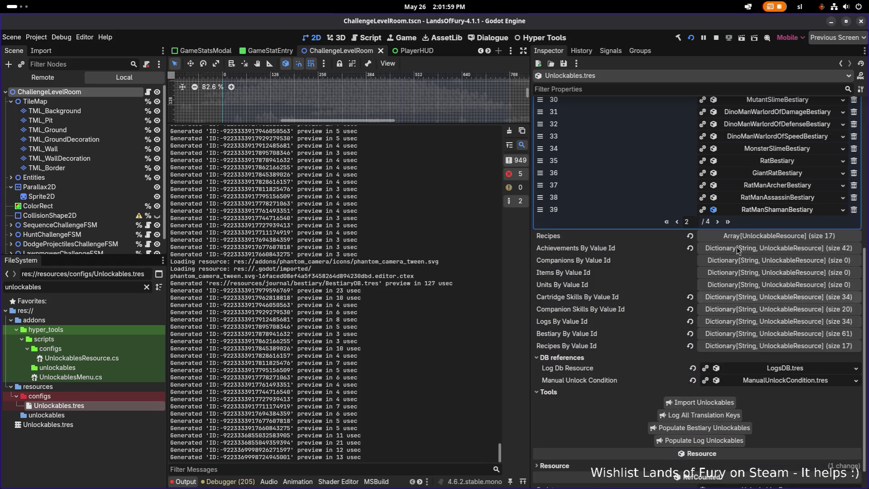
scroll(754, 340, "up", 5)
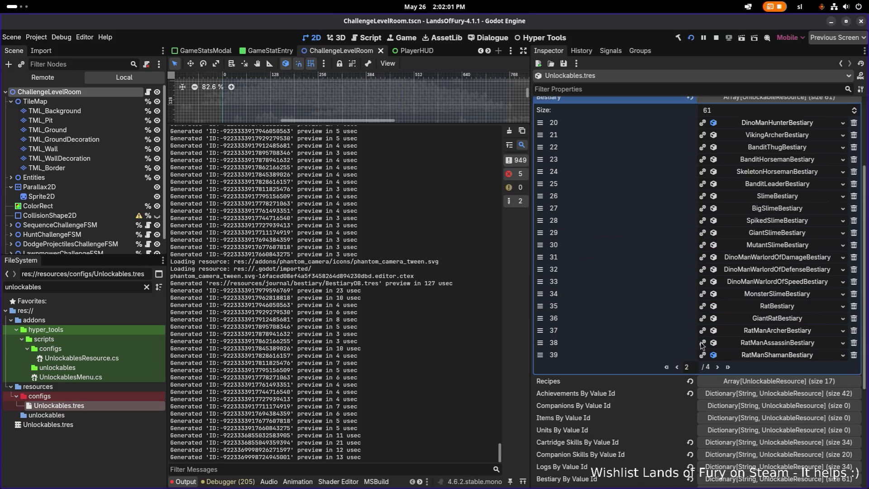
left_click(677, 367)
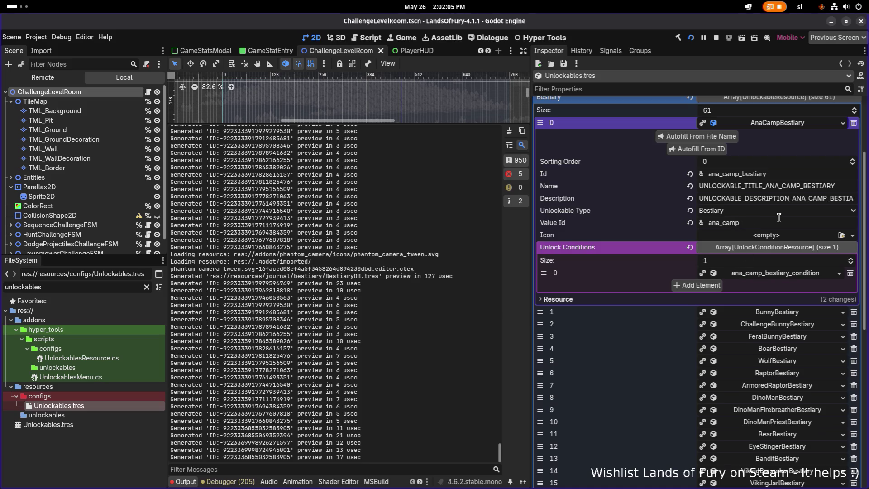
scroll(747, 262, "down", 2)
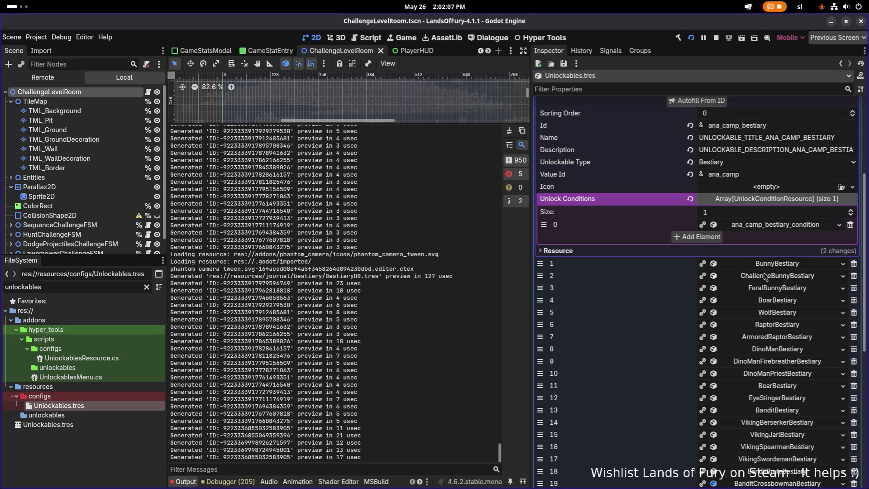
scroll(757, 271, "up", 4)
scroll(722, 283, "down", 2)
scroll(725, 283, "up", 2)
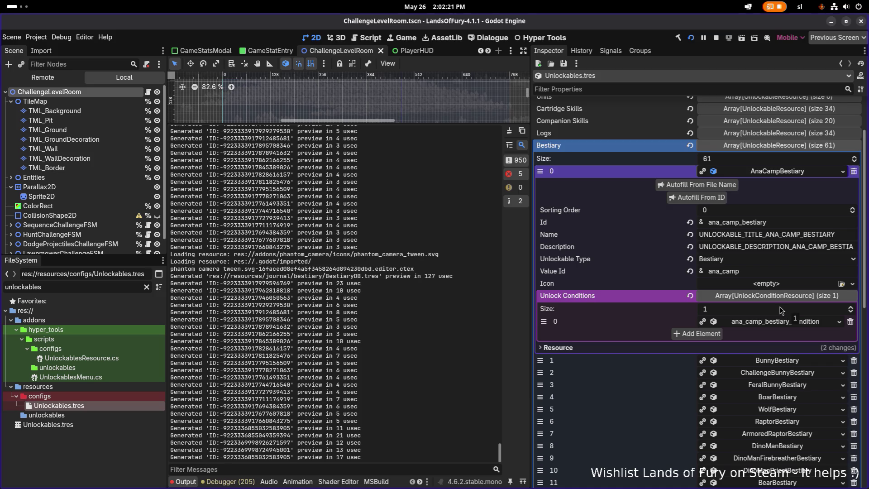
left_click(766, 325)
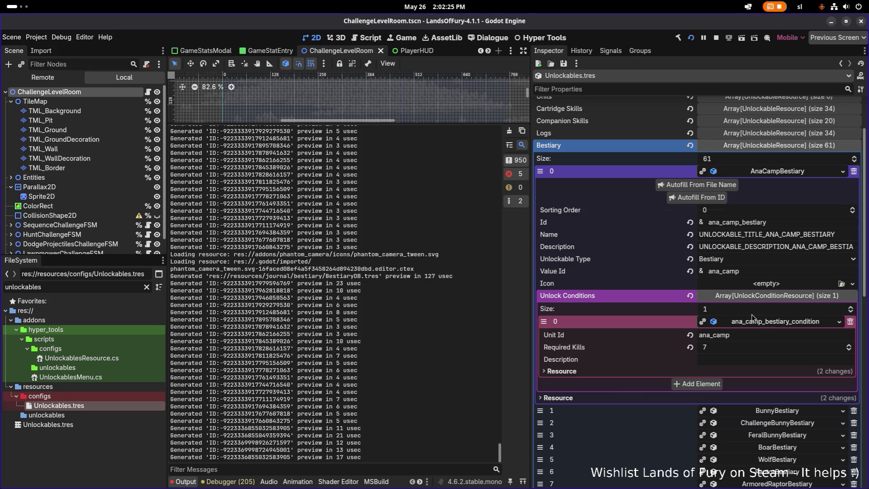
key("alt+Tab")
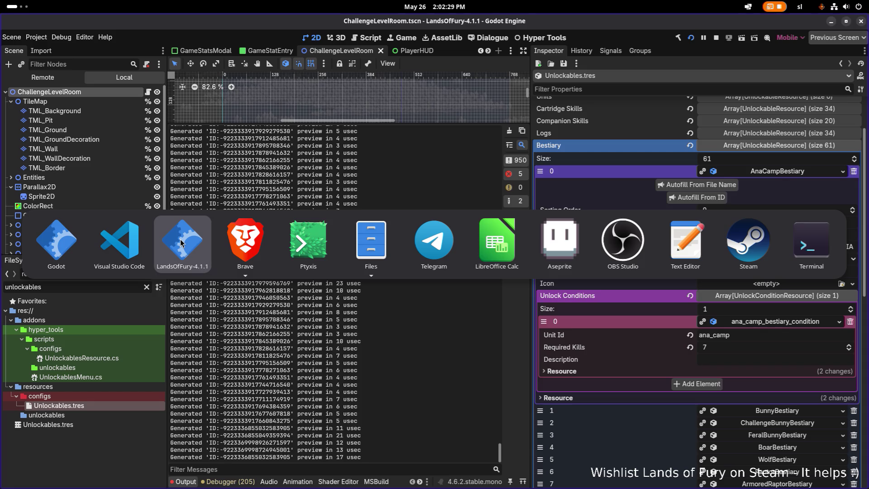
left_click(119, 242)
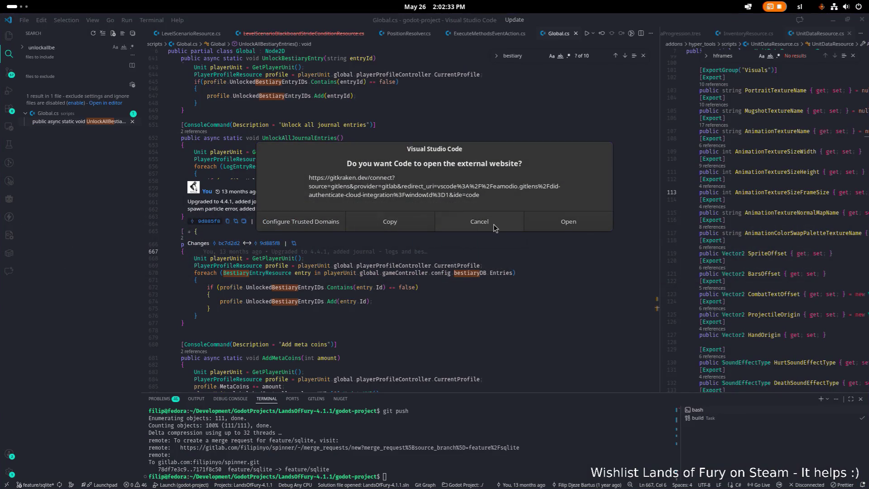
Step: Dismiss the external-website prompt, close the stale deleted-file tab, and search files for 'populat' and 'bestiary'
left_click(493, 224)
middle_click(278, 34)
left_click(326, 157)
mouse_move(327, 157)
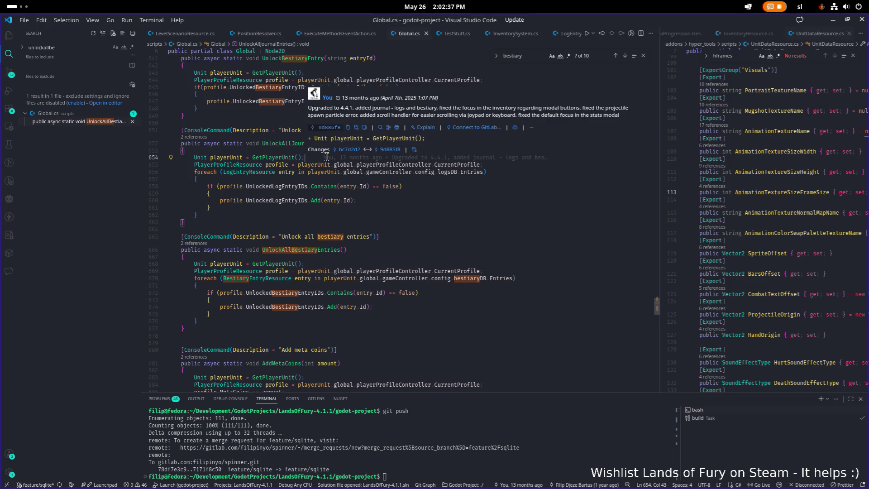
key("ctrl+p")
type("populate")
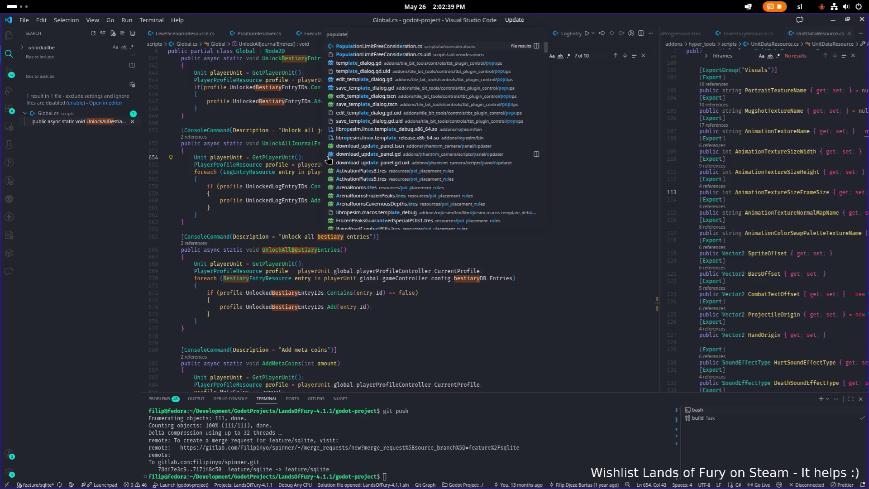
key("ctrl+a")
type("bestiar")
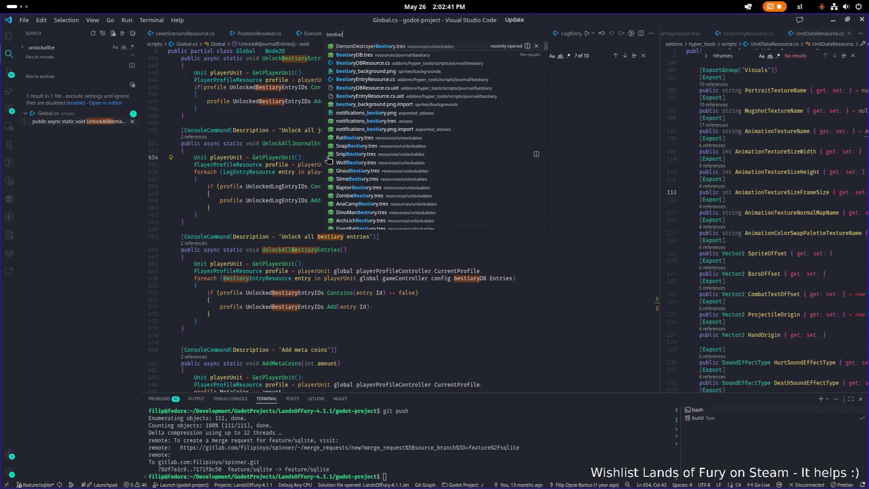
type("y")
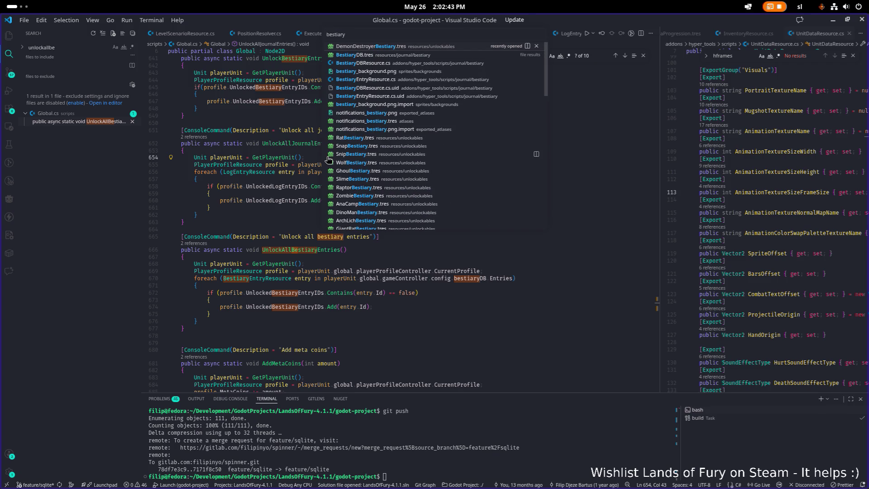
Step: Open UnlockablesResource.cs and list all references to the Bestiary unlockable type
key("Escape")
key("ctrl+p")
type("unlockabler")
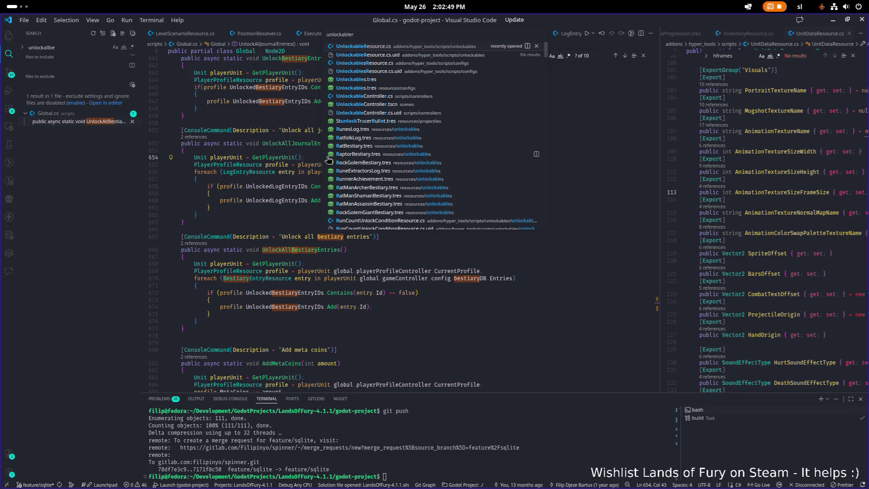
key("Return")
key("ctrl+f")
type("be")
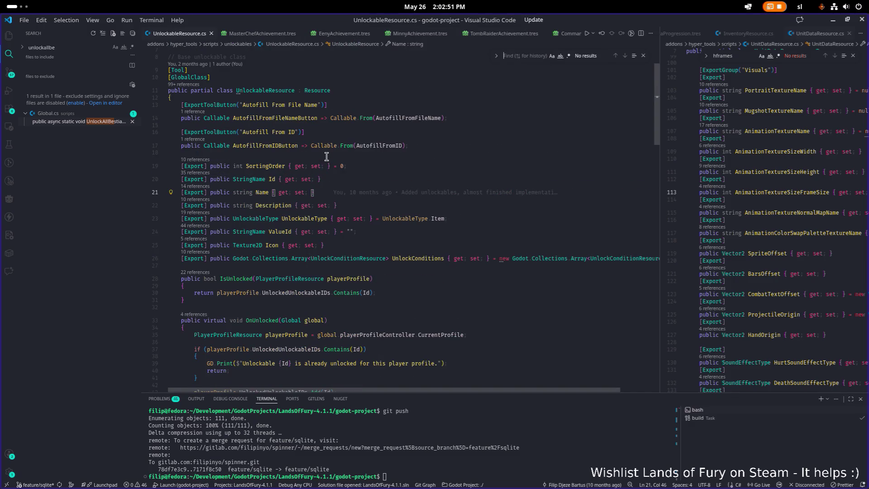
type("stia")
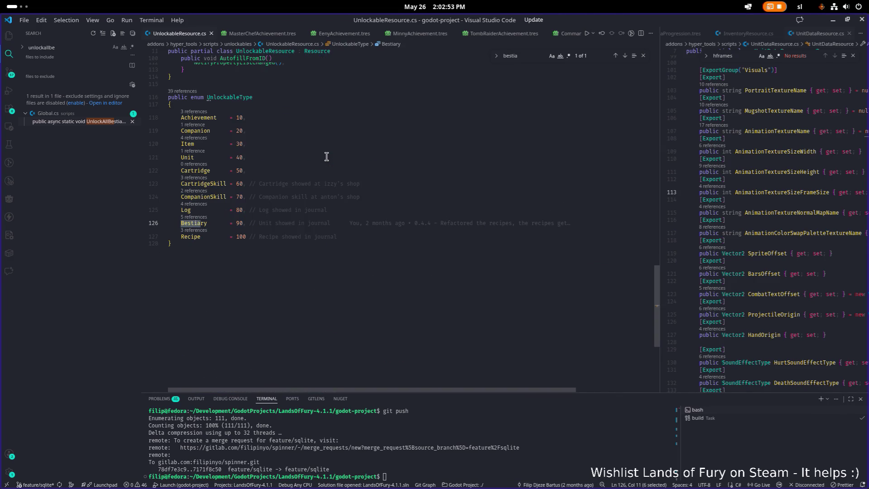
left_click(202, 217)
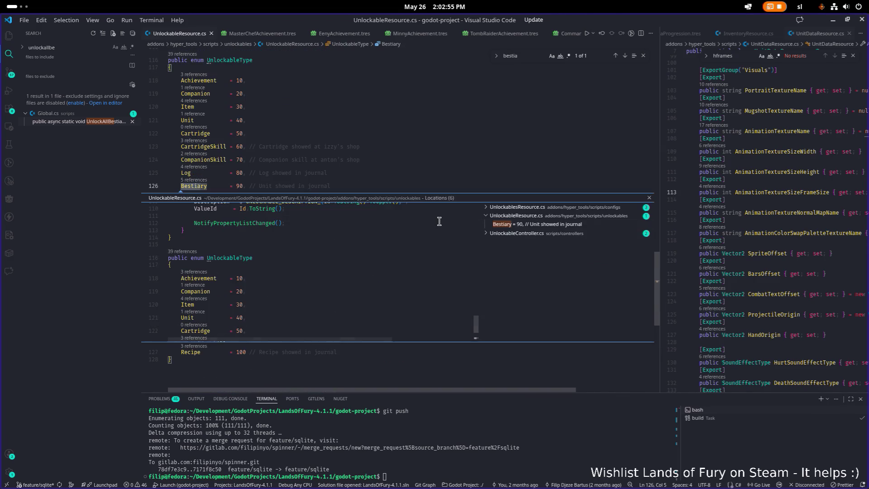
Step: Preview the Bestiary references and open UnlockableController.cs at its Bestiary notification case
left_click(544, 209)
left_click(541, 216)
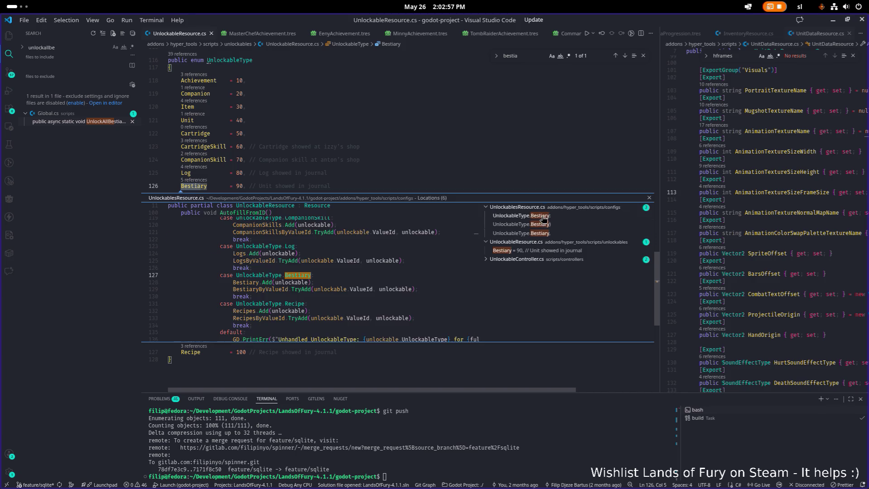
mouse_move(383, 280)
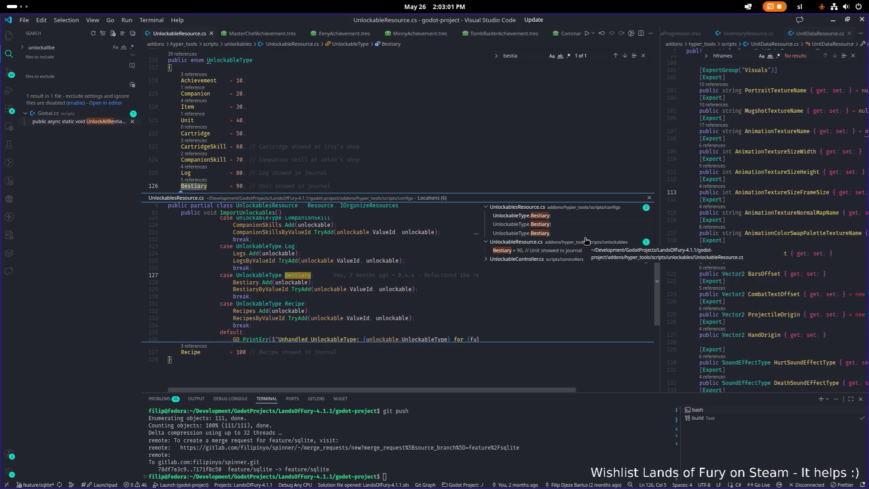
left_click(556, 263)
left_click(545, 275)
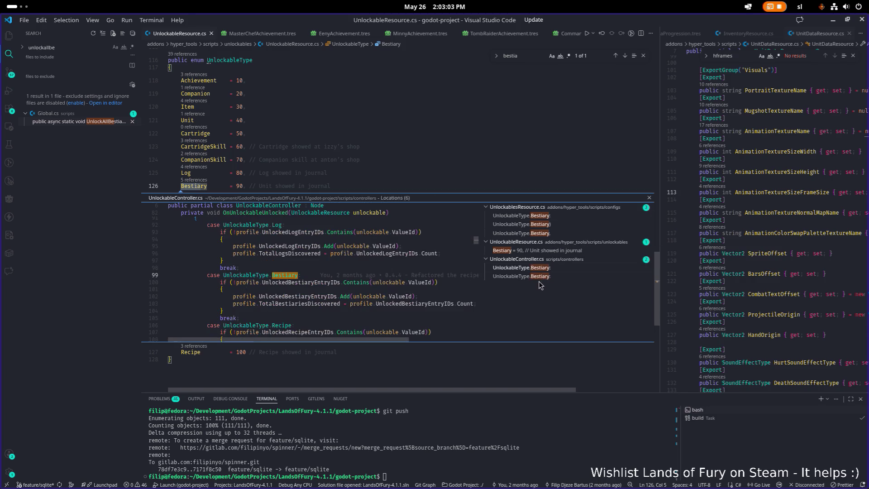
left_click(535, 277)
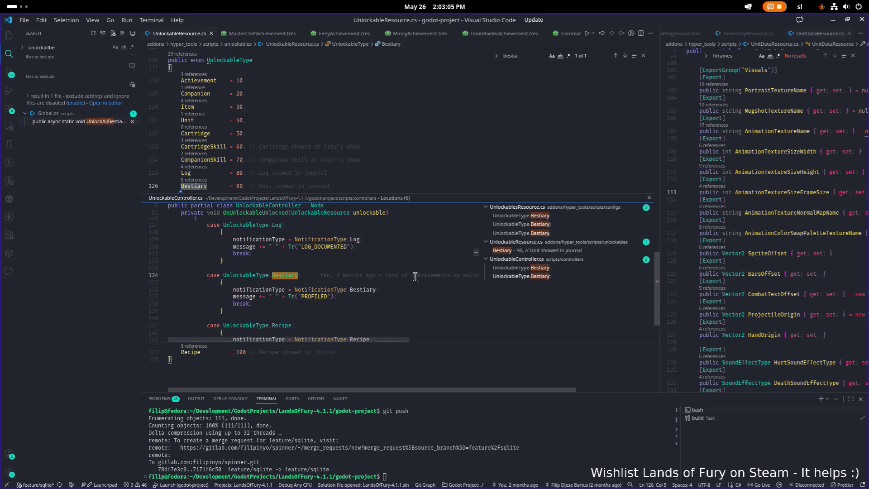
double_click(389, 277)
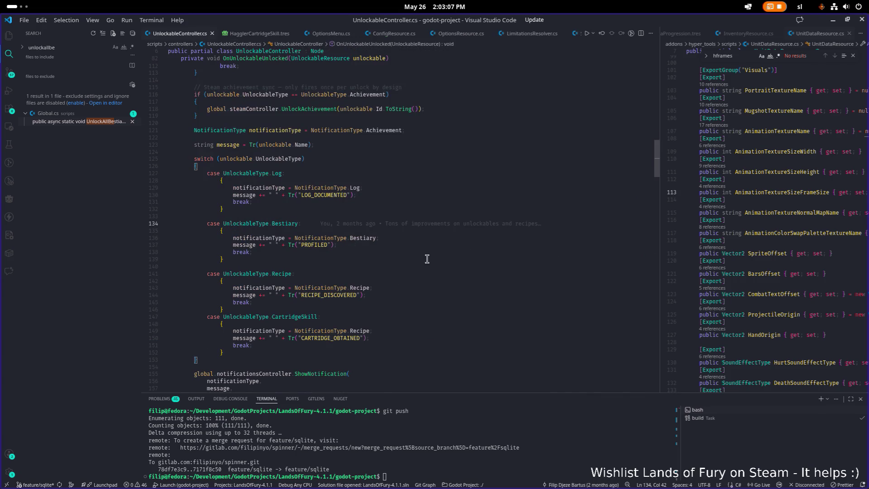
Step: Start a Quick Open search for 'unlockables'
key("ctrl+f")
key("Escape")
key("ctrl+p")
type("unlockablesre")
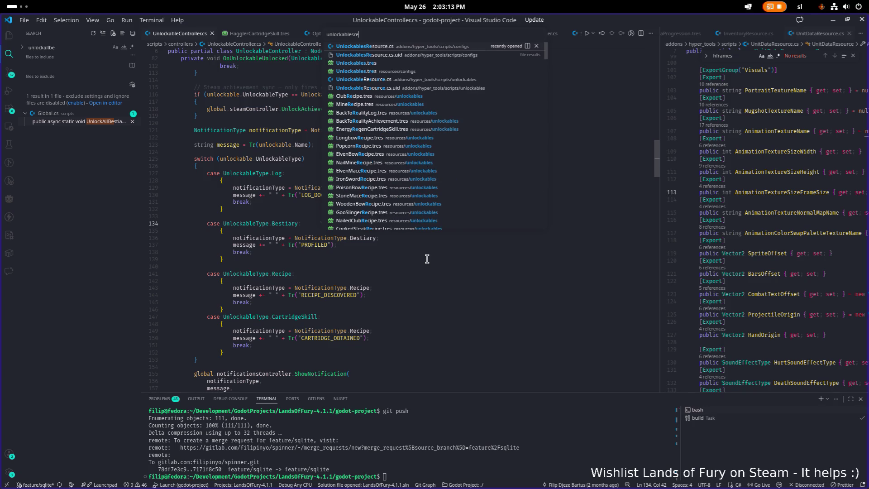
Step: Open UnlockablesResource.cs and jump to PopulateBestiaryUnlockables by searching 'populatebe'
key("Down")
key("Return")
key("ctrl+f")
type("populatebet")
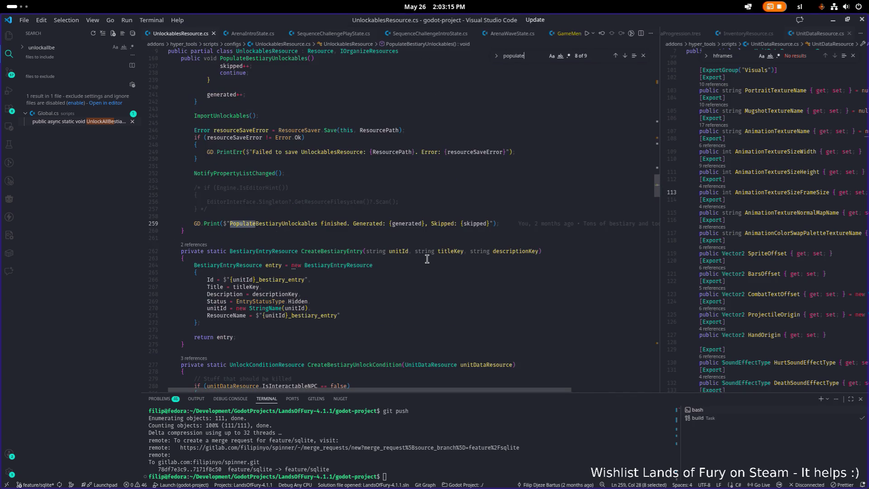
key("BackSpace")
key("Return")
Step: Look over the unlockable null check and the start of the PopulateBestiaryUnlockables body
scroll(431, 256, "up", 4)
scroll(421, 255, "up", 2)
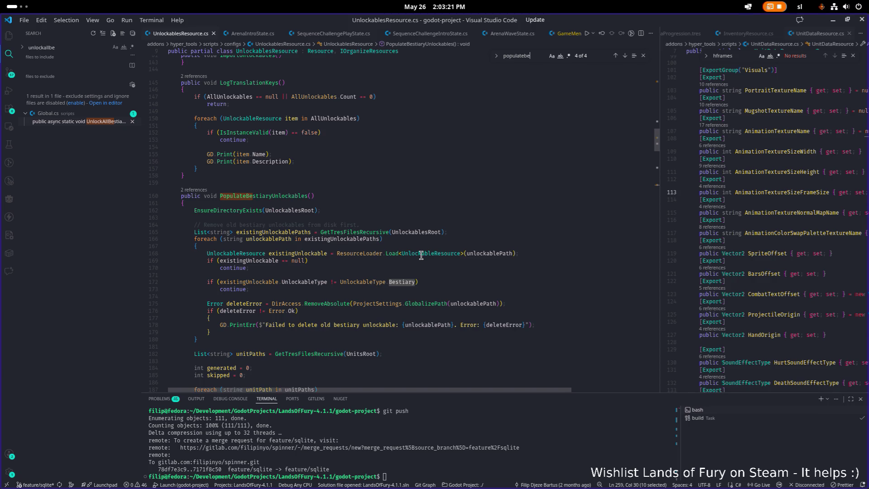
mouse_move(442, 231)
left_click(390, 261)
scroll(440, 212, "down", 4)
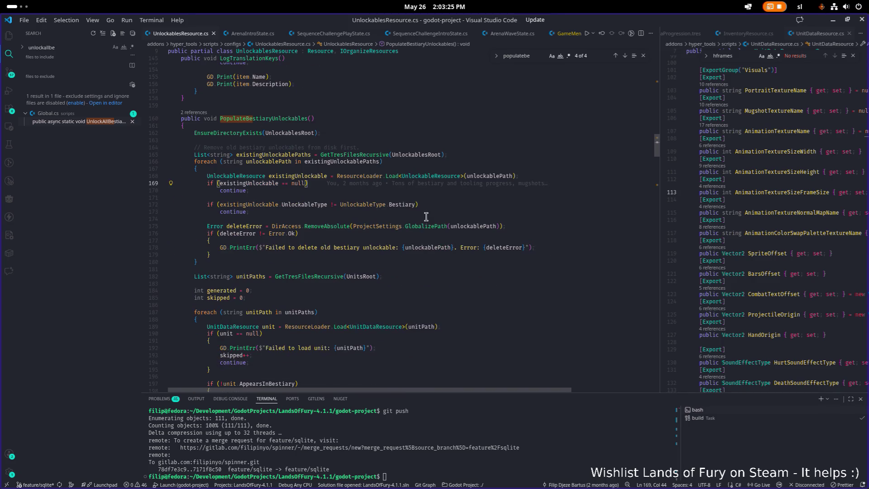
left_click(402, 141)
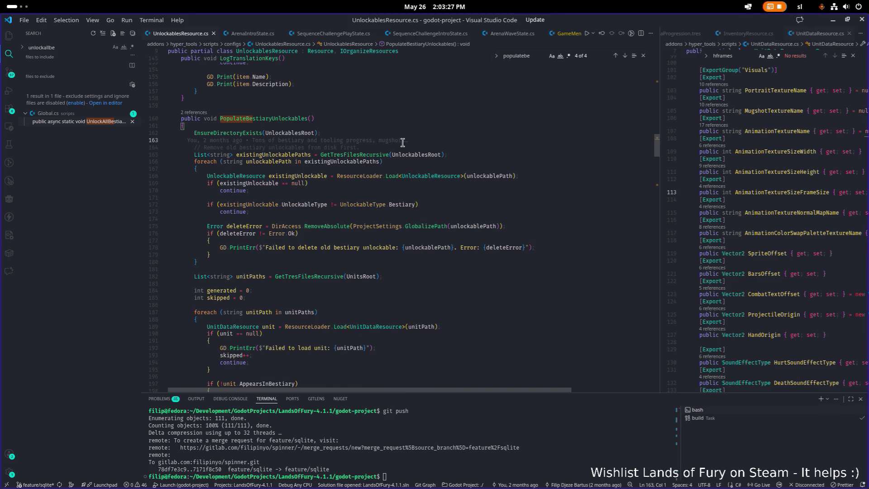
Step: Find the AppearsInBestiary check with 'appear' and highlight every use of skipped
key("ctrl+f")
type("popu")
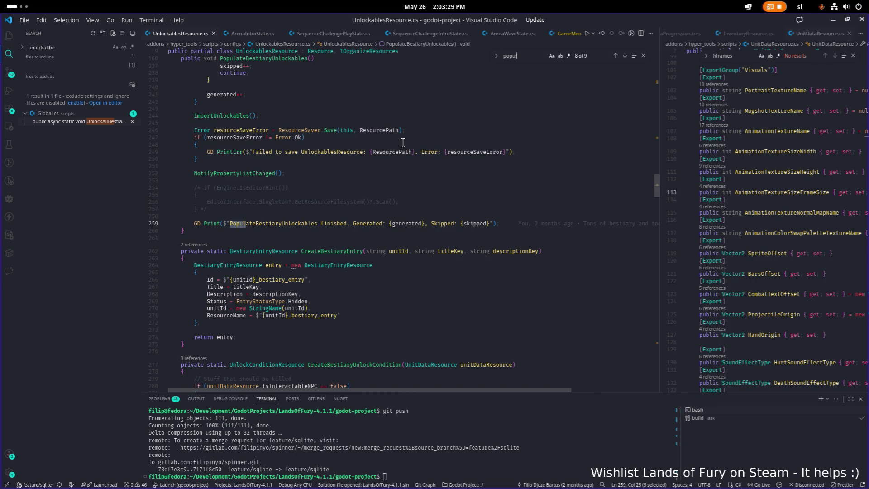
key("ctrl+a")
type("appear")
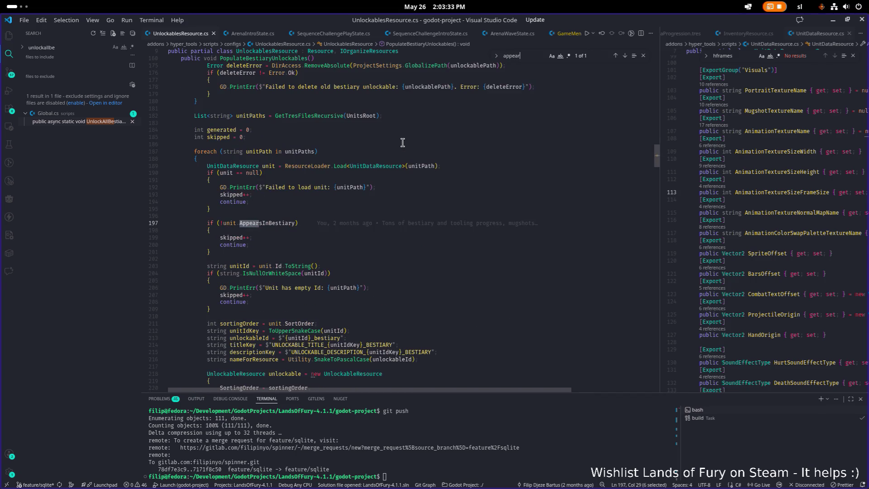
left_click(351, 216)
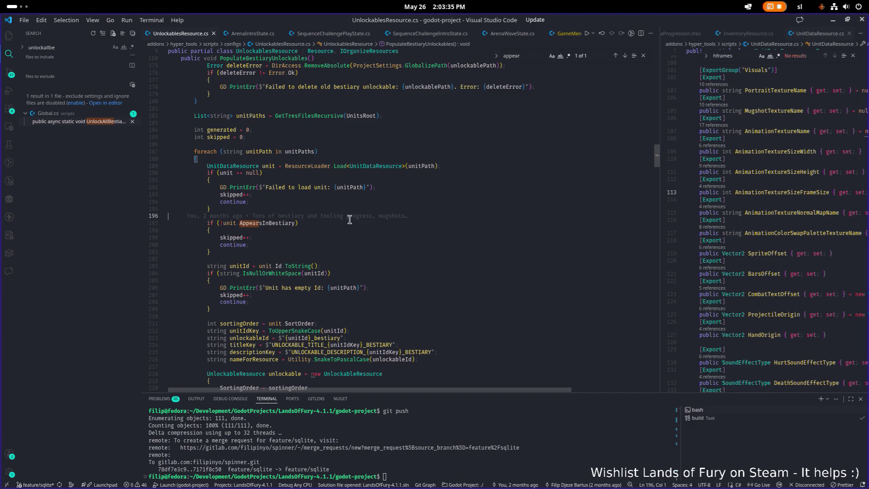
left_click(242, 237)
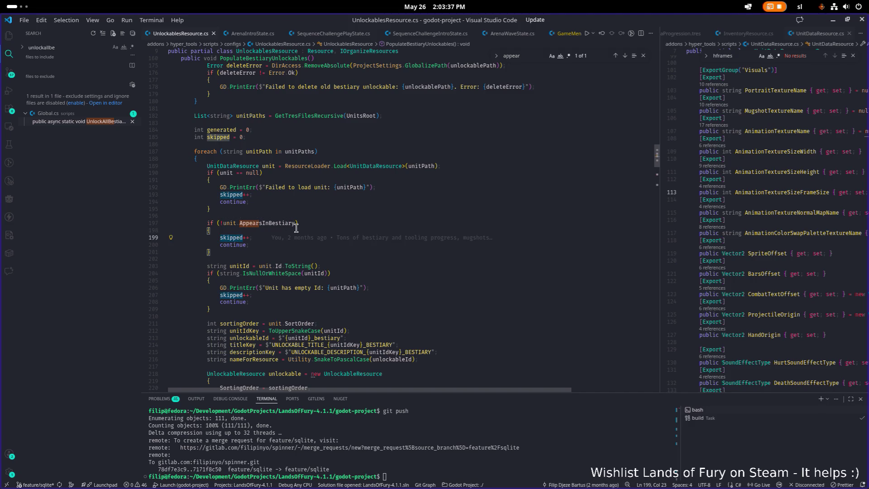
scroll(308, 229, "down", 3)
scroll(366, 222, "up", 5)
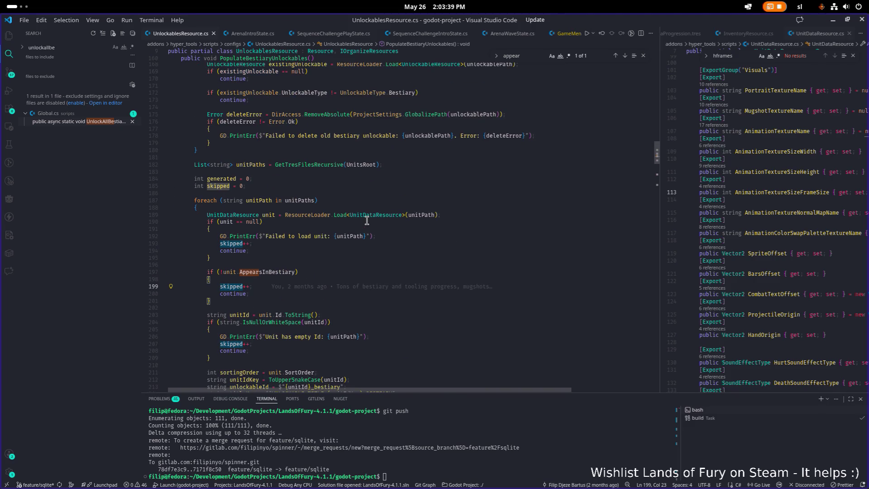
scroll(367, 220, "down", 6)
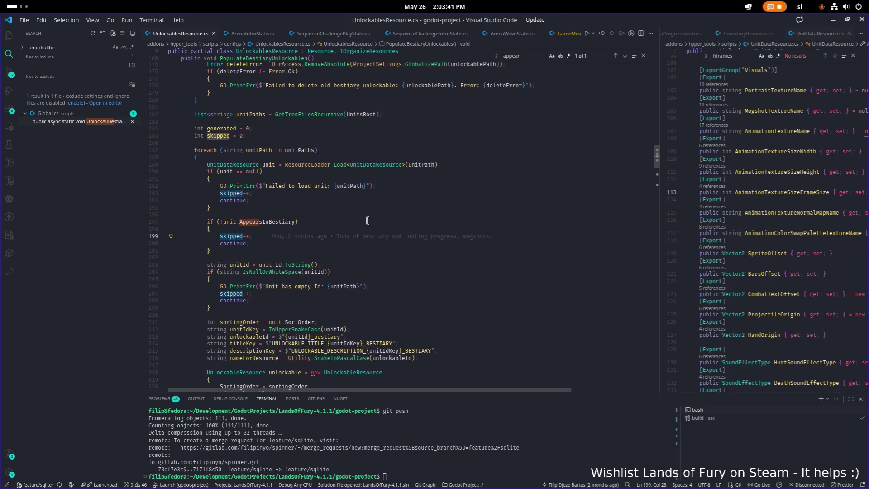
scroll(366, 220, "down", 5)
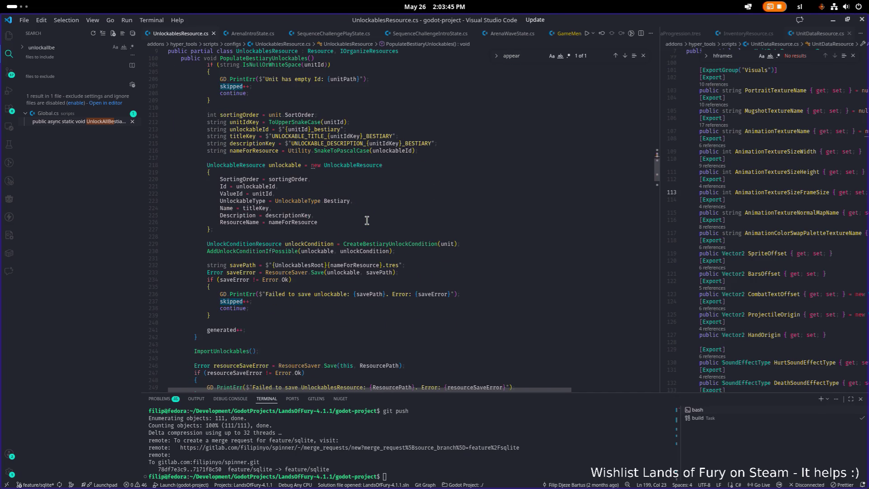
Step: Go to CreateBestiaryUnlockCondition's definition and read required kills, from 10 for Trash to 1 for Boss
double_click(396, 243)
key("F12")
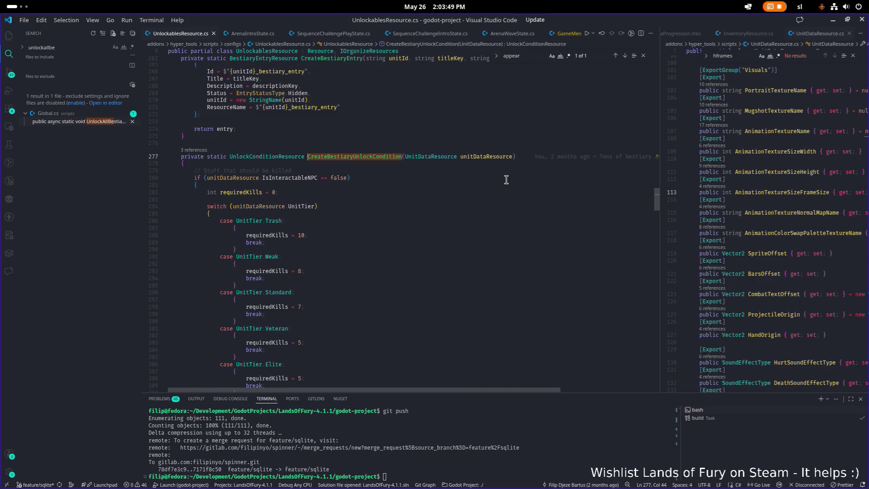
scroll(491, 187, "down", 4)
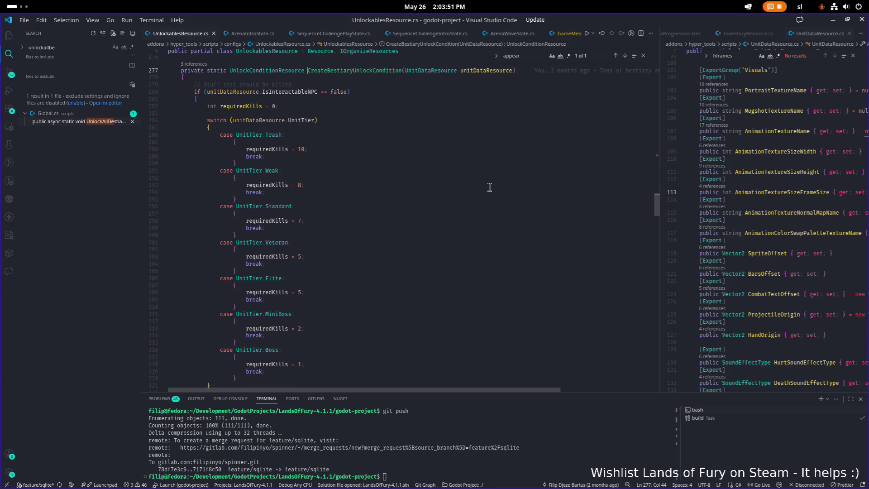
scroll(488, 187, "down", 2)
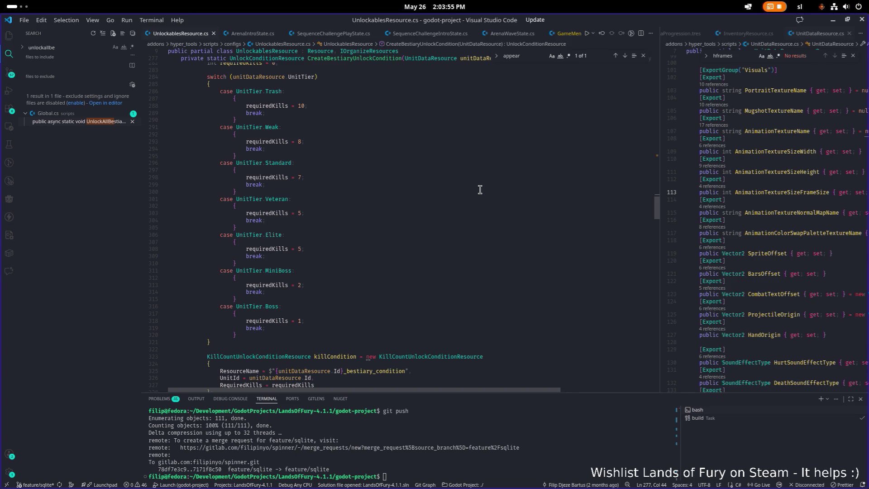
scroll(454, 194, "down", 1)
scroll(332, 211, "down", 1)
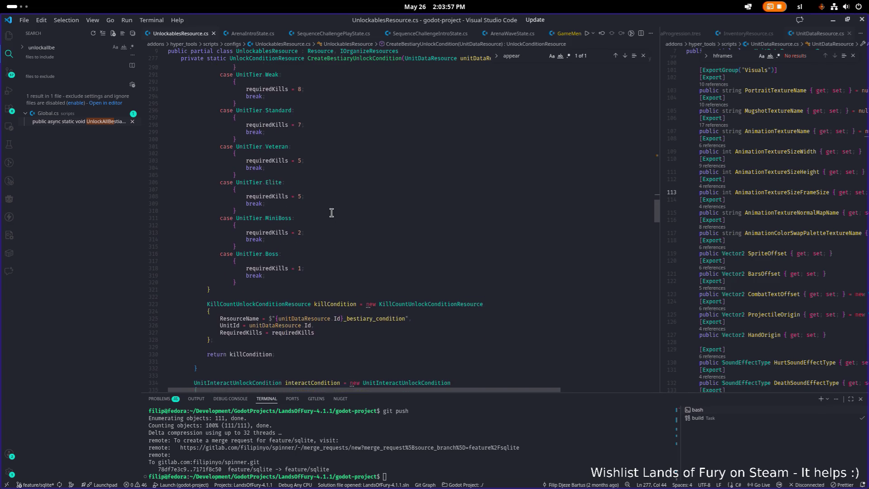
scroll(331, 213, "down", 4)
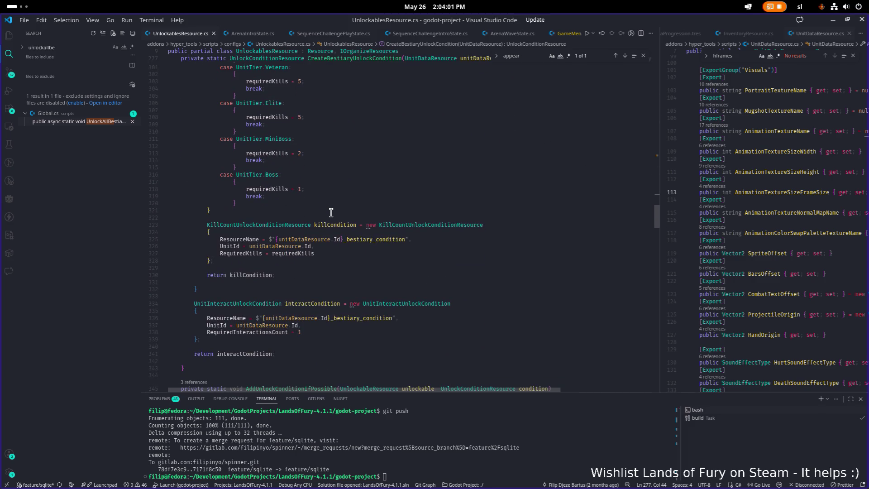
scroll(332, 212, "up", 10)
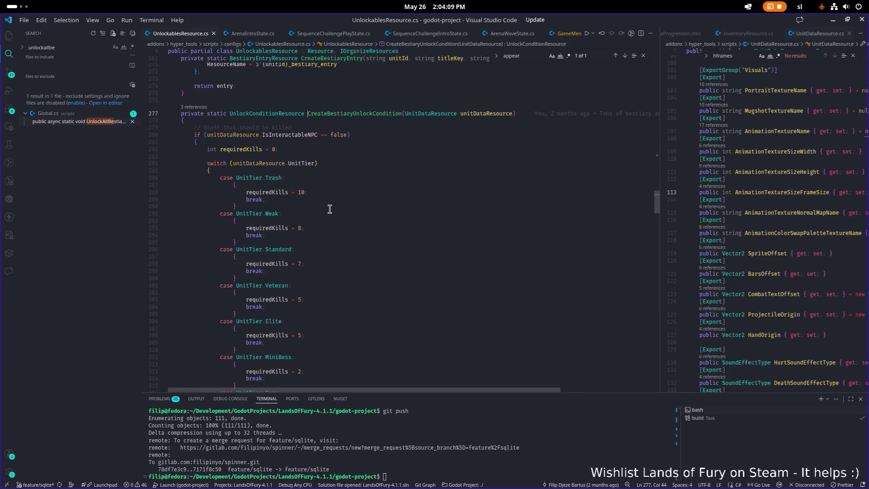
scroll(330, 209, "down", 7)
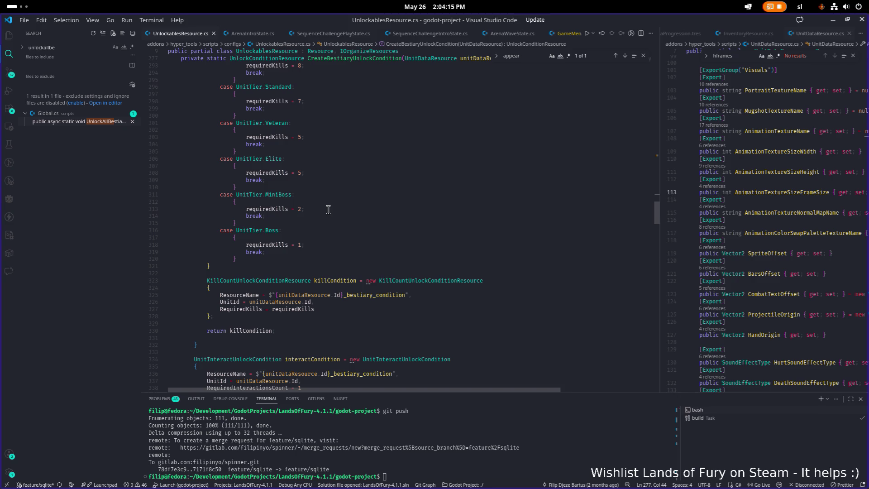
scroll(329, 210, "down", 3)
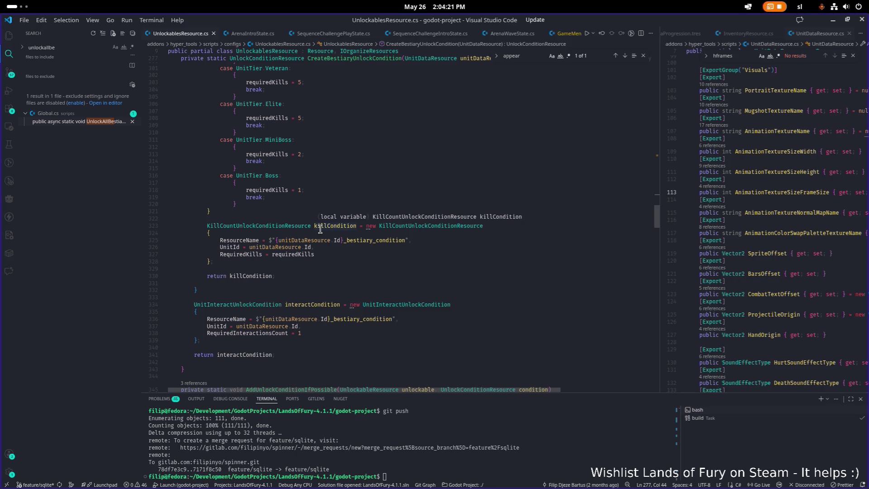
Step: In Godot, filter files by 'brinr', open BrinRoamer, and filter its properties by 'appears'
key("alt+Tab")
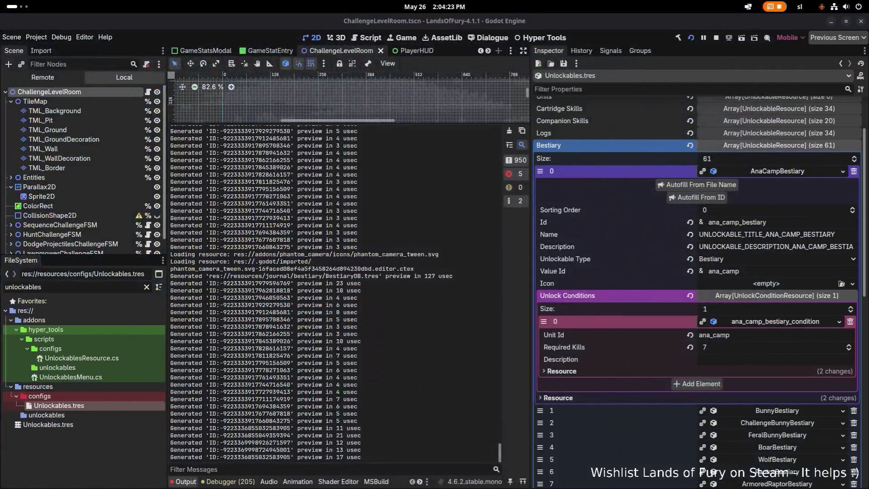
double_click(94, 284)
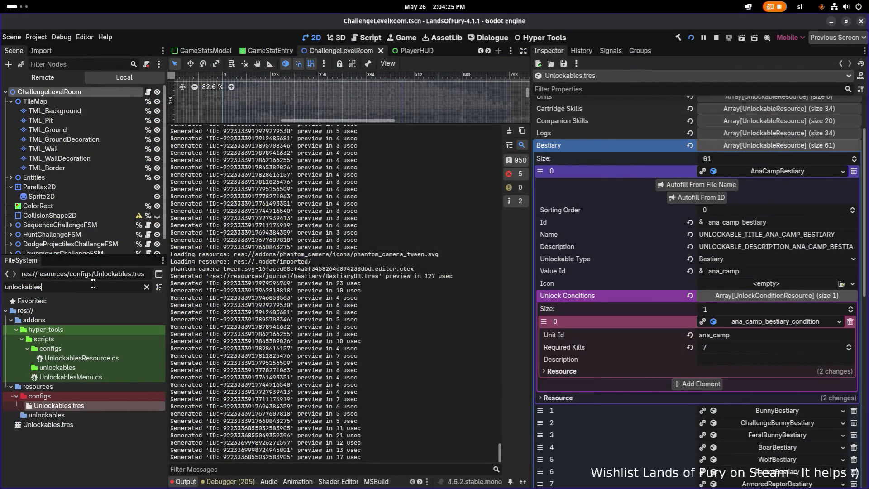
type("brinroam")
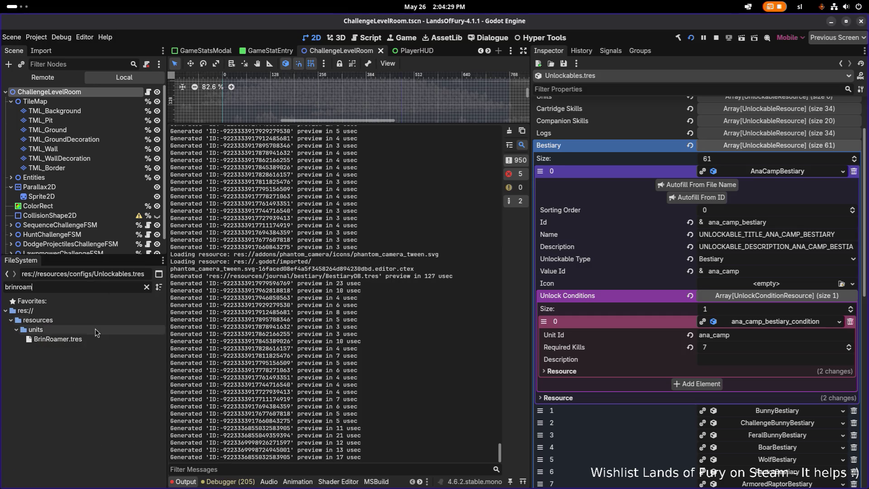
double_click(58, 339)
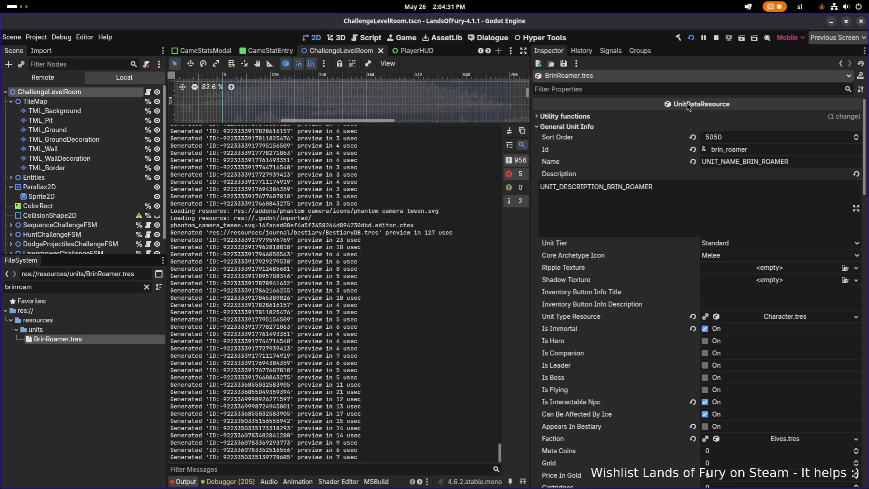
left_click(677, 89)
type("appears")
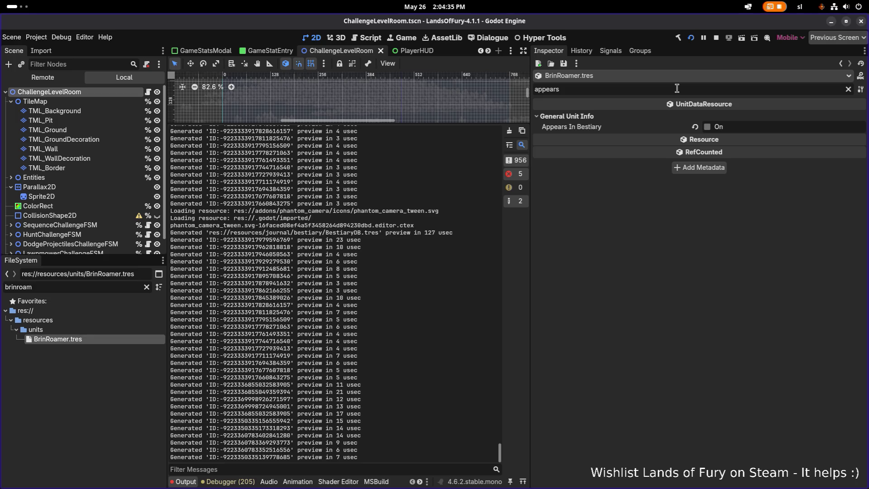
key("ctrl+a")
left_click(633, 89)
Step: Open BrinCamp.tres and filter properties by 'interac' to confirm Is Interactable Npc is on
double_click(114, 286)
type("brin")
scroll(106, 317, "down", 5)
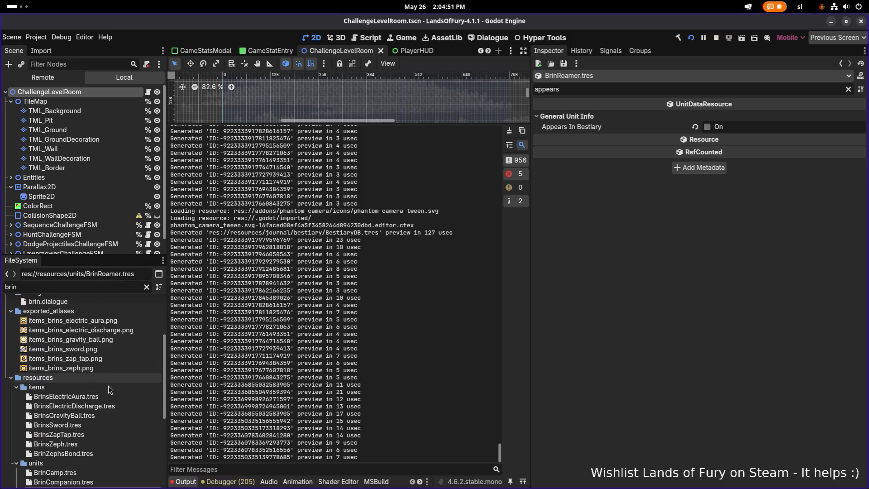
scroll(108, 390, "down", 5)
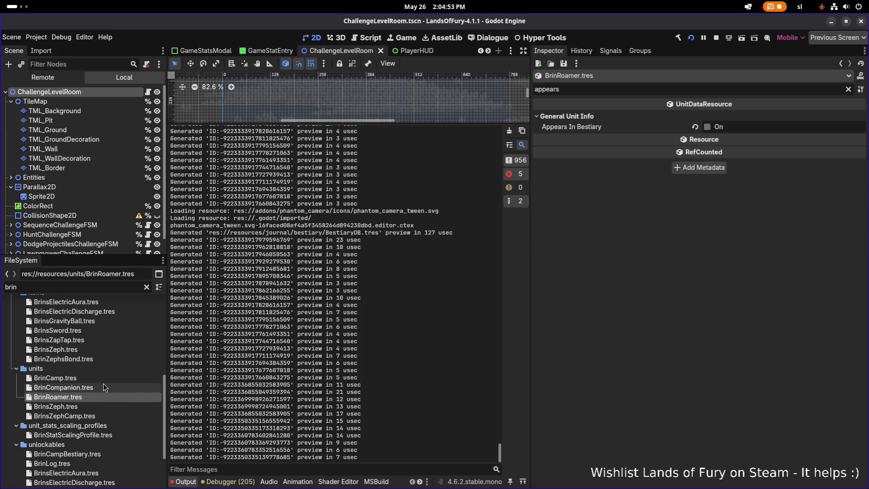
scroll(103, 389, "up", 1)
left_click(97, 403)
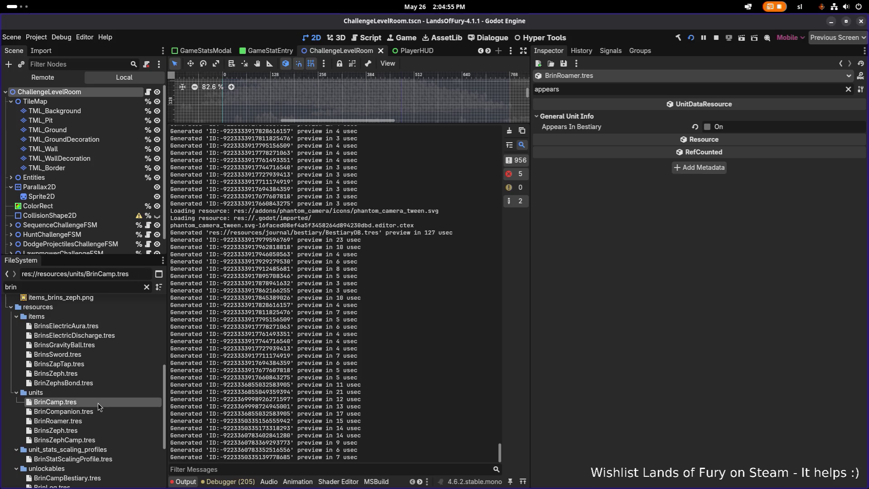
double_click(98, 403)
double_click(653, 87)
type("interac")
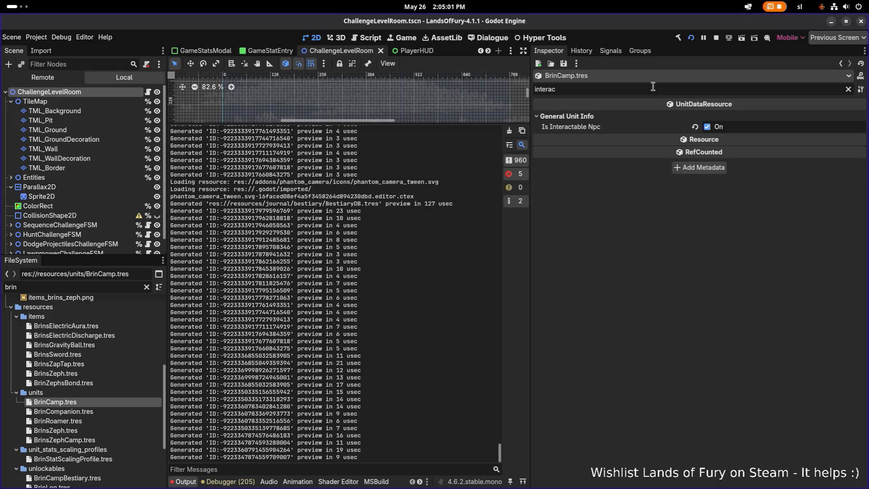
key("alt+Tab")
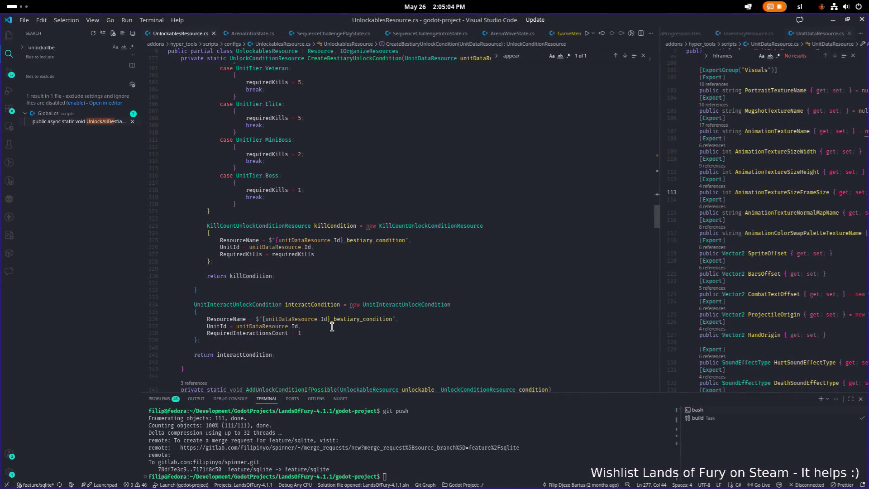
Step: Read how CreateBestiaryUnlockCondition in UnlockablesResource.cs sets required kills per unit tier, then return to Godot
left_click(287, 328)
mouse_move(398, 324)
scroll(287, 343, "up", 9)
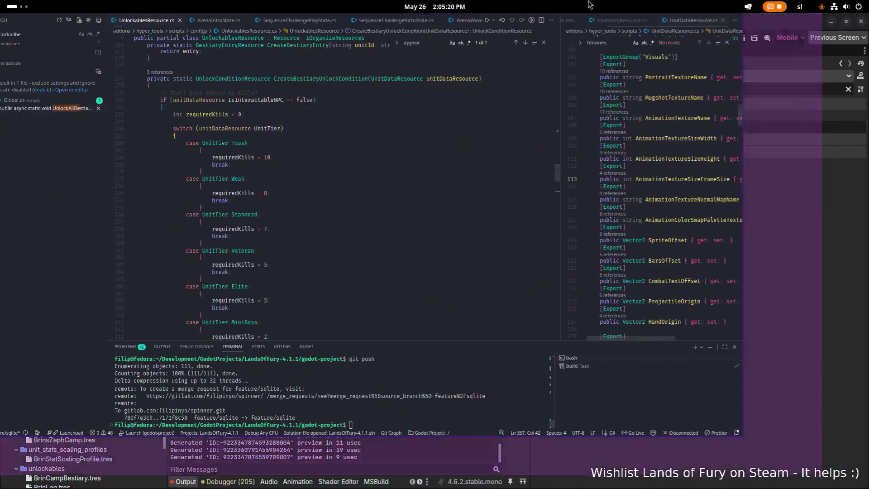
left_click(374, 223)
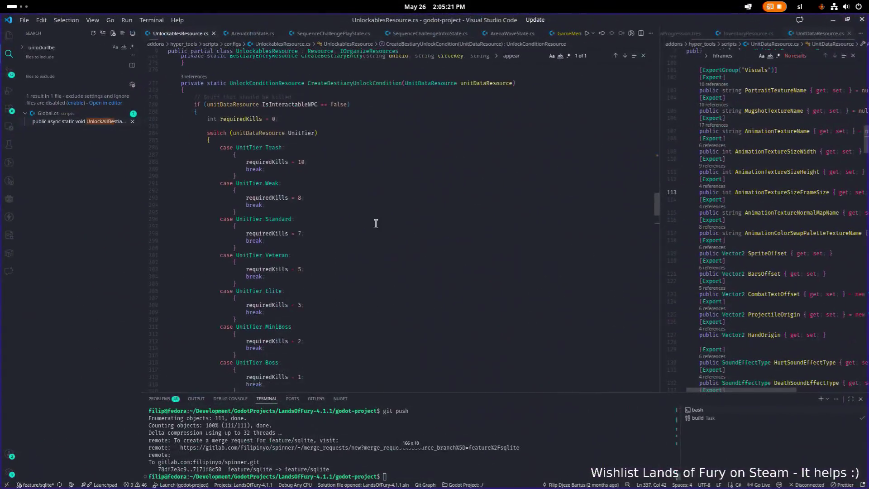
scroll(371, 225, "down", 2)
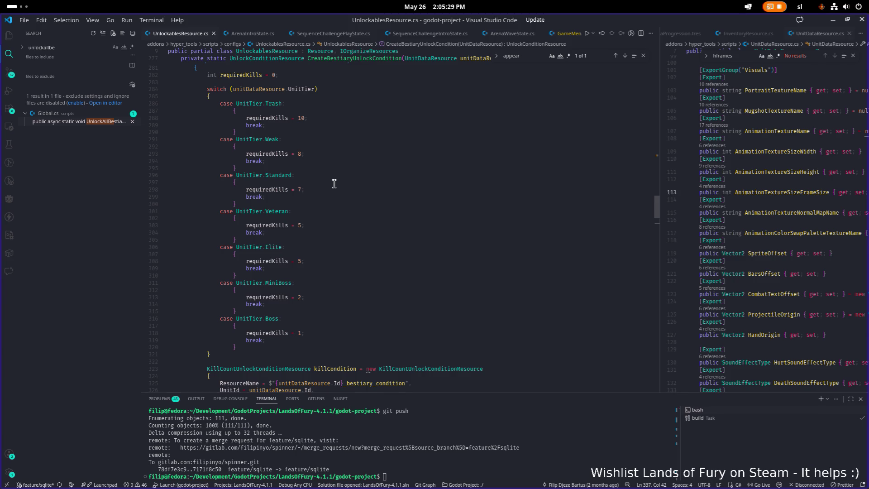
scroll(334, 184, "down", 3)
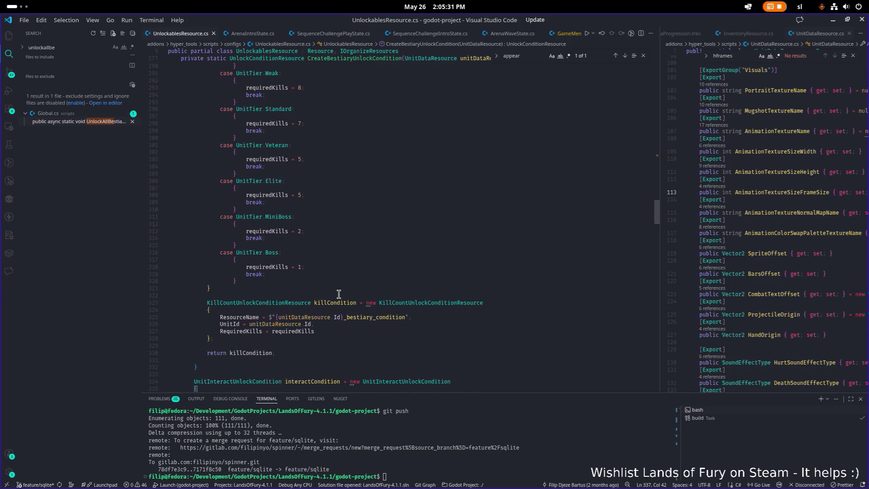
scroll(333, 298, "up", 1)
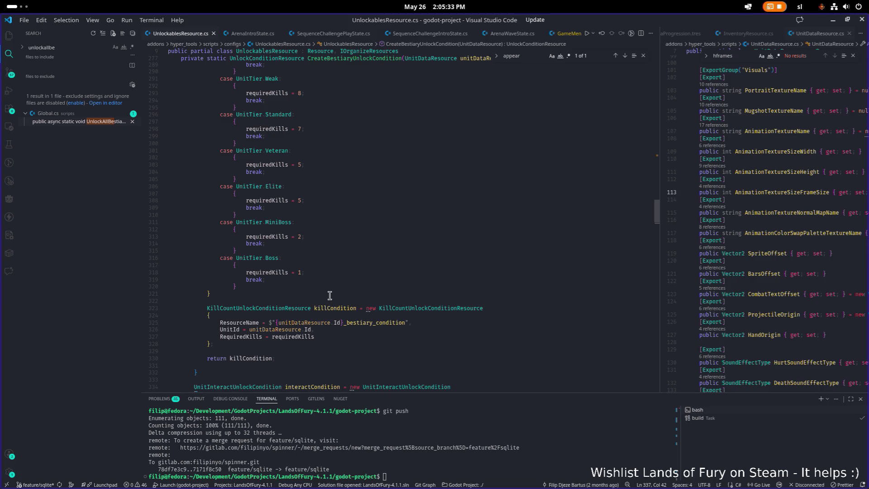
key("alt+Tab")
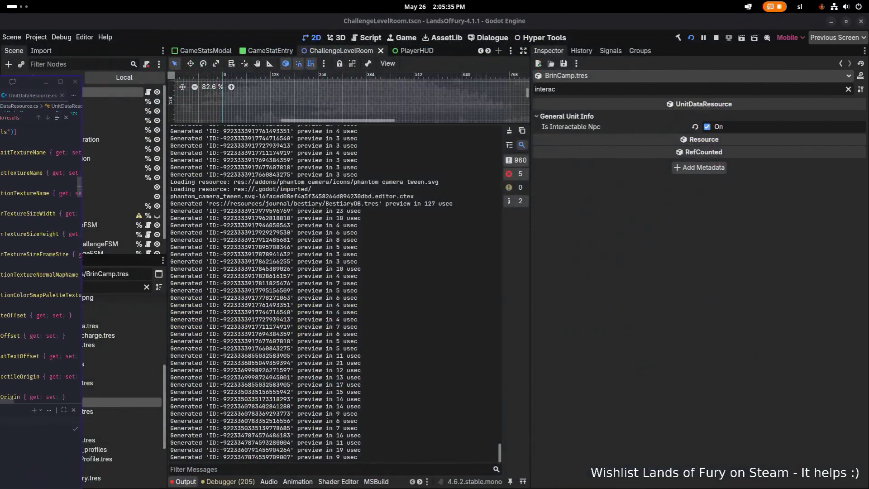
Step: Open Unlockables.tres and expand the AnaCampBestiary entry's 7-kill unlock condition
double_click(46, 287)
type("un")
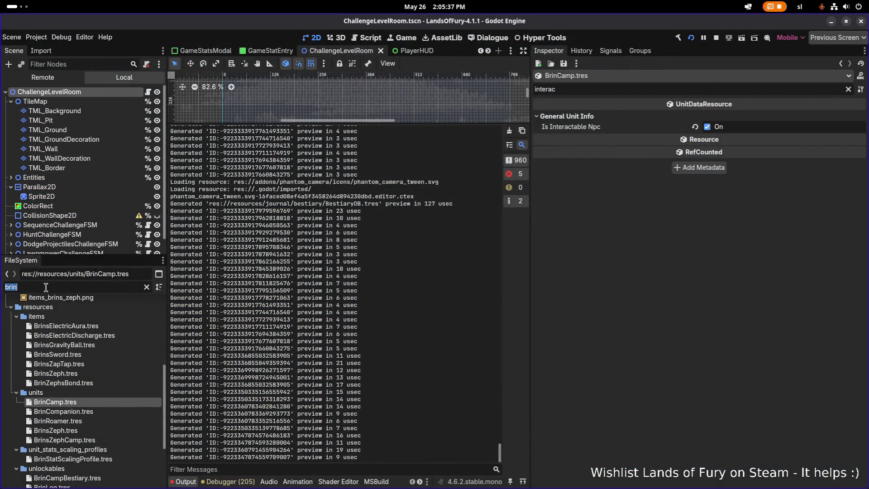
type("lockabl")
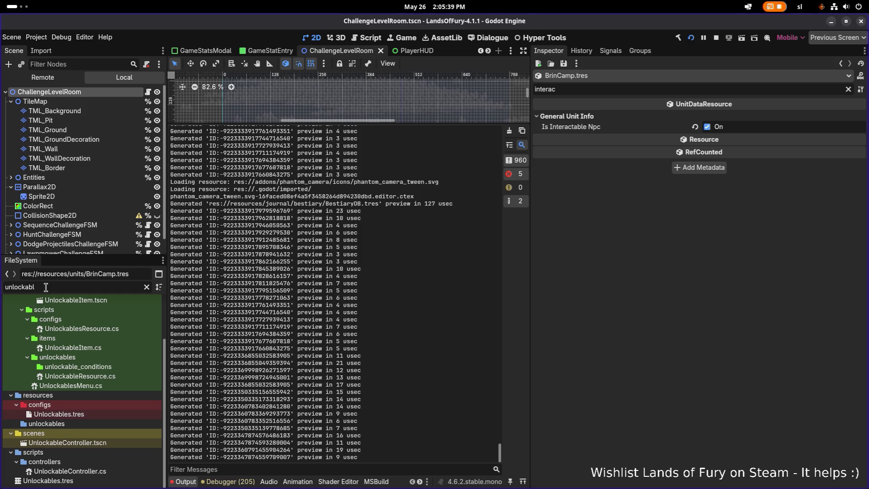
left_click(118, 414)
left_click(849, 89)
left_click(785, 244)
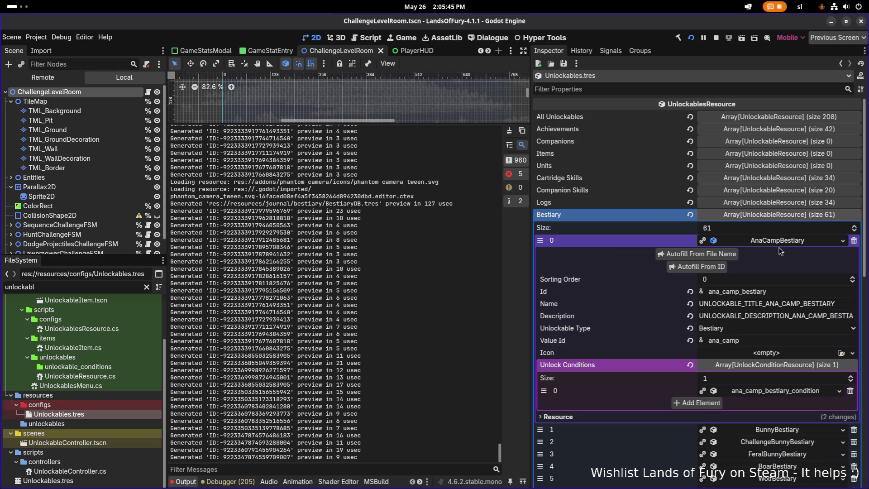
left_click(778, 392)
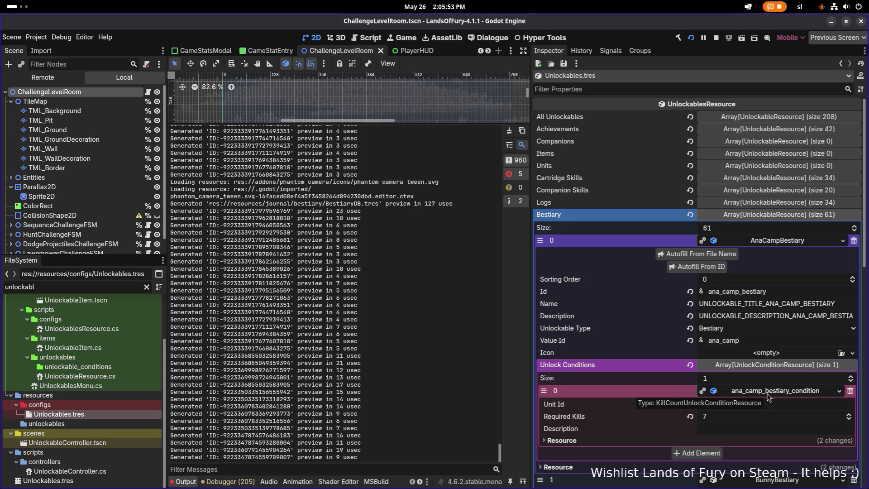
Step: Add a UnitInteractUnlockCondition to AnaCampBestiary, then remove it again
left_click(699, 454)
left_click(752, 454)
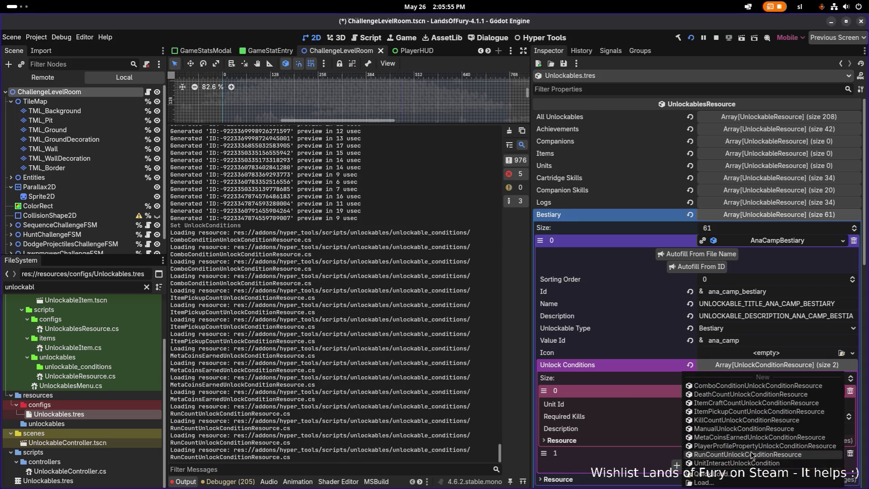
left_click(745, 462)
left_click(751, 453)
scroll(752, 453, "down", 2)
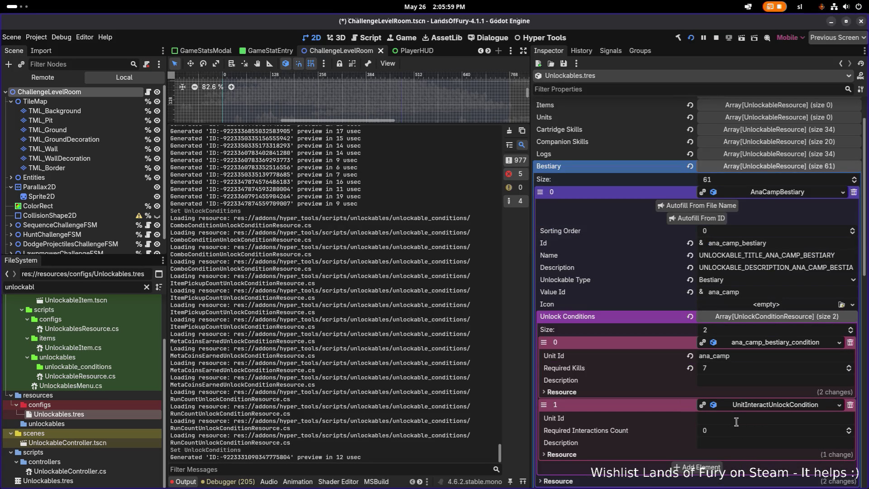
left_click(851, 405)
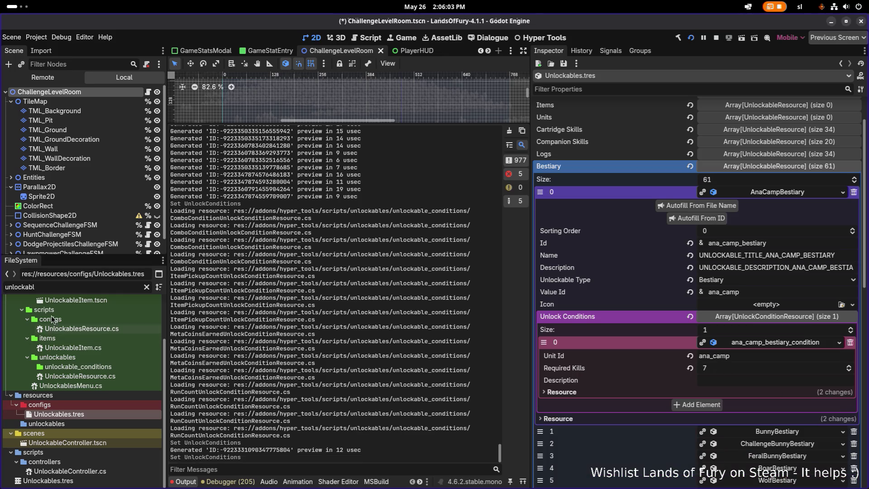
double_click(57, 286)
Step: Turn on Is Interactable Npc for AnaCamp.tres and save
type("anacamp")
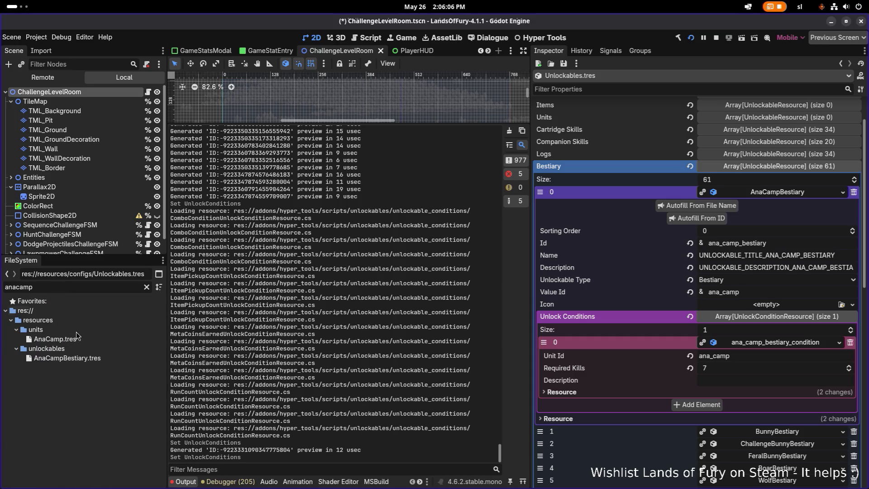
double_click(54, 339)
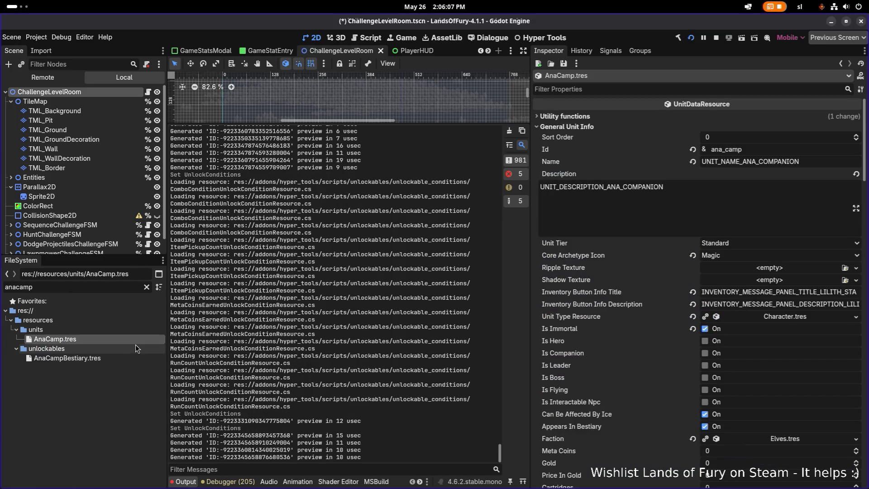
left_click(681, 87)
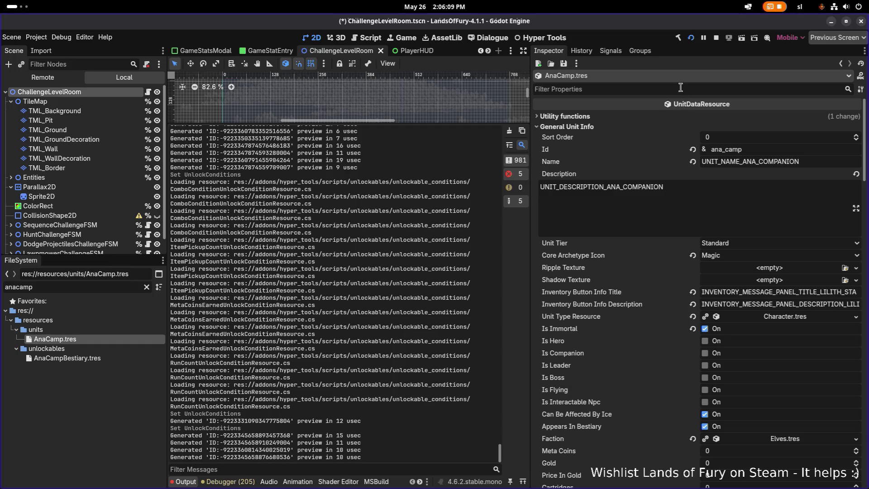
type("in")
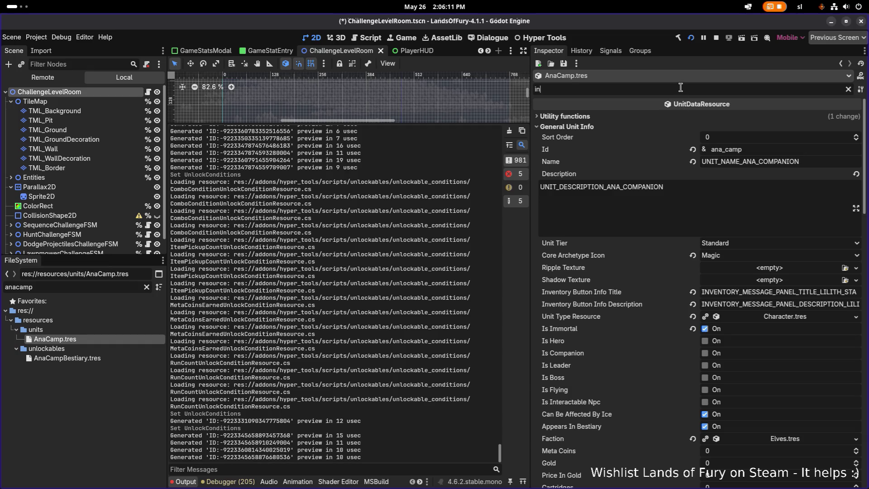
type("terac")
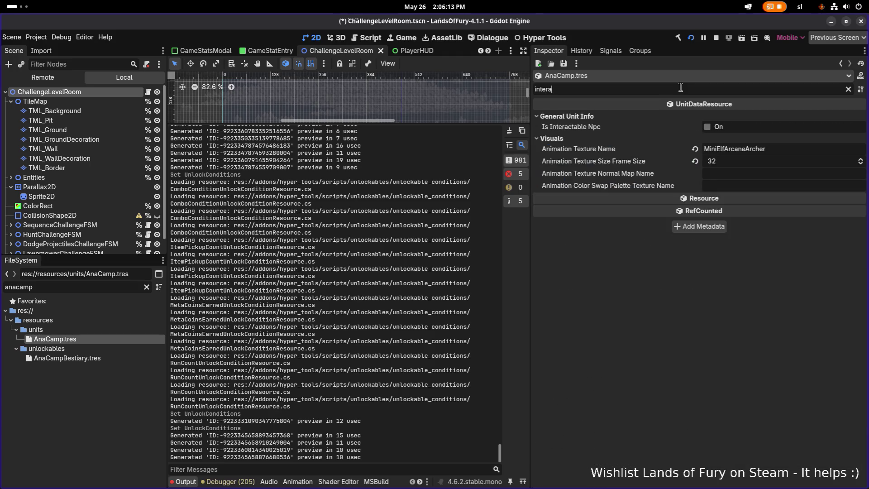
left_click(708, 128)
key("ctrl+s")
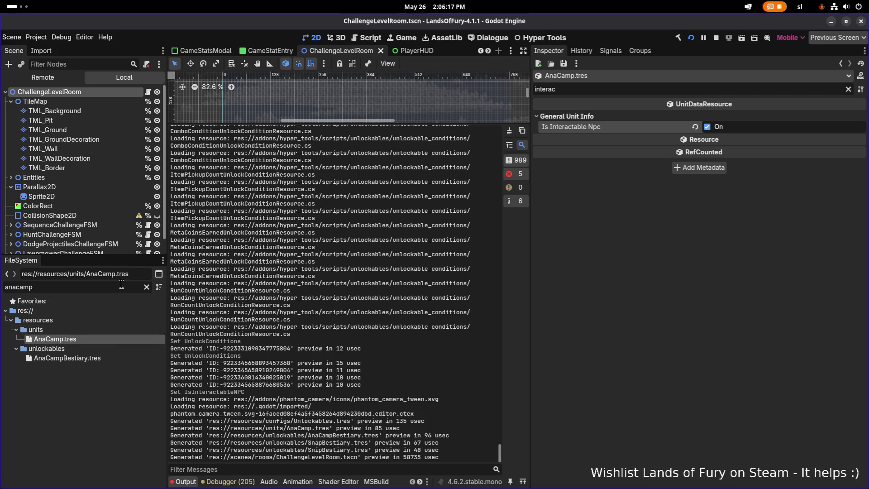
Step: Check BrinCamp.tres, then turn on Is Interactable Npc for LilithCamp.tres and save
key("ctrl+a")
type("brincamp")
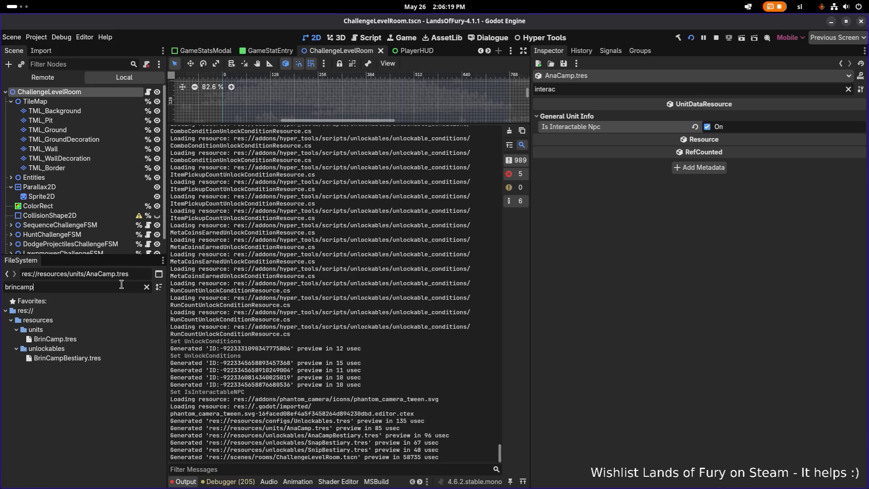
left_click(55, 339)
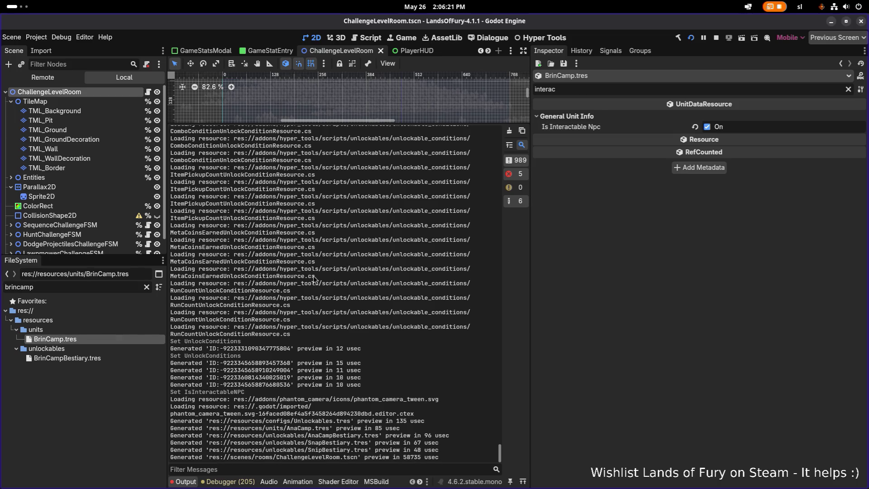
key("ctrl+a")
type("l")
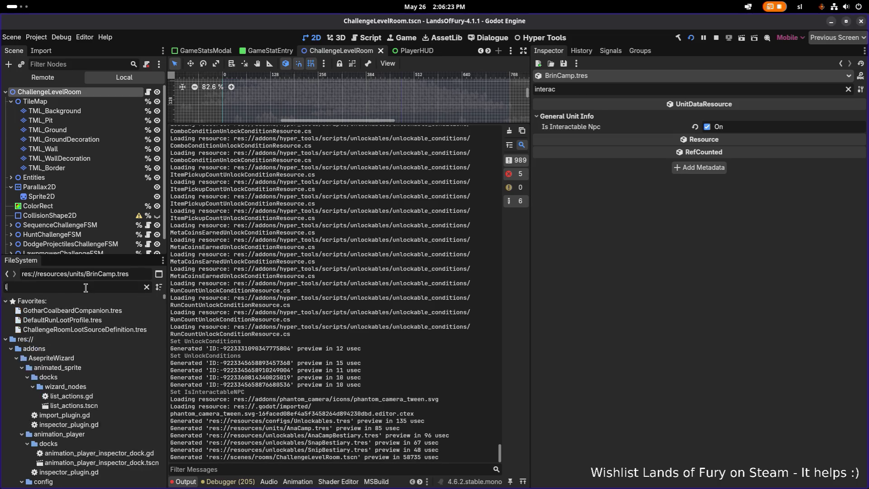
type("ilithca")
left_click(77, 339)
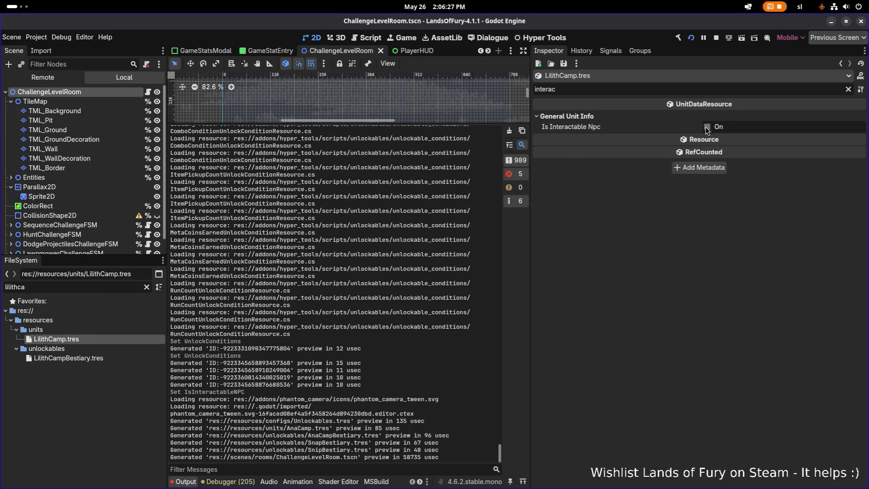
left_click(707, 126)
key("ctrl+s")
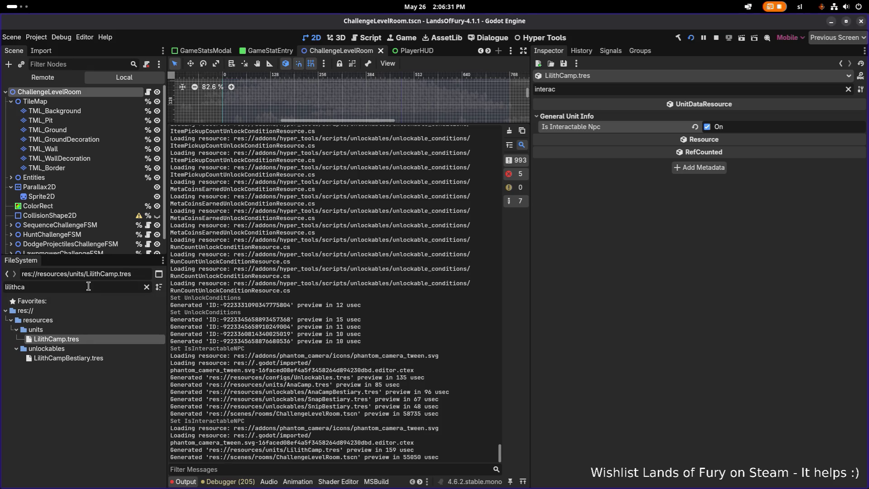
Step: Find GotharCoalbeardCamp.tres with a 'gotharcoal' filter and check its interactable flag
double_click(89, 286)
type("gotharca")
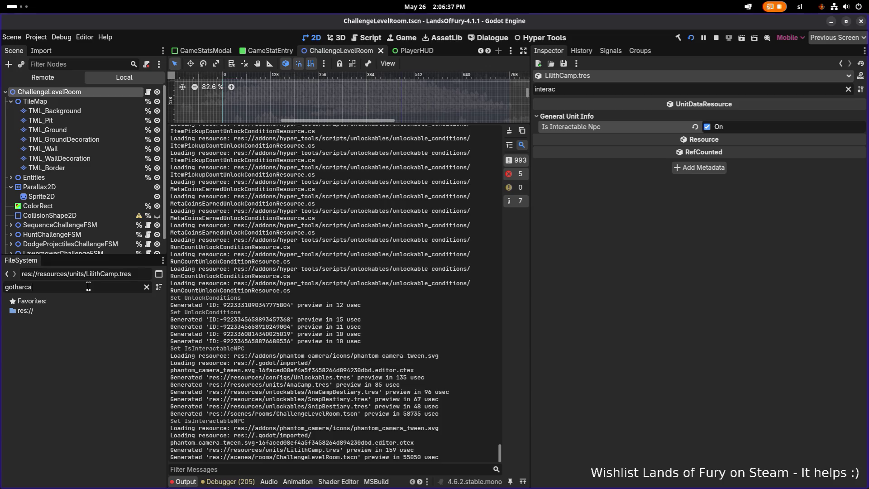
key("BackSpace")
key("BackSpace")
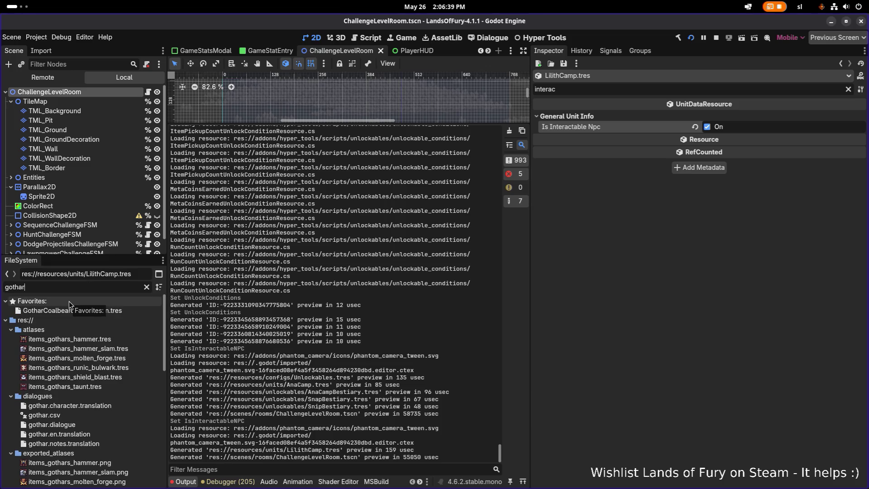
type("coal")
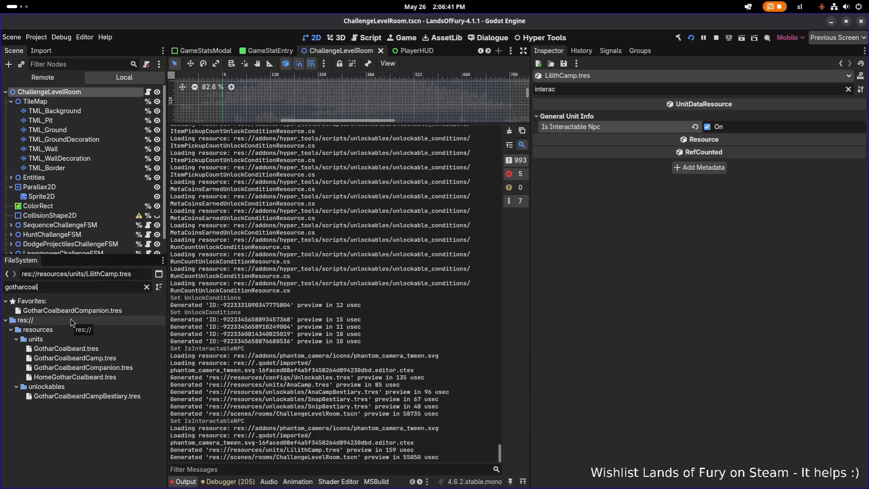
left_click(104, 360)
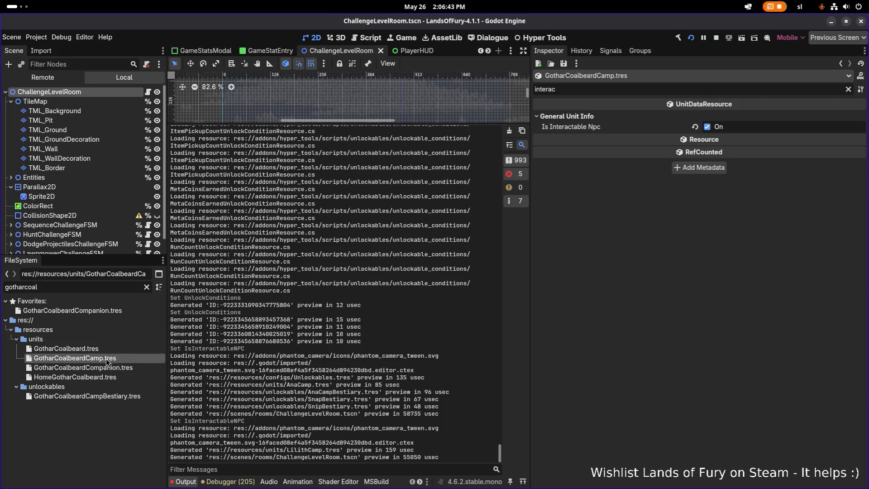
Step: Filter files by 'unlockables' and open configs/Unlockables.tres
key("ctrl+a")
type("unlockables")
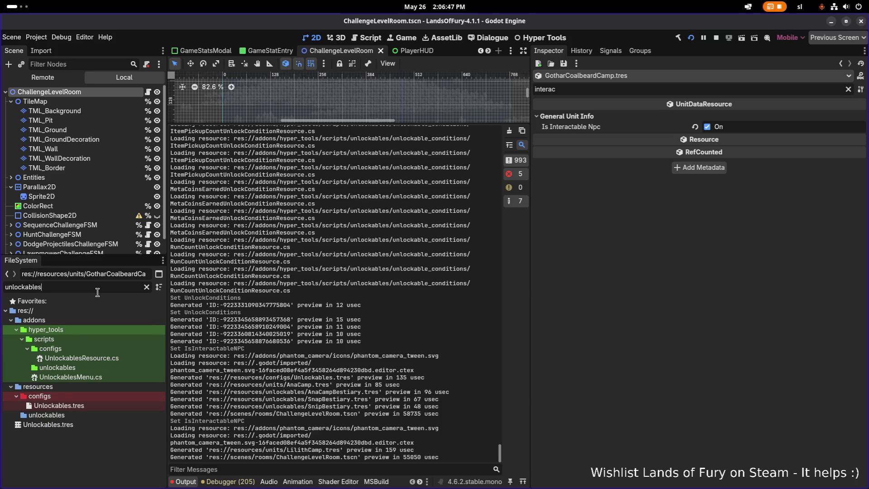
left_click(102, 406)
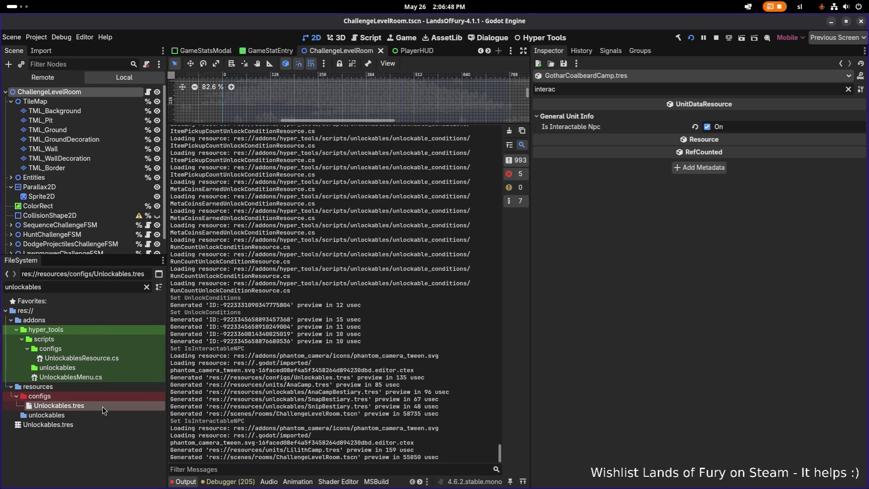
Step: Reset the Unlockables resource's Bestiary and All Unlockables arrays to empty
left_click(849, 89)
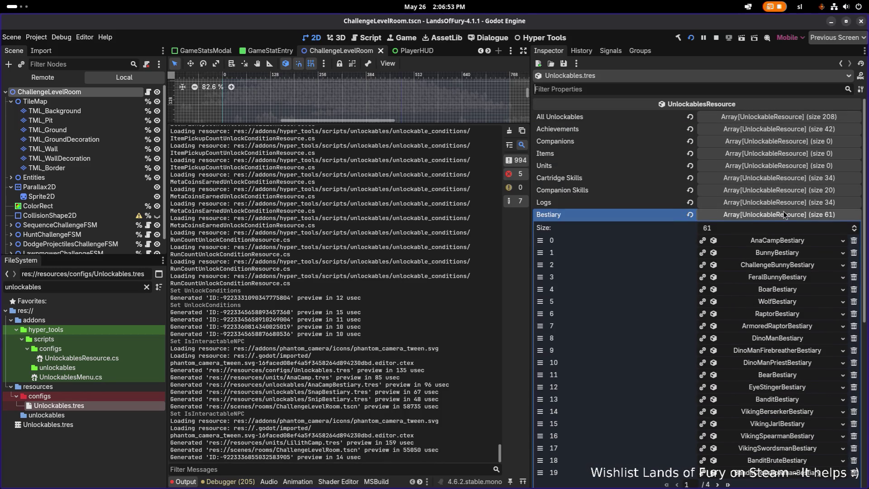
left_click(784, 215)
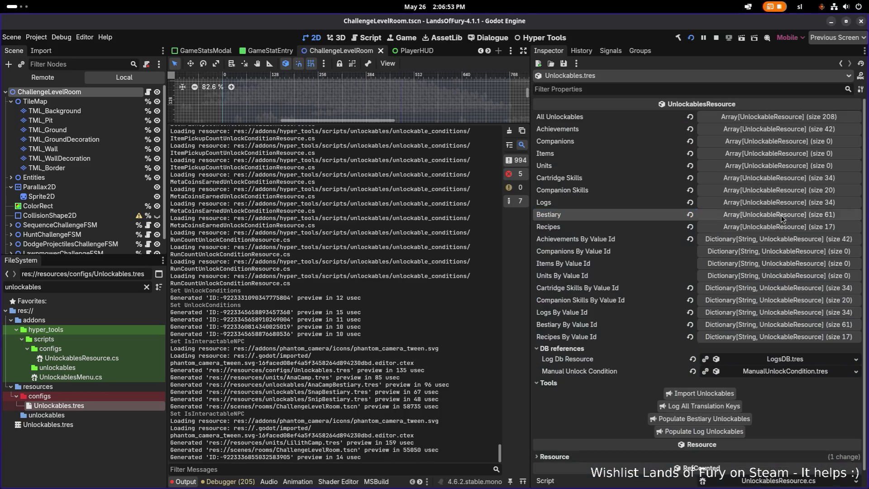
left_click(690, 215)
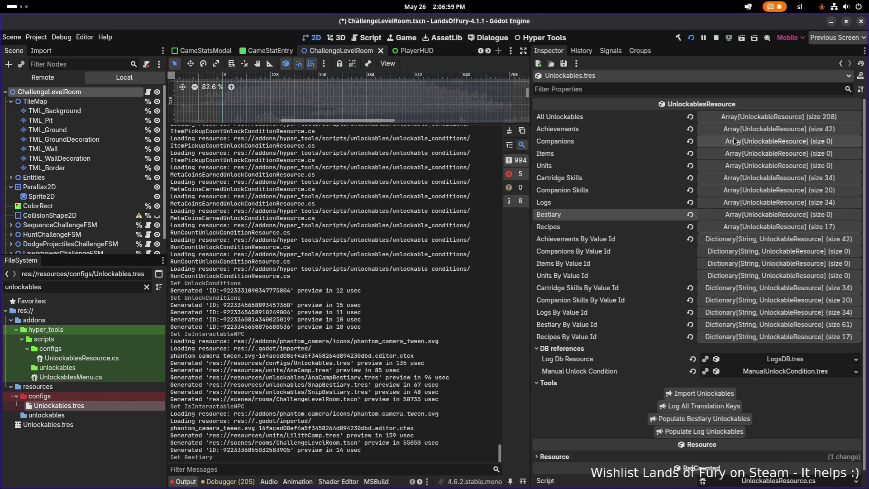
left_click(689, 117)
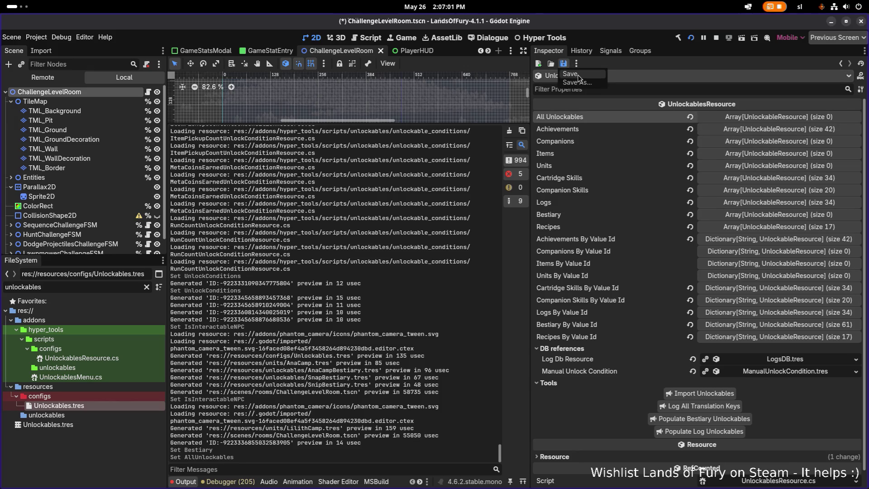
Step: Filter files by 'bestiary' and open BestiaryDB.tres with its 61 entries
left_click(114, 281)
double_click(114, 282)
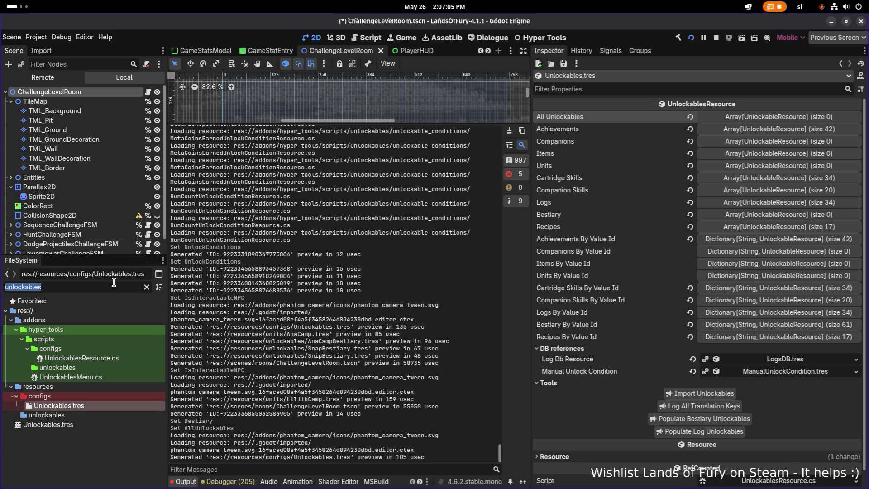
type("bestiary")
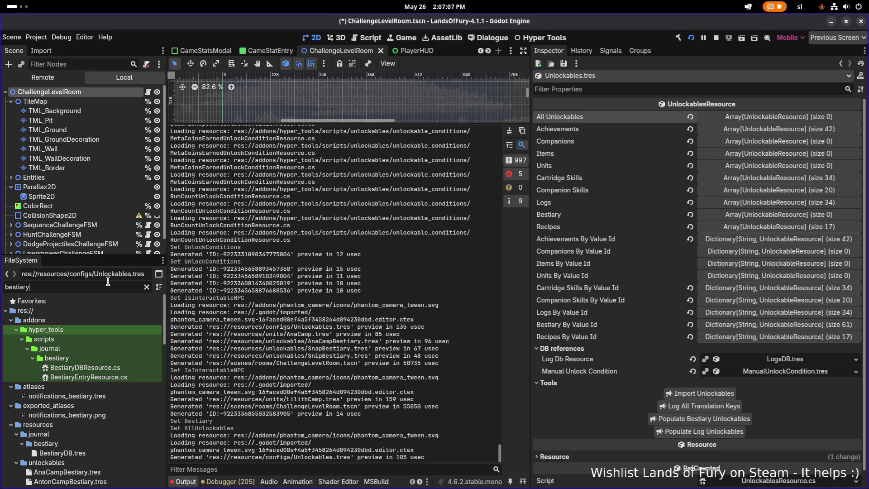
double_click(62, 452)
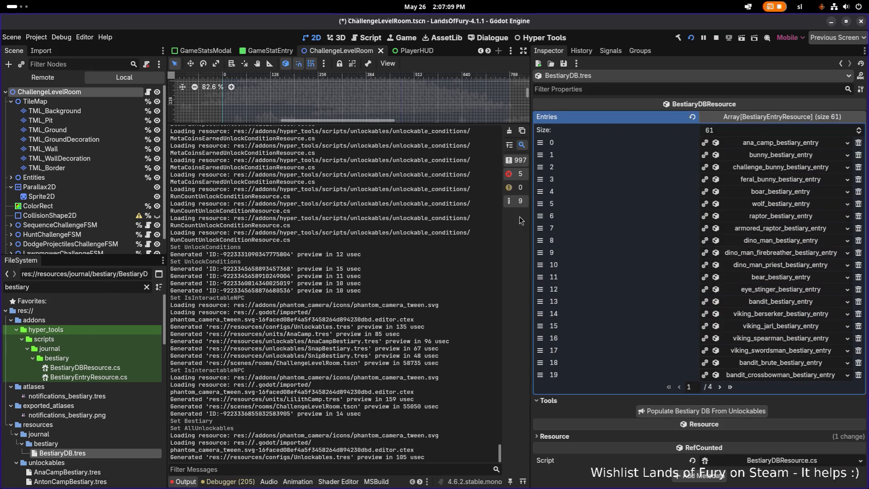
Step: Reset BestiaryDB's Entries to an empty list and save
left_click(693, 117)
key("ctrl+s")
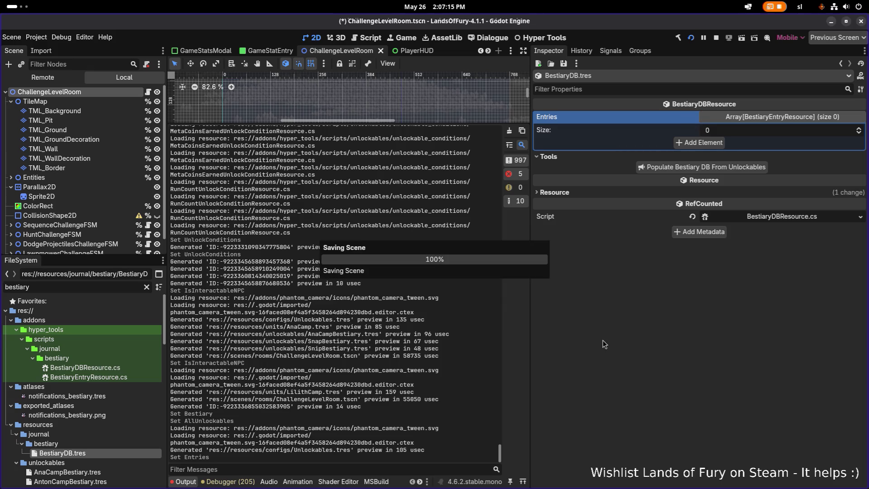
scroll(93, 321, "down", 5)
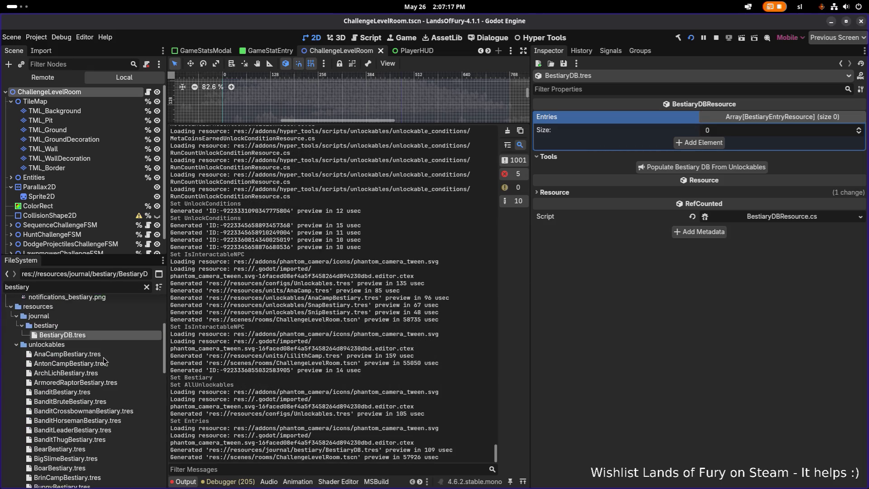
Step: Review AnaCampBestiary.tres's single unlock condition, glancing at AntonCampBestiary, then go to VS Code
left_click(105, 331)
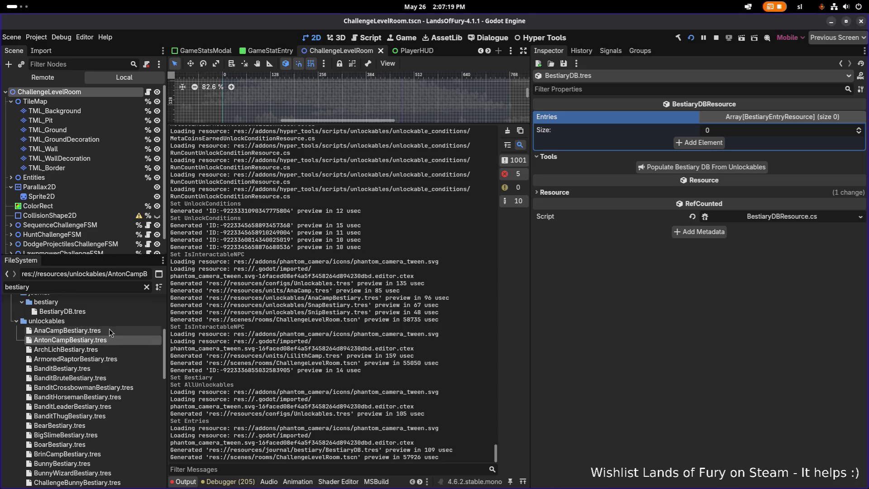
double_click(110, 329)
left_click(105, 340)
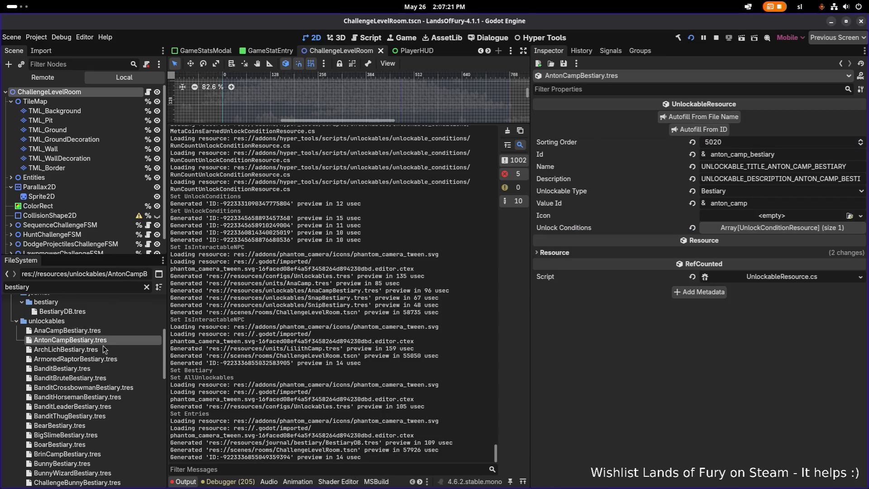
left_click(108, 333)
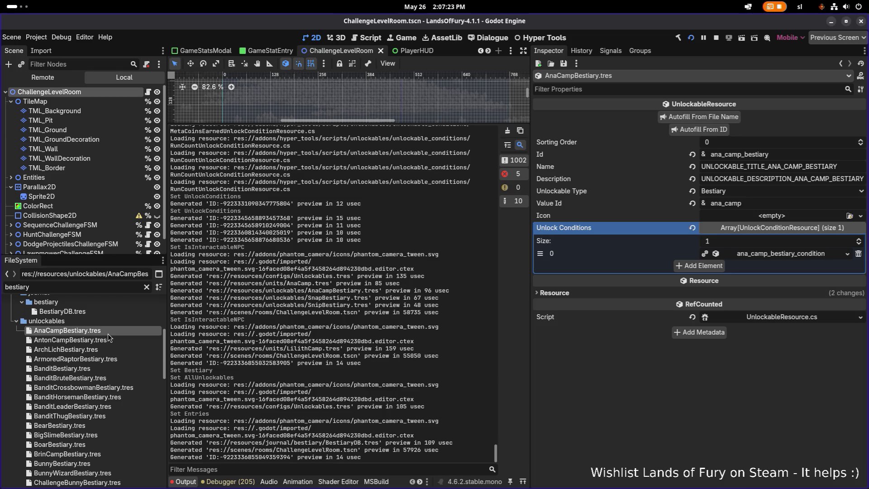
scroll(99, 384, "down", 5)
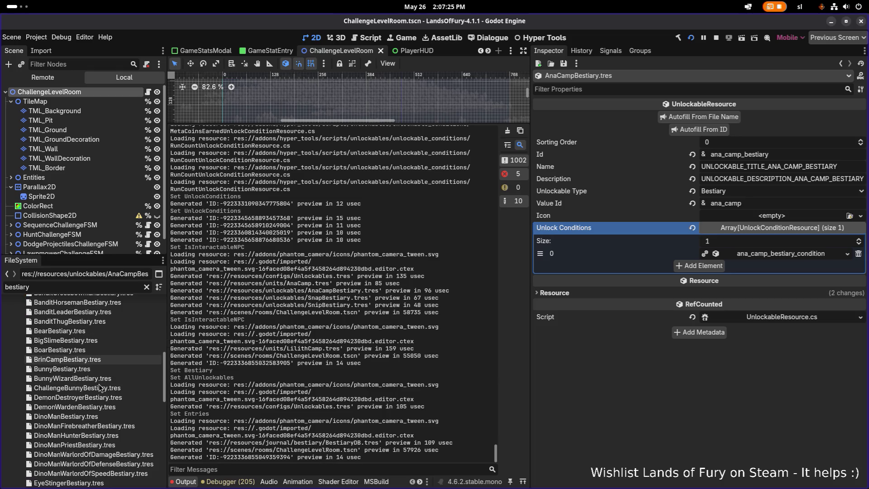
scroll(99, 385, "down", 10)
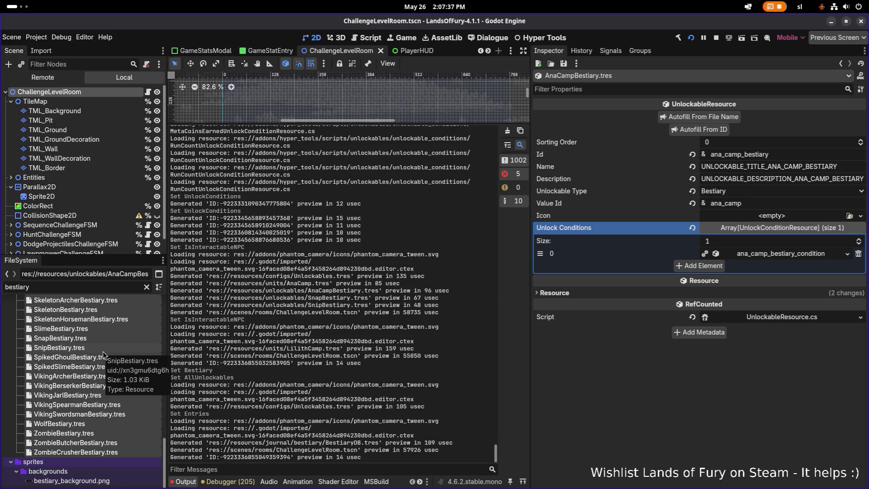
key("alt+Tab")
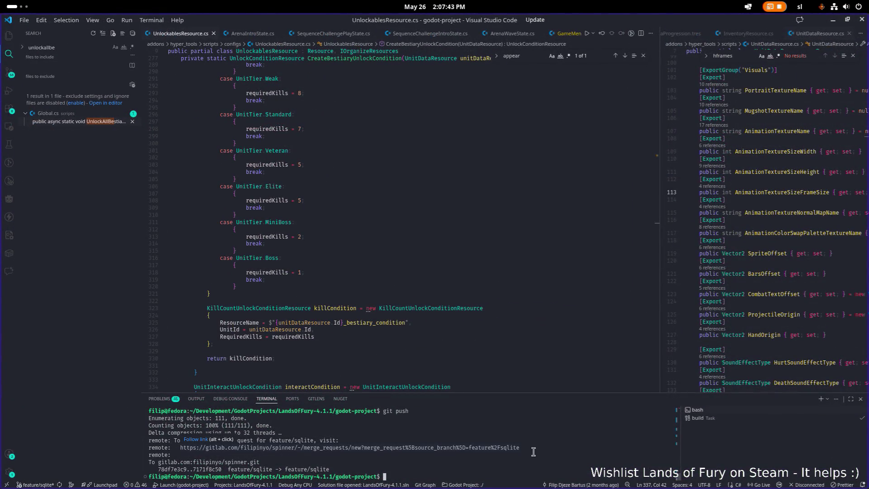
Step: Stage all changes and commit them with the message "Messing with bestiary."
type("git add .")
key("Return")
type("git commit -m \"NM")
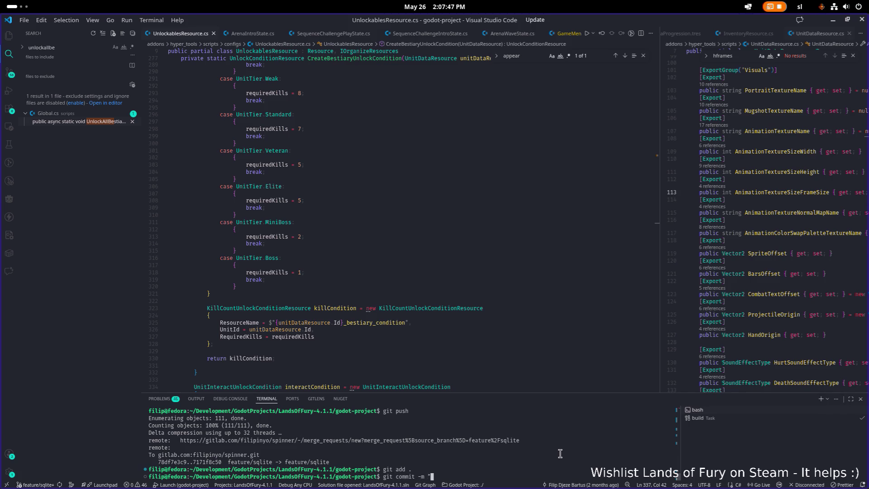
key("BackSpace")
key("BackSpace")
type("Messi")
type("ng with bestiarsy")
scroll(560, 453, "up", 1)
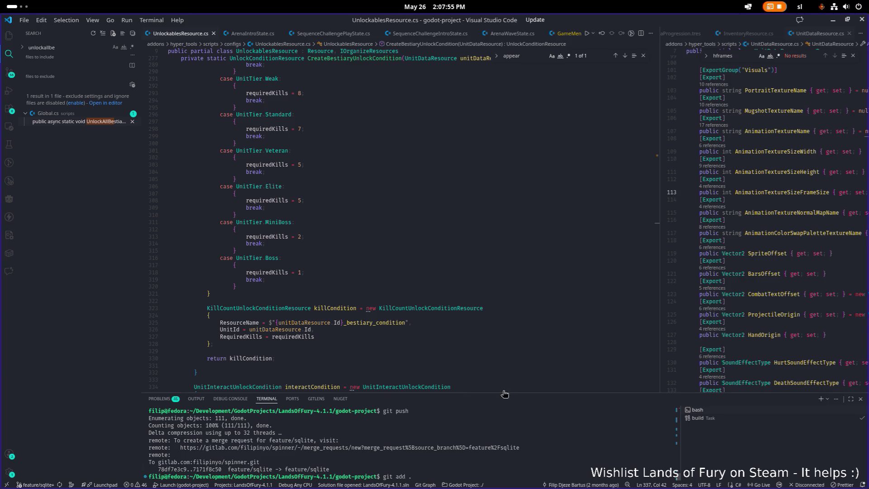
left_click(10, 73)
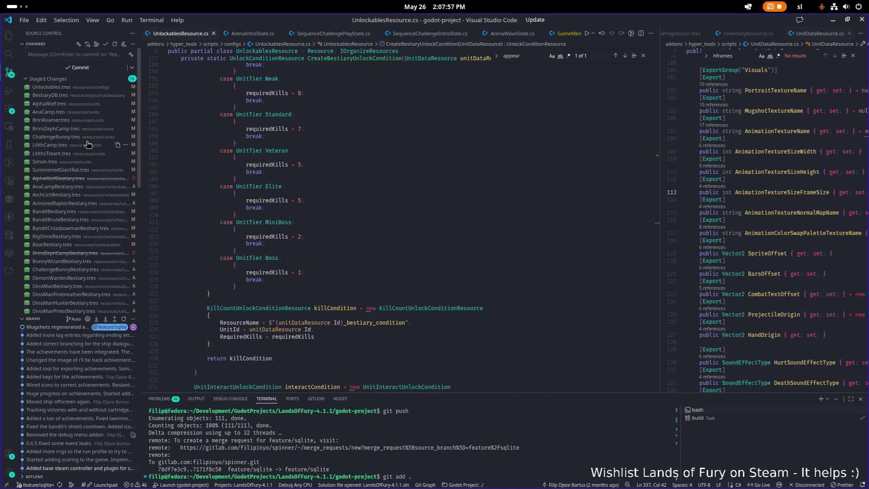
scroll(87, 142, "down", 10)
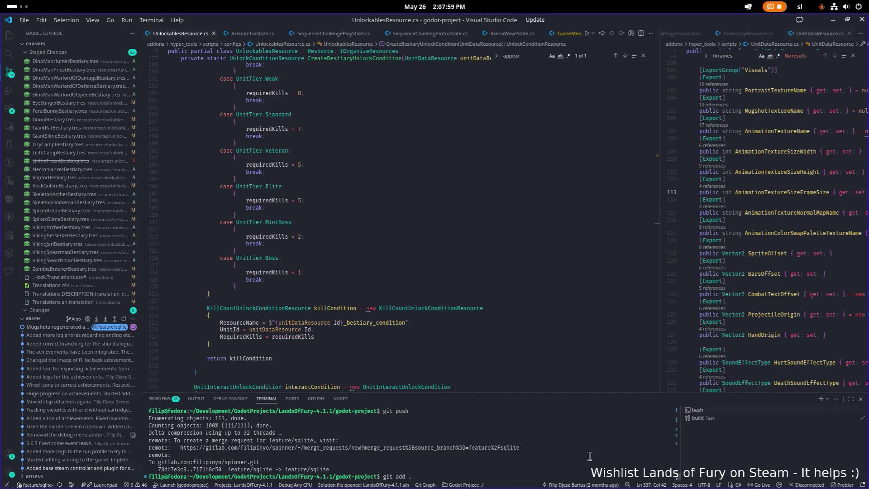
key("Return")
key("Up")
key("Up")
key("Up")
key("Return")
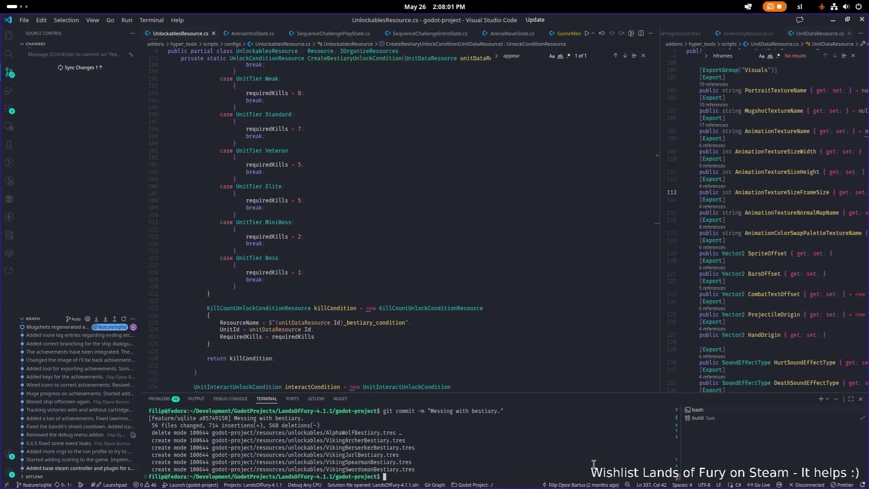
Step: Push the commit with git push and return to Godot
type("git push")
key("Return")
key("alt+Tab")
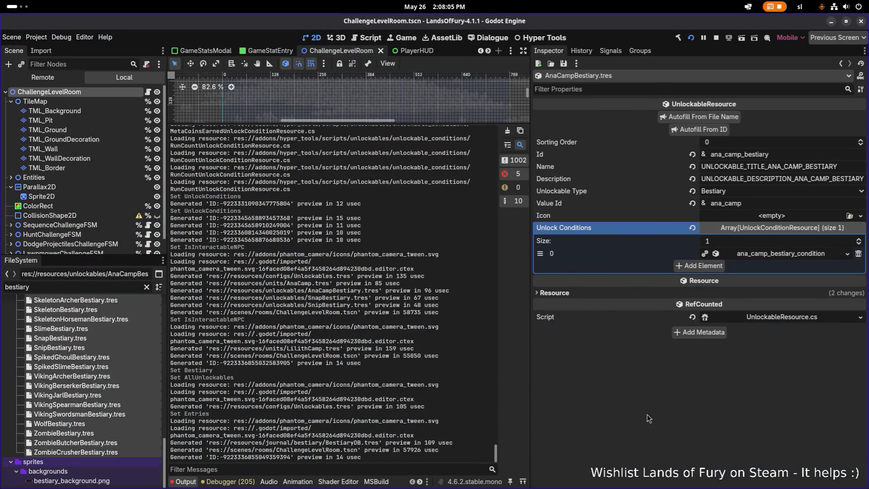
Step: Select the bestiary unlockable files, cancel their deletion, and filter the file list by 'unlocka'
left_click(110, 287)
left_click(100, 428)
scroll(111, 412, "up", 5)
scroll(106, 396, "up", 10)
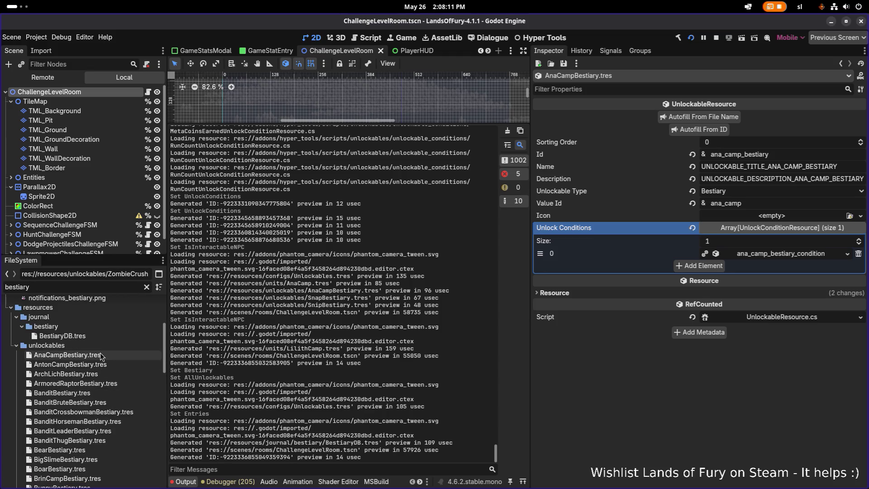
left_click(101, 357, "shift")
key("Delete")
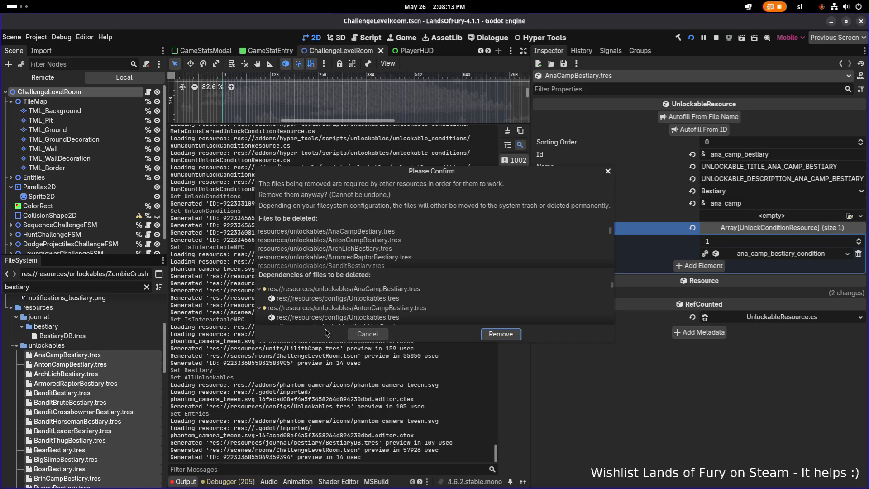
scroll(449, 301, "down", 2)
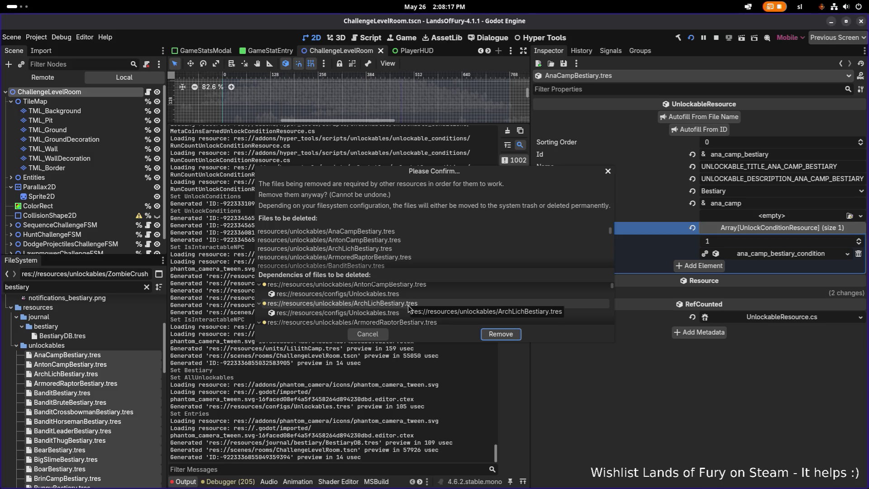
left_click(366, 334)
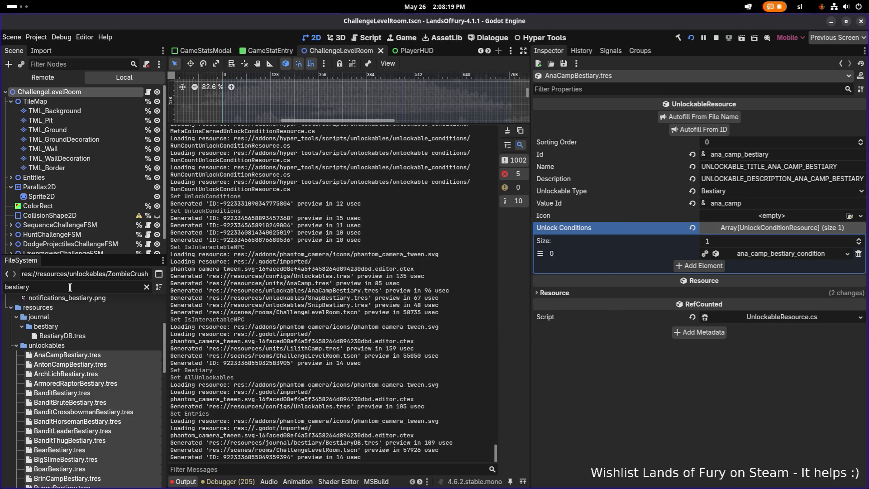
key("ctrl+a")
type("unlocka")
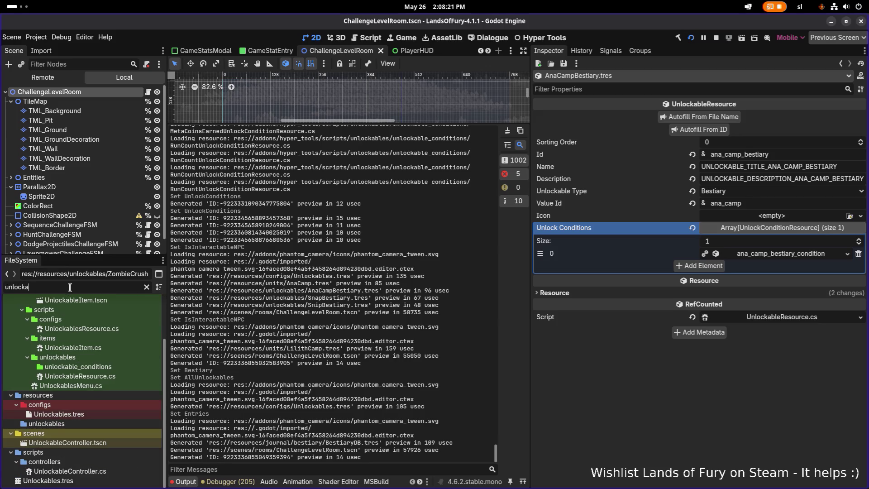
Step: Reset Unlockables.tres's Bestiary By Value Id to empty and save
left_click(109, 414)
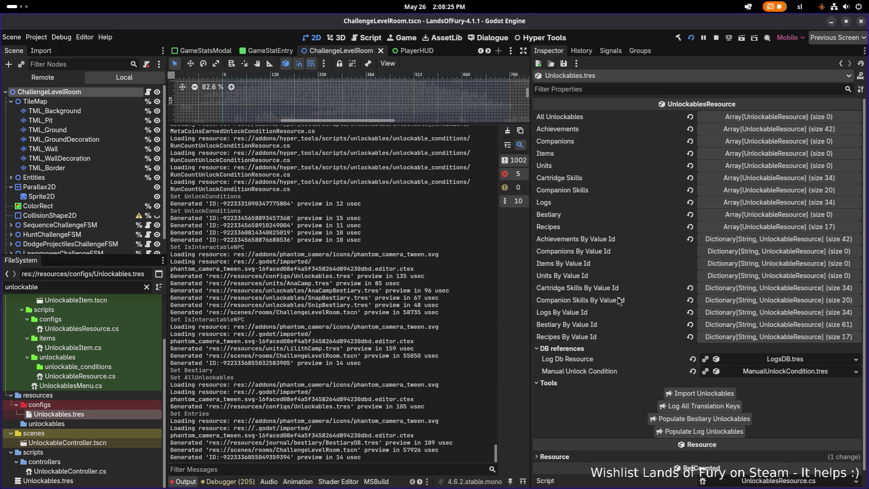
left_click(691, 324)
key("ctrl+s")
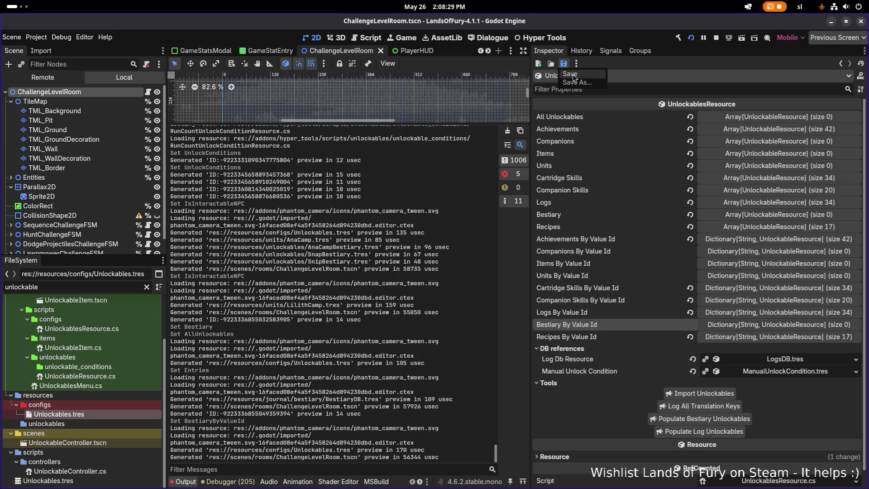
Step: Filter by 'bestiary', select AnaCampBestiary.tres through the last bestiary file, and request deletion
double_click(99, 287)
type("bestiar")
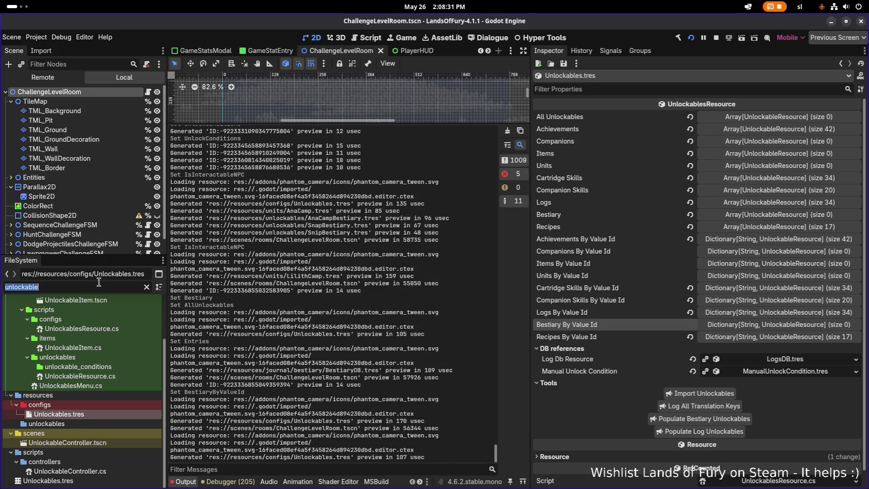
type("y")
scroll(102, 392, "down", 3)
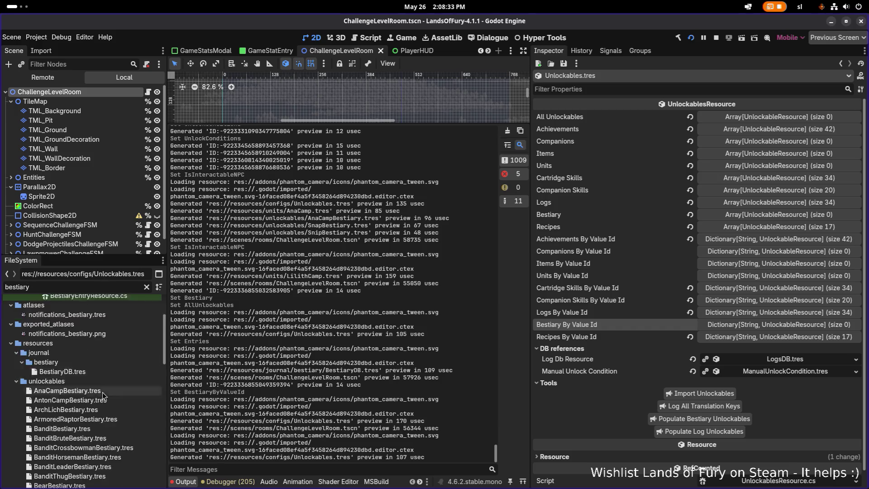
left_click(124, 343)
scroll(124, 354, "down", 10)
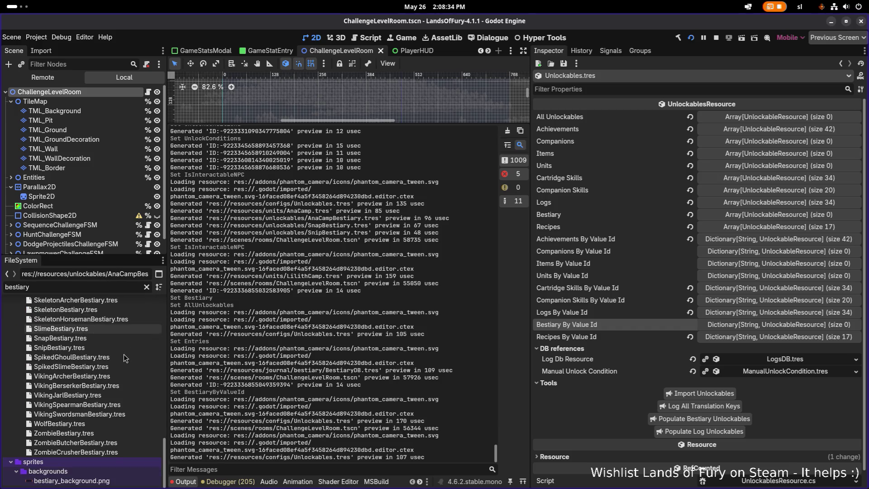
left_click(107, 449, "shift")
key("Delete")
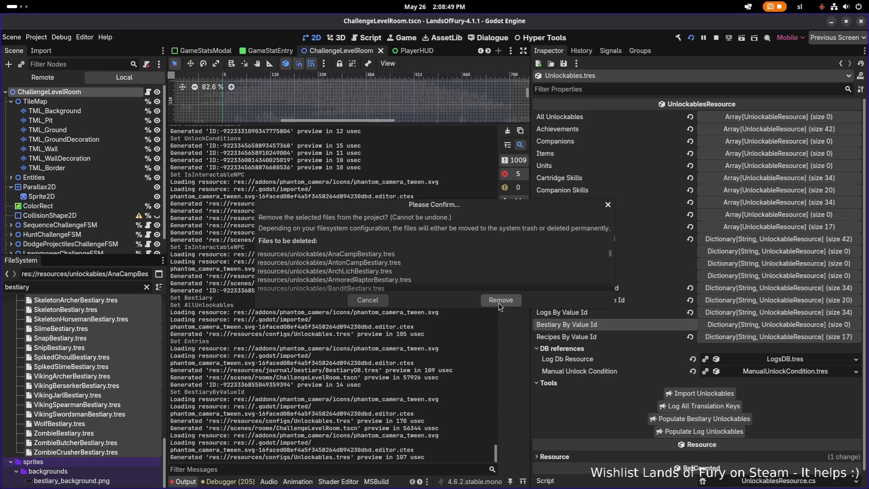
Step: Confirm removal of the bestiary unlockable files and select BestiaryDB.tres
left_click(499, 302)
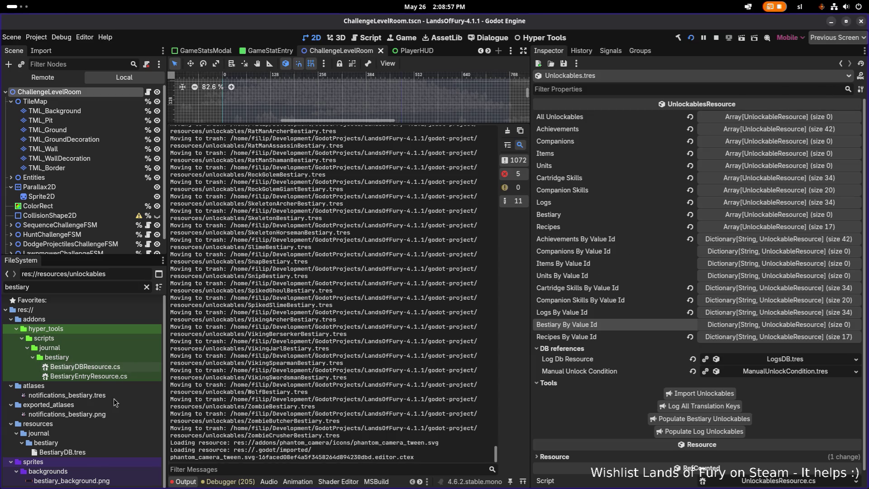
left_click(97, 451)
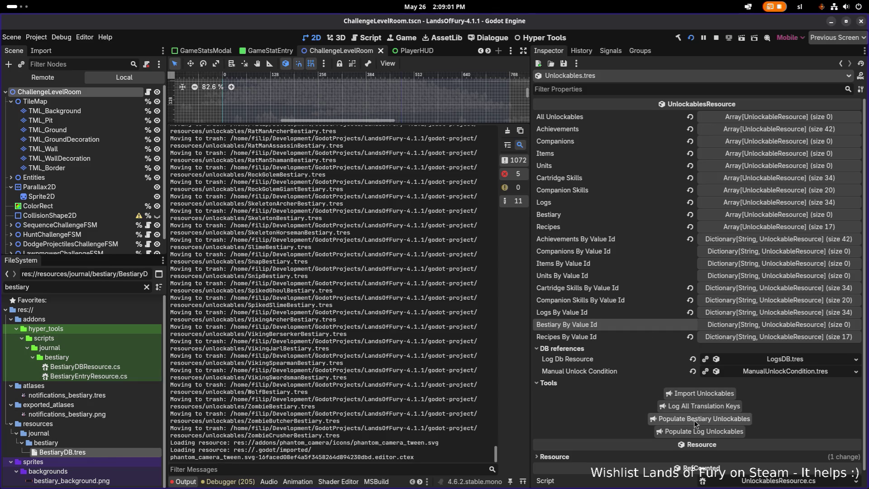
Step: Populate the bestiary unlockables and inspect AnaCampBestiary's ana_camp unlock condition
left_click(711, 419)
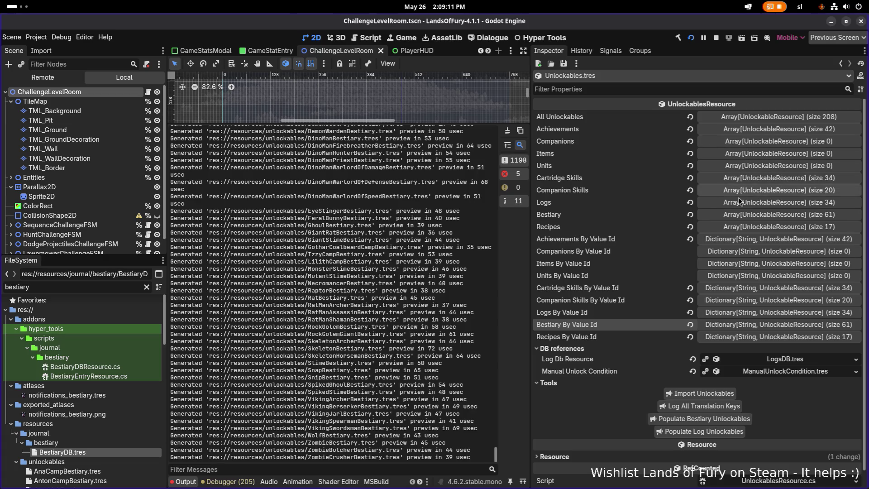
left_click(748, 214)
scroll(720, 240, "down", 3)
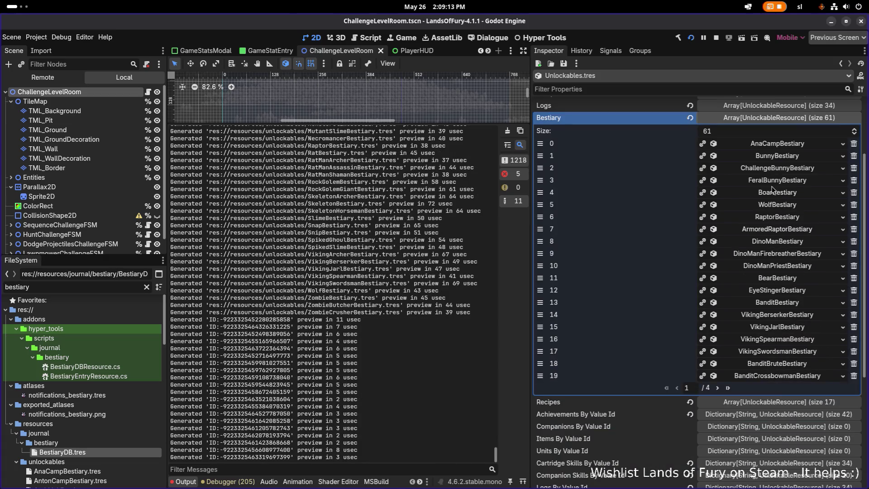
left_click(793, 143)
left_click(792, 143)
left_click(798, 144)
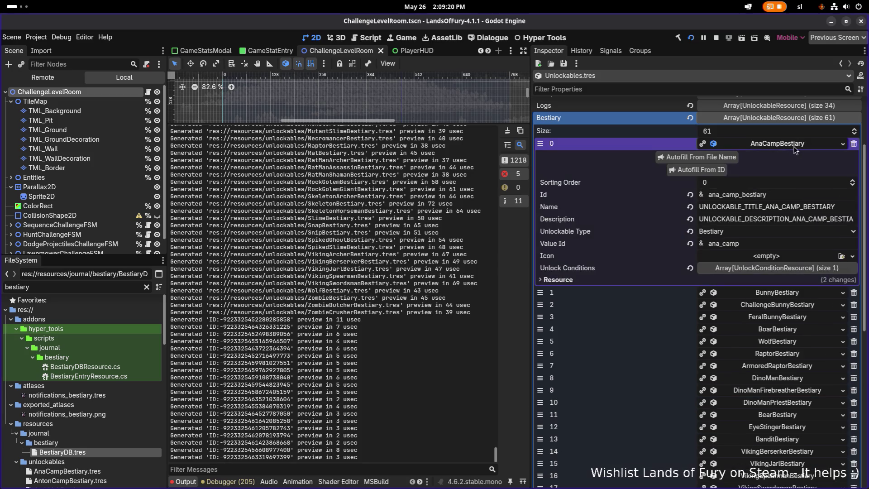
left_click(759, 269)
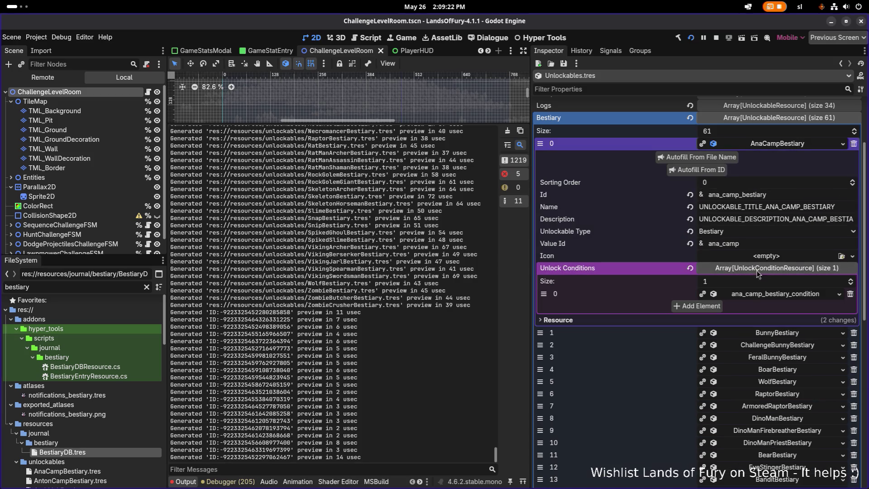
left_click(765, 295)
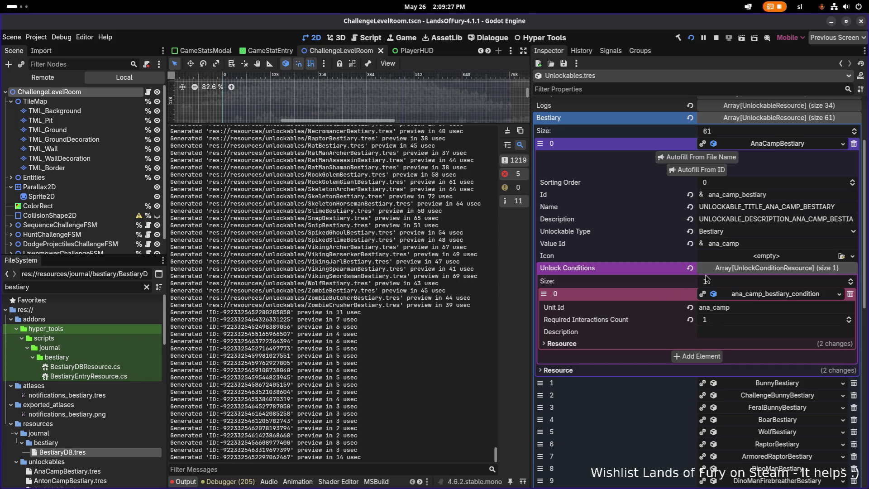
left_click(765, 296)
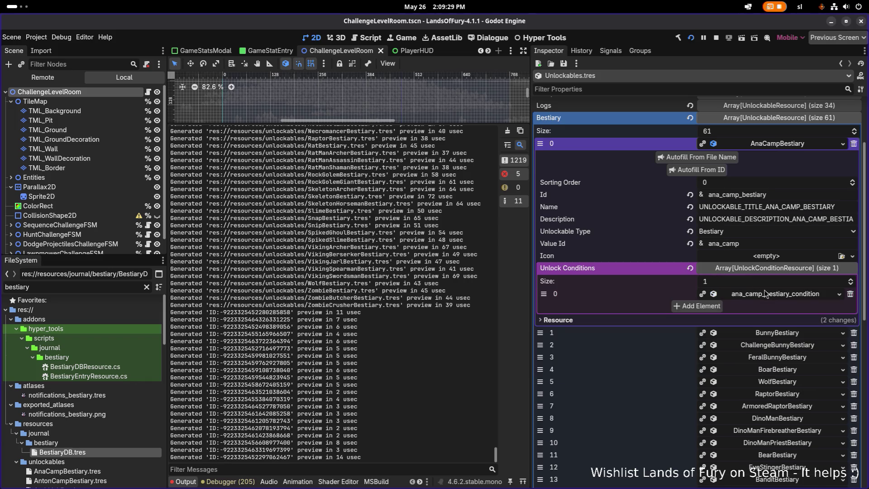
left_click(806, 148)
Step: Check the kill-count unlock conditions of BunnyBestiary and ChallengeBunnyBestiary
left_click(802, 161)
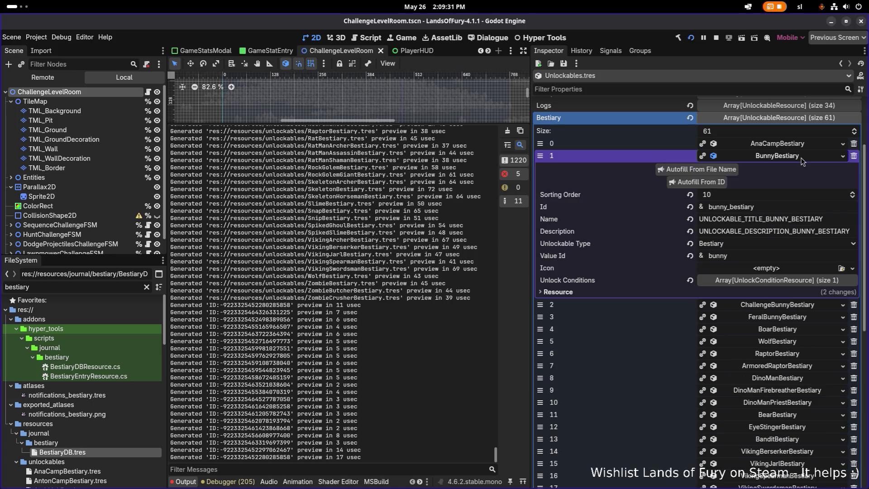
left_click(774, 280)
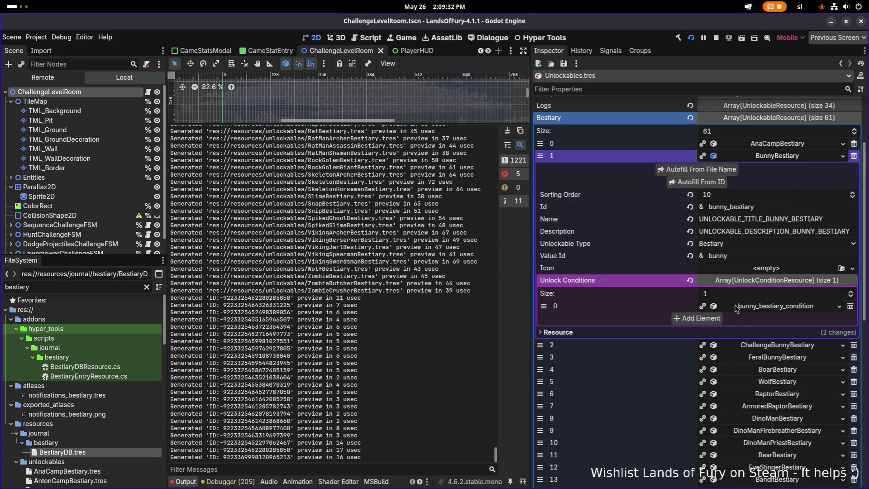
left_click(758, 312)
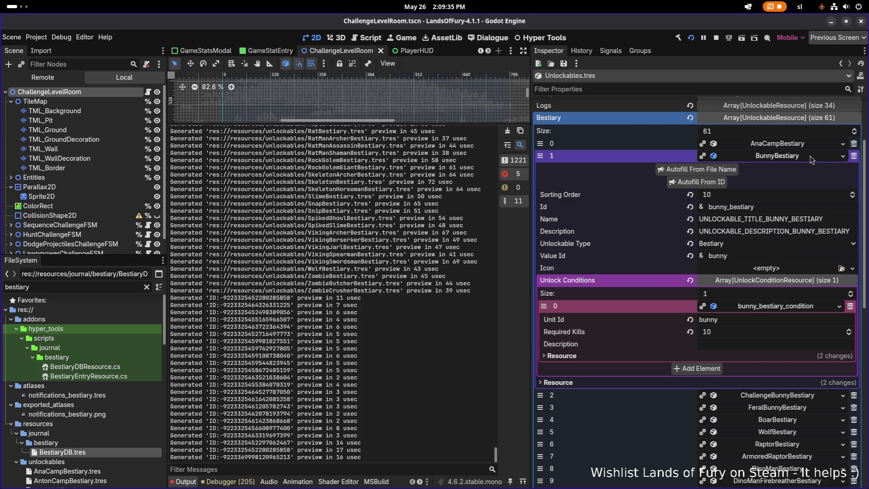
left_click(810, 156)
left_click(806, 168)
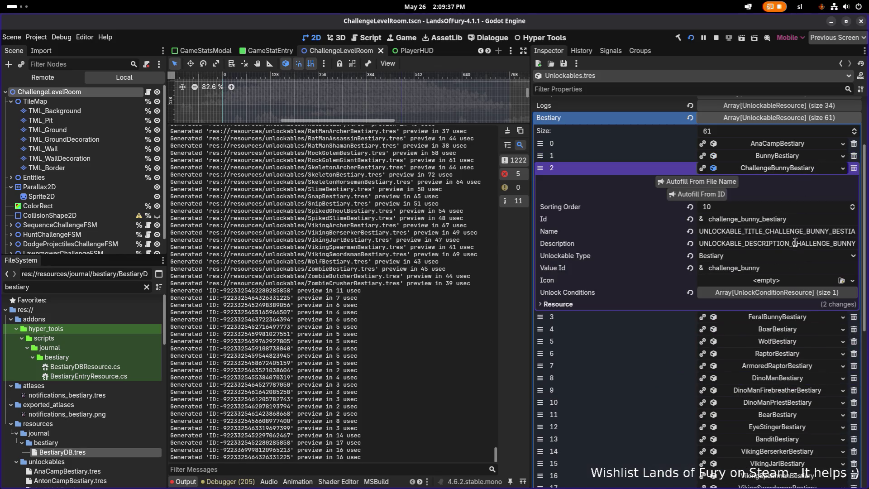
left_click(790, 293)
left_click(765, 319)
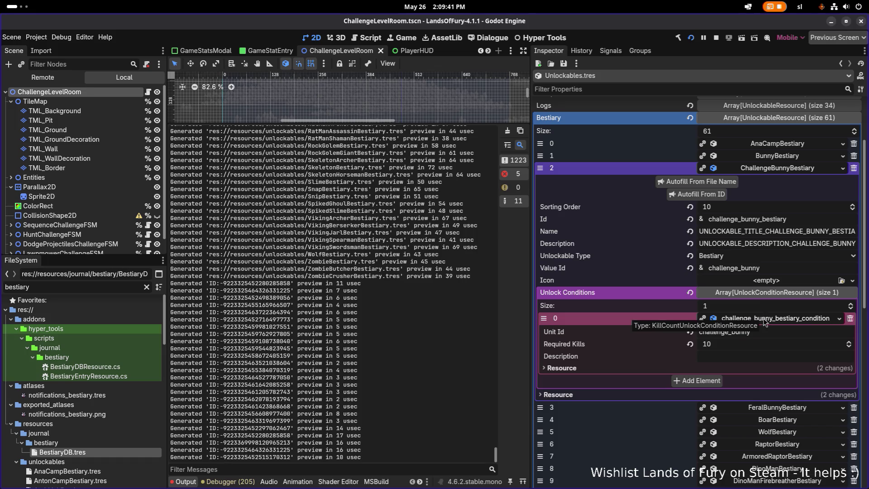
left_click(810, 170)
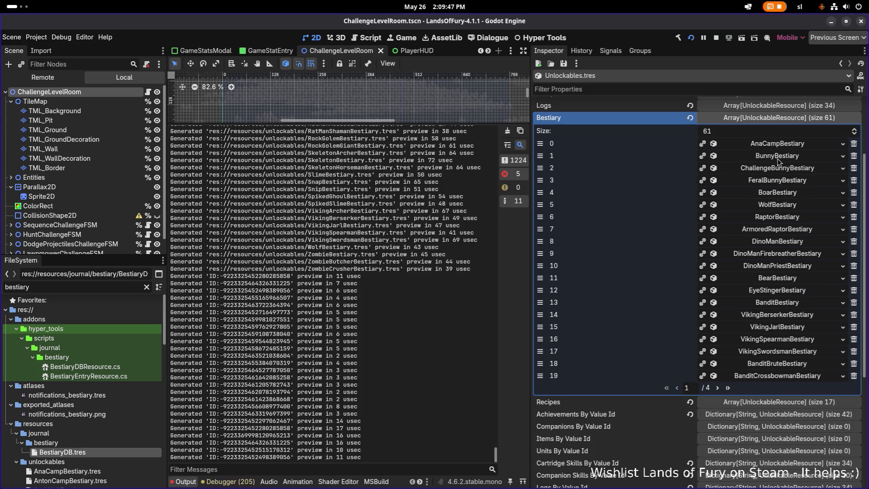
Step: Stop the running game and save the scene and Unlockables.tres
left_click(717, 37)
key("ctrl+s")
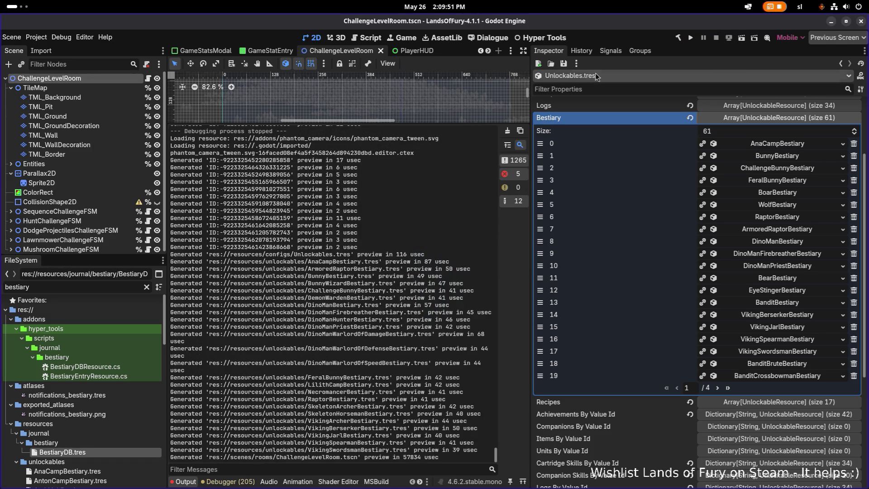
left_click(564, 64)
left_click(577, 75)
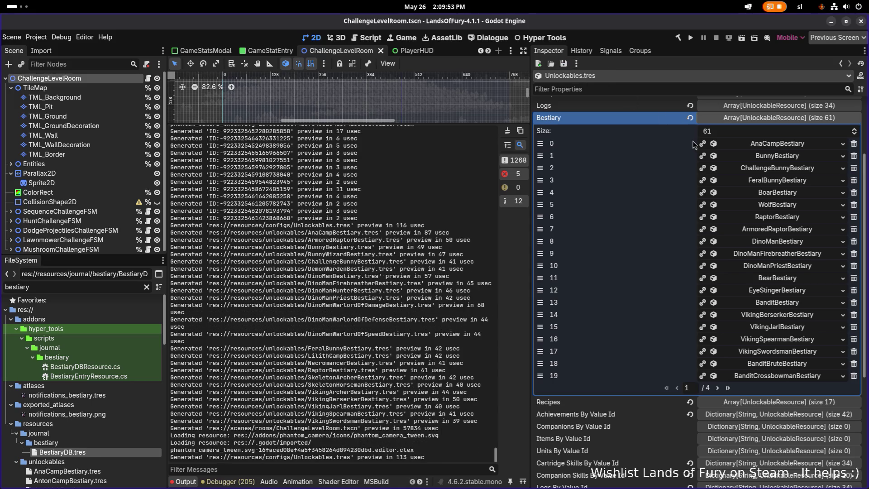
Step: Re-import all unlockables into the resource (208 total) and save Unlockables.tres again
left_click(771, 120)
left_click(771, 119)
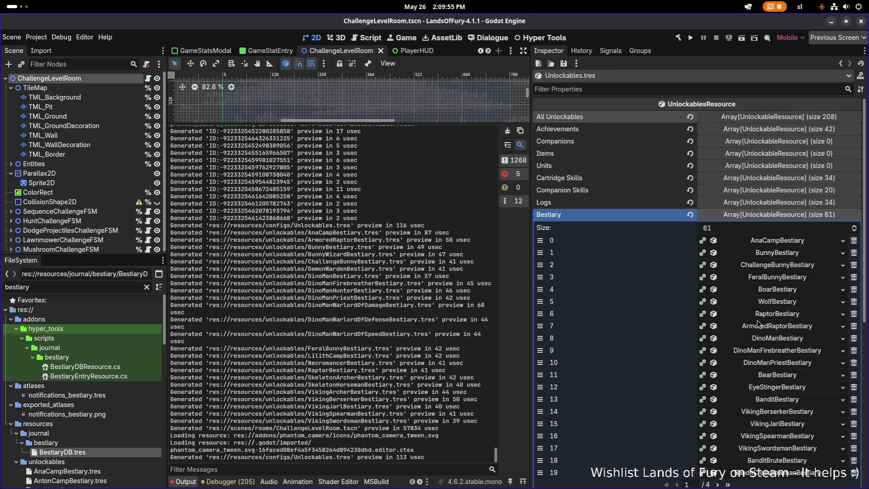
scroll(717, 383, "down", 6)
left_click(717, 379)
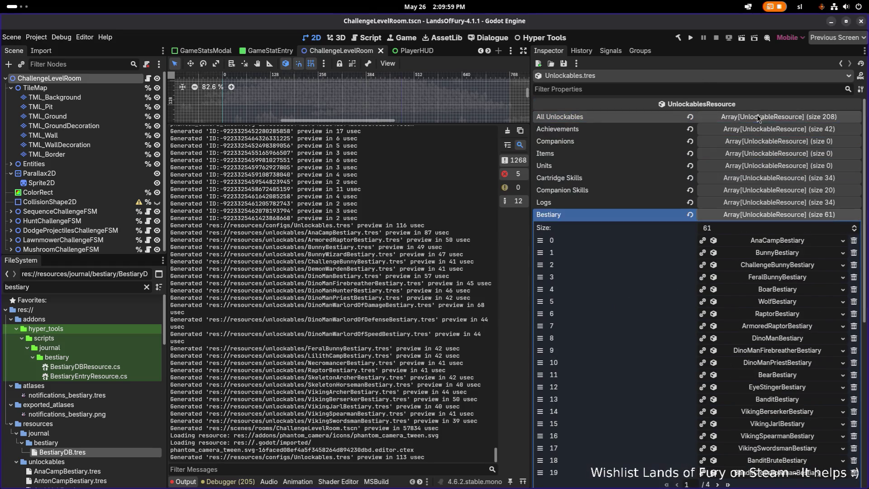
left_click(566, 65)
left_click(575, 77)
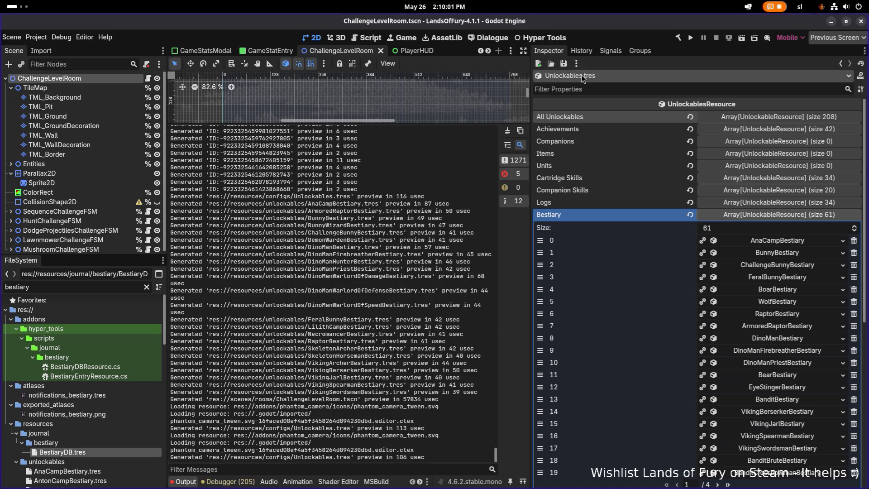
scroll(79, 434, "down", 1)
Step: Populate BestiaryDB.tres with 61 unlockable entries, move ana_camp to index 2, save, and run the game
double_click(83, 430)
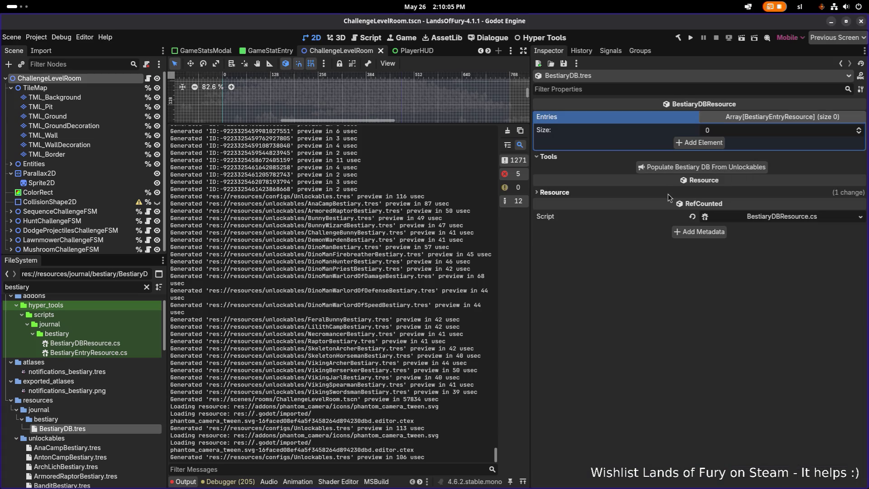
left_click(699, 168)
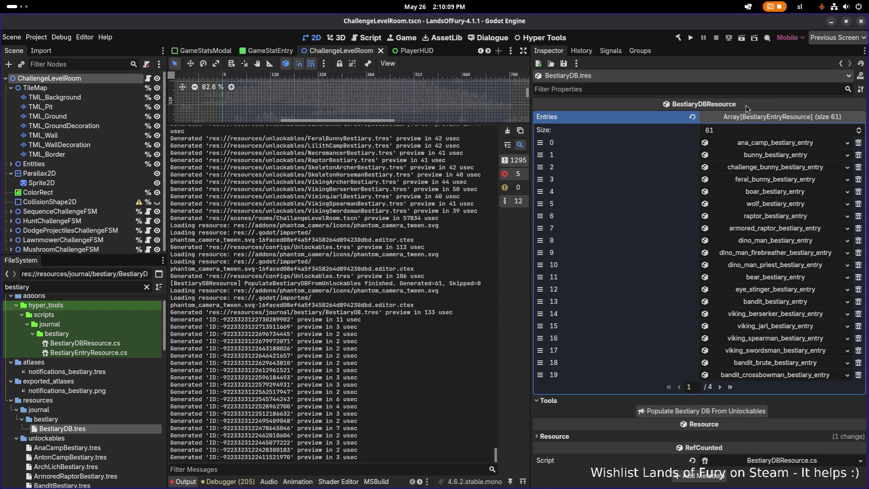
mouse_move(539, 145)
left_mouse_down()
mouse_move(539, 180)
mouse_move(540, 167)
left_mouse_up()
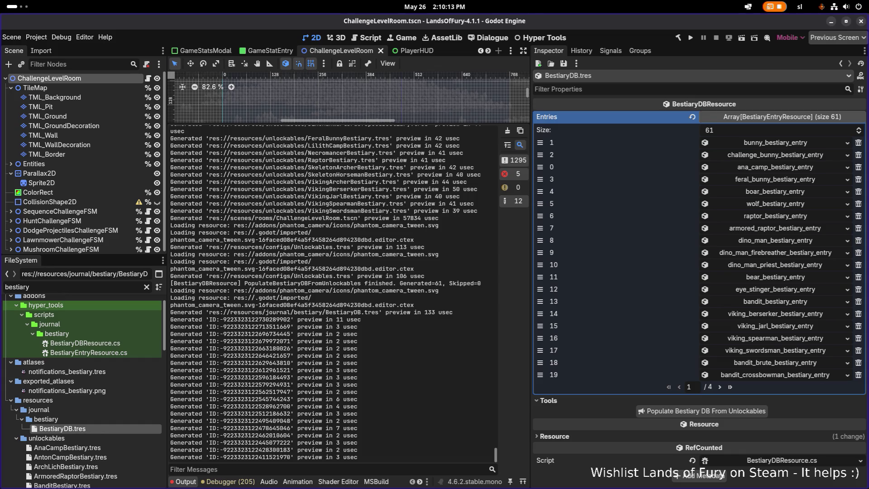
key("ctrl+s")
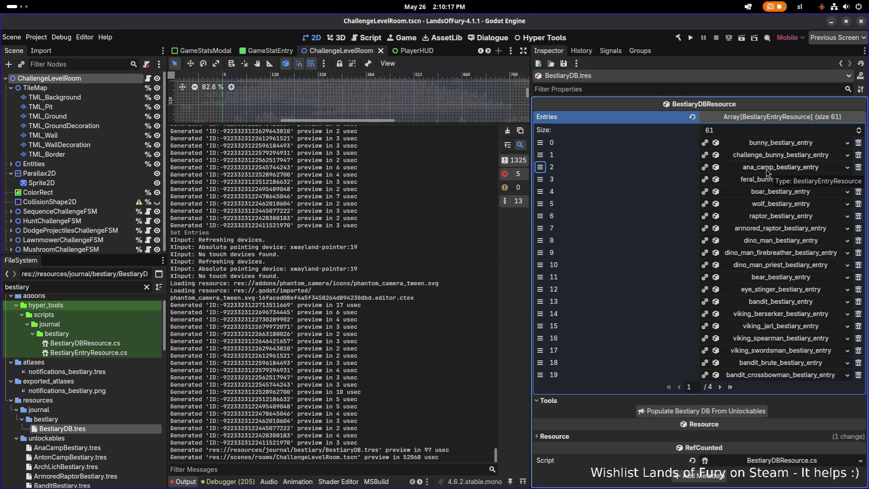
left_click(692, 38)
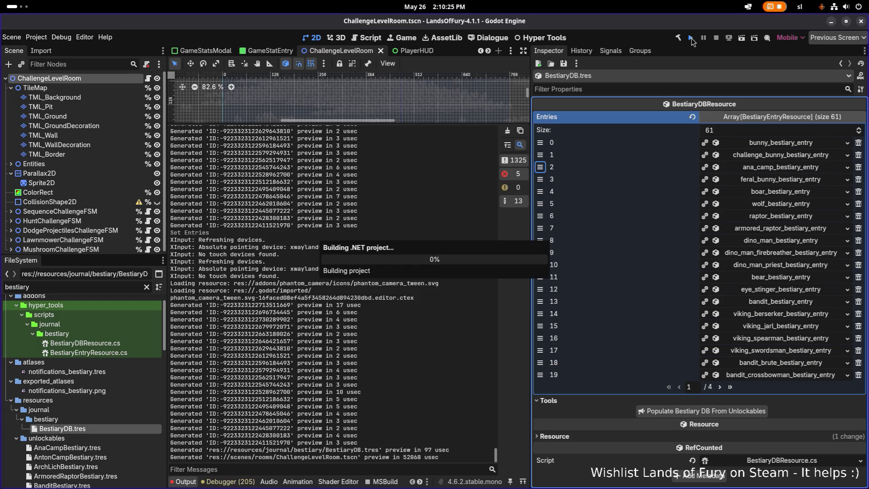
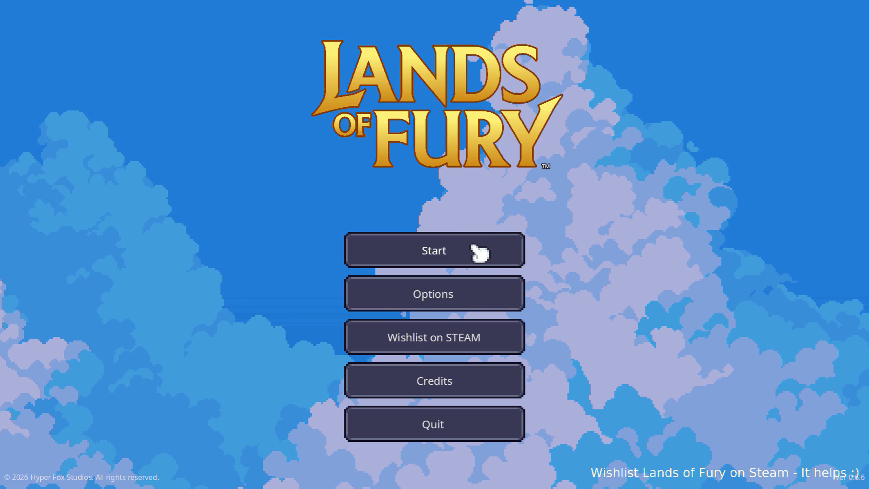
Step: Start a new game from the main menu, then open the Journal on its Bestiary tab
left_click(476, 249)
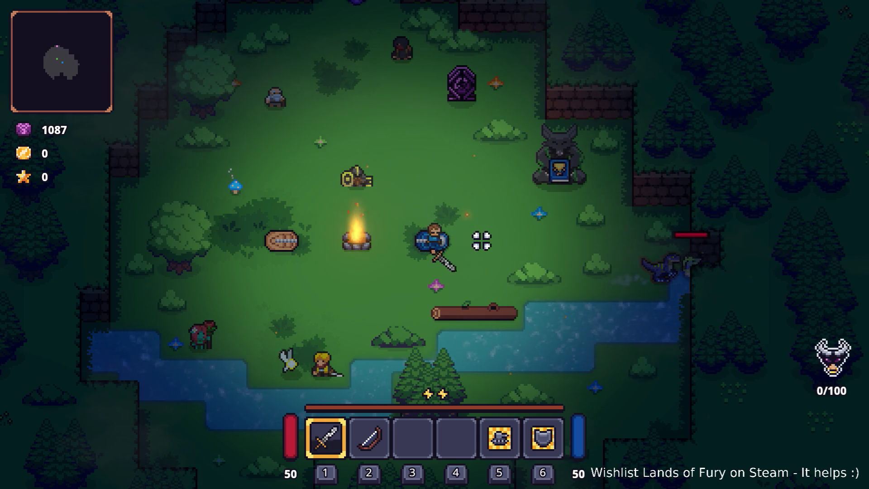
key("i")
left_click(283, 372)
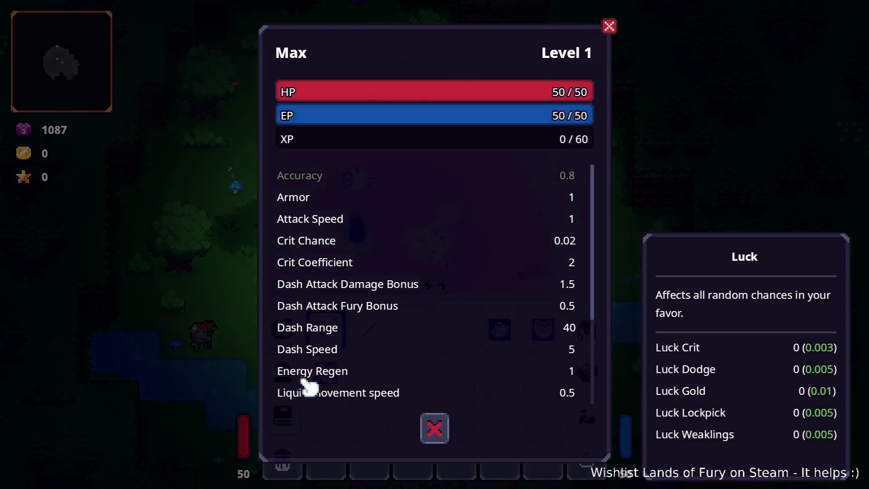
key("Escape")
left_click(281, 413)
left_click(333, 111)
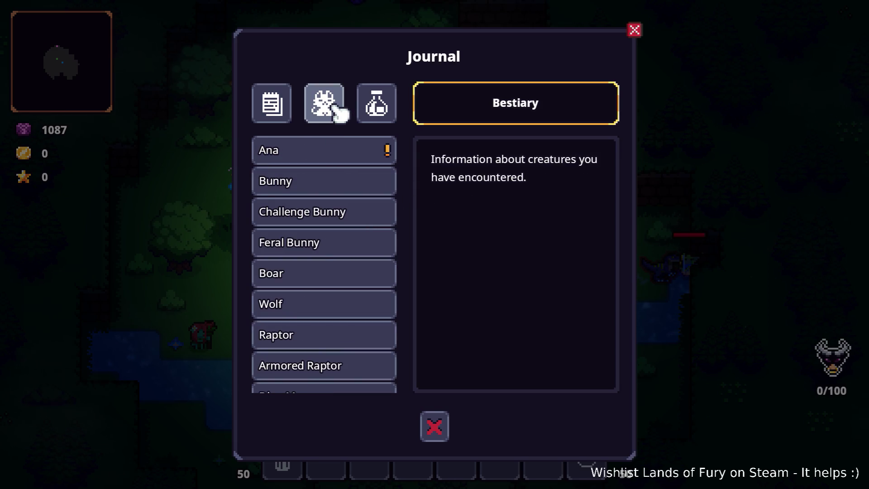
Step: View Ana's bestiary entry, then scroll down to Lilith's entry
left_click(365, 154)
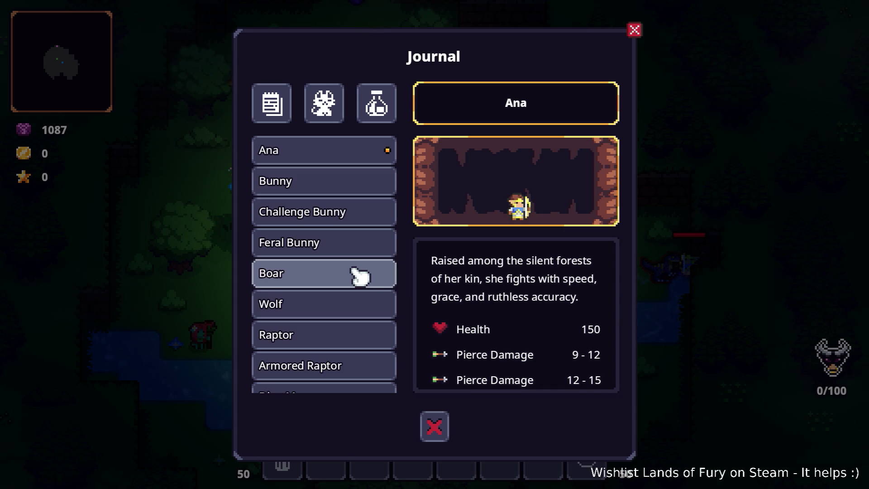
scroll(507, 305, "down", 2)
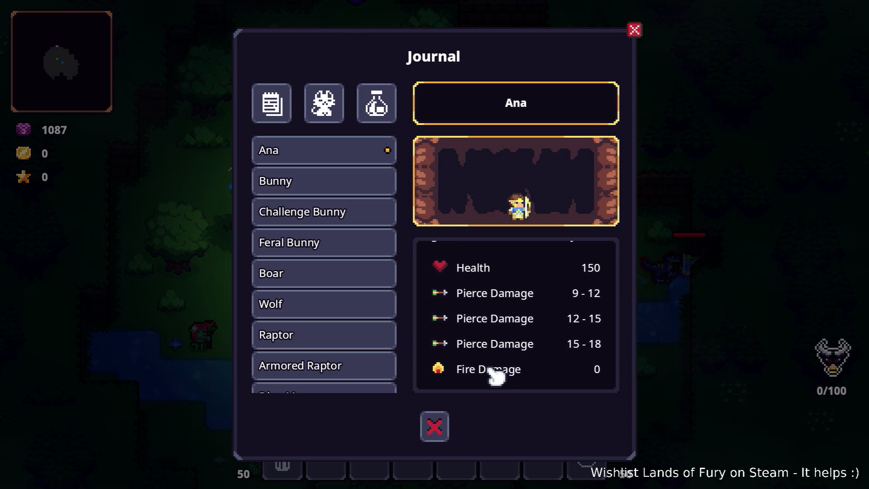
scroll(496, 369, "up", 2)
scroll(308, 272, "down", 5)
scroll(330, 270, "down", 5)
left_click(334, 289)
scroll(513, 322, "down", 2)
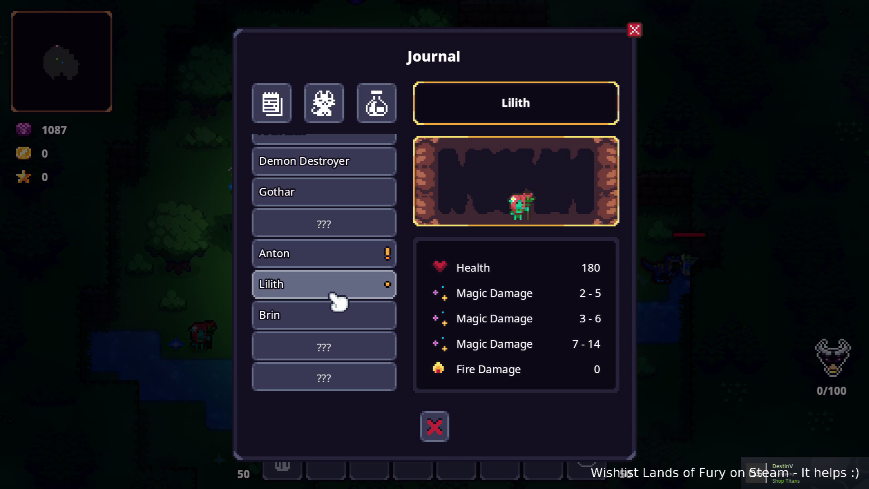
Step: Compare the Brin, Anton and Lilith bestiary entries back and forth
left_click(315, 317)
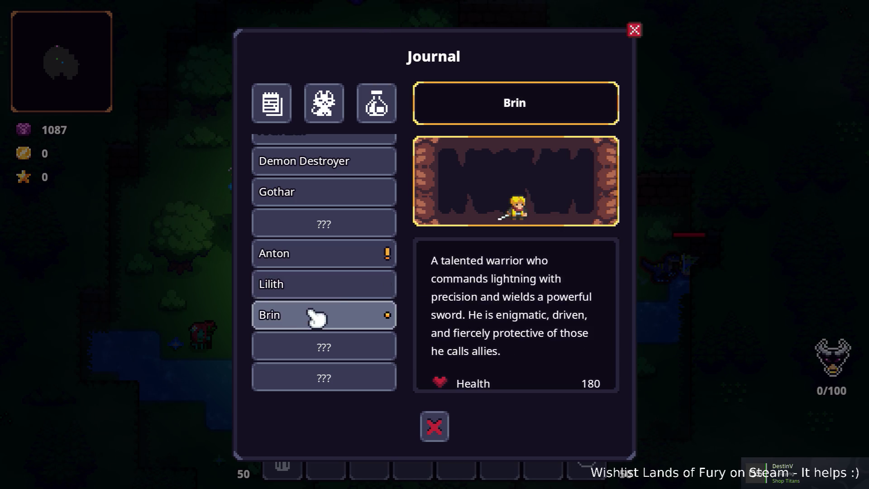
scroll(536, 310, "down", 1)
left_click(346, 263)
scroll(558, 301, "down", 1)
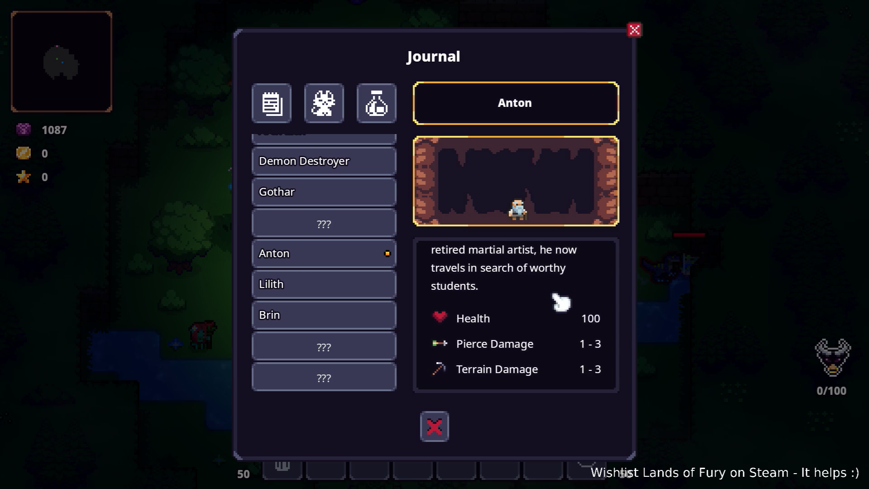
left_click(344, 289)
left_click(340, 314)
left_click(344, 292)
left_click(343, 316)
left_click(345, 263)
left_click(345, 287)
left_click(340, 316)
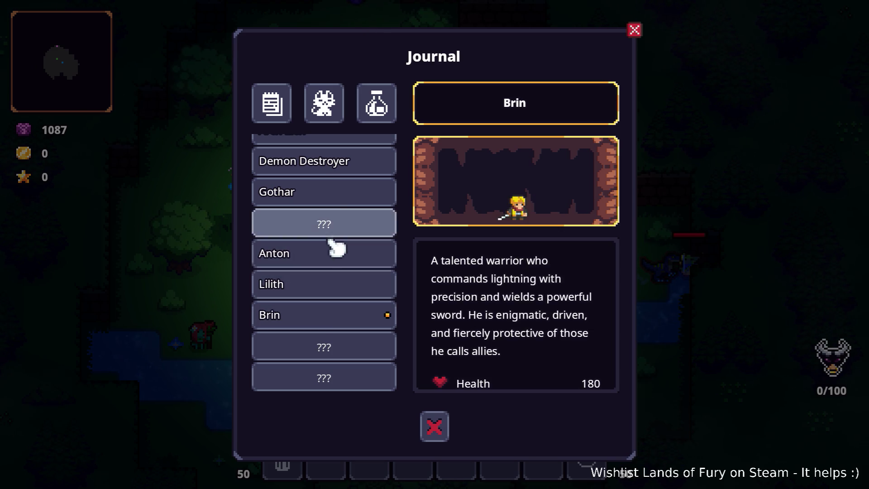
Step: Scroll back up and check the Ana, Bunny and Challenge Bunny entries
scroll(337, 222, "up", 1)
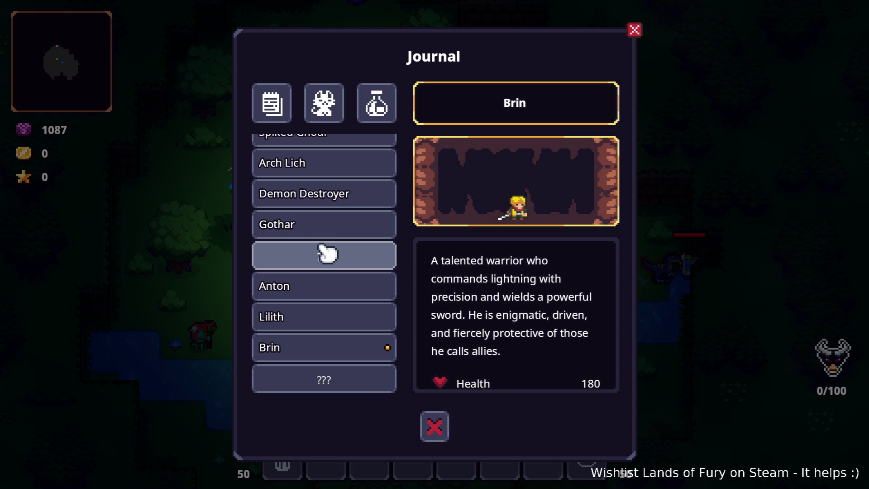
scroll(325, 256, "up", 10)
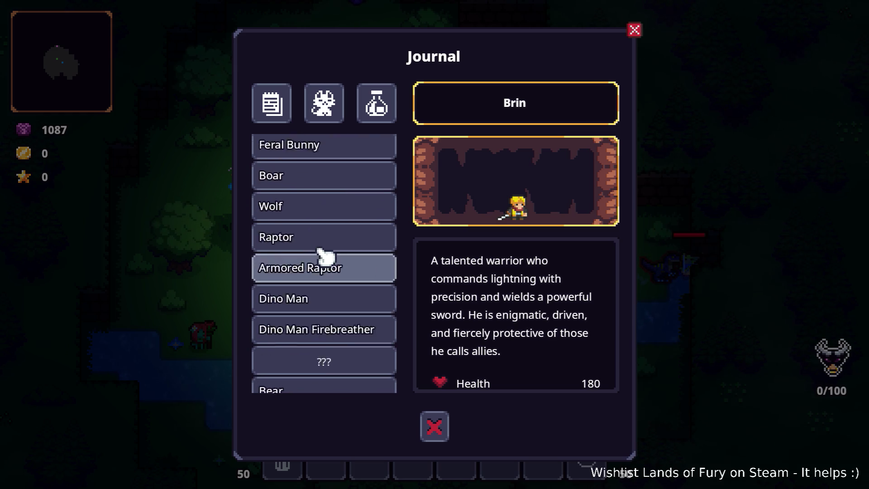
left_click(330, 157)
left_click(334, 182)
left_click(338, 215)
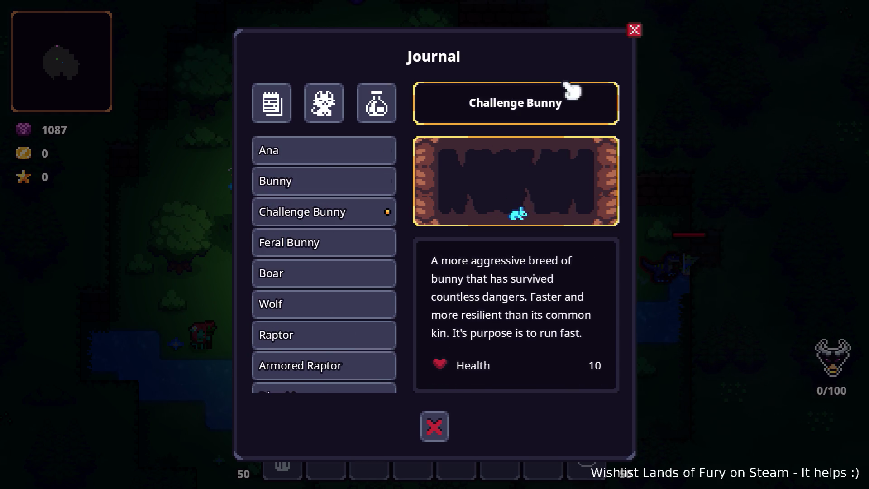
Step: Close the Journal, pause the game and quit to desktop
left_click(635, 30)
key("Escape")
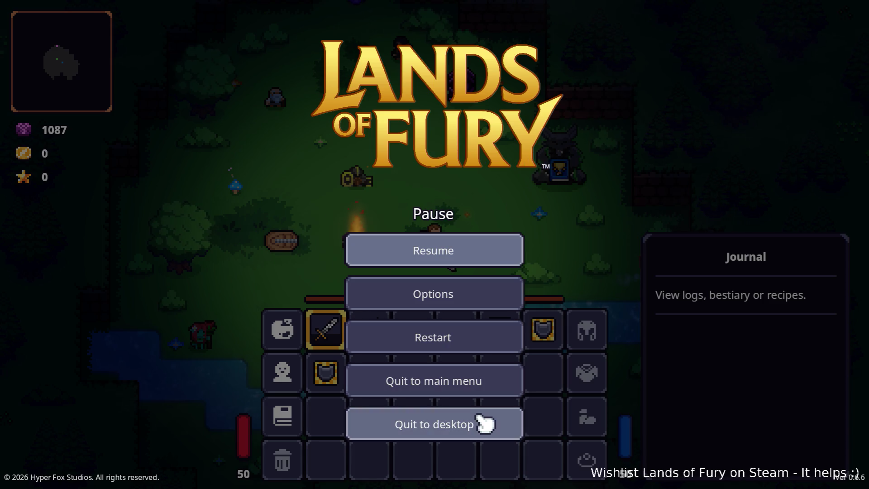
left_click(484, 422)
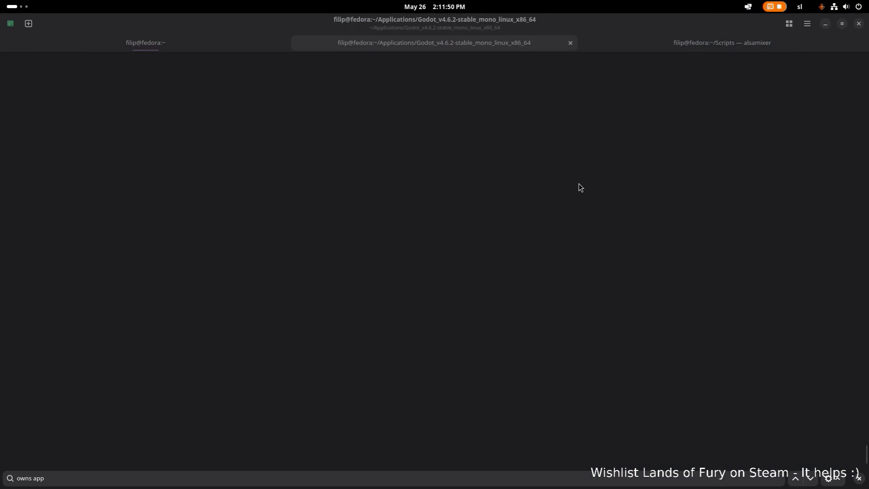
Step: Bring the Translations.csv spreadsheet forward in LibreOffice Calc and select cell A1015
key("super")
left_click(443, 251)
left_click(421, 274)
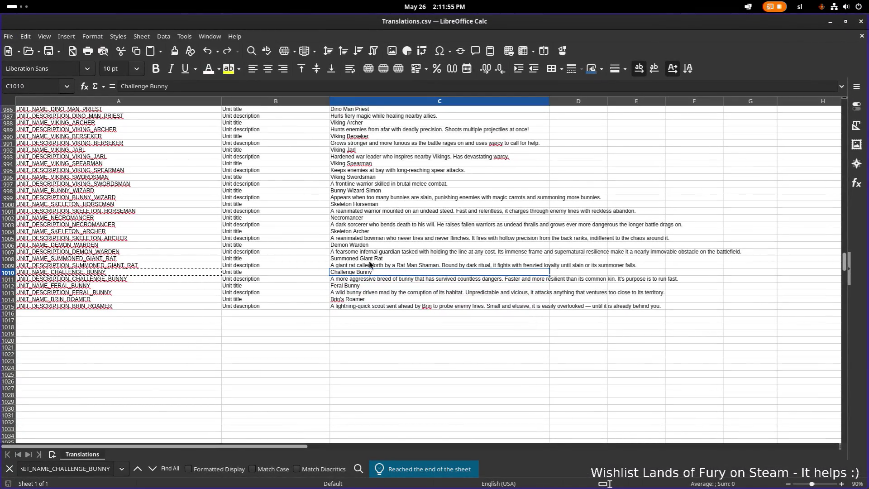
left_click(220, 333)
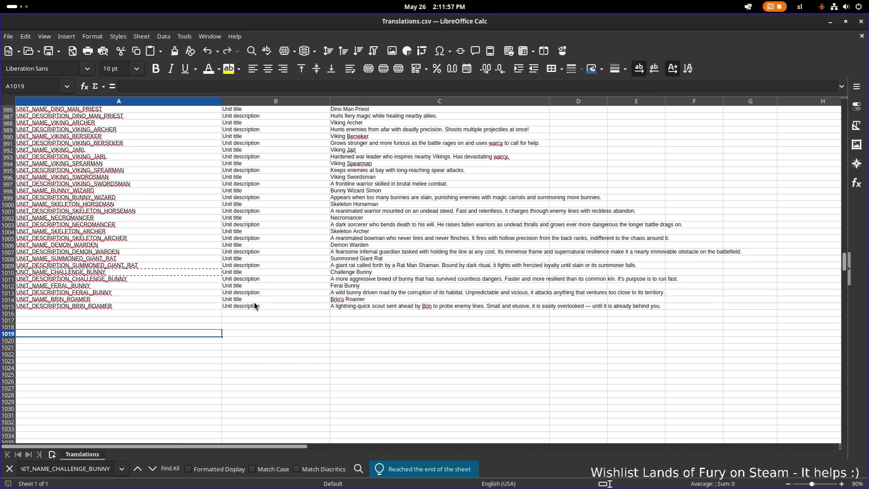
left_click(213, 308)
Step: Search the sheet with Find, trying 'ana_unloc' and 'unlockable' before settling on 'camp'
key("ctrl+f")
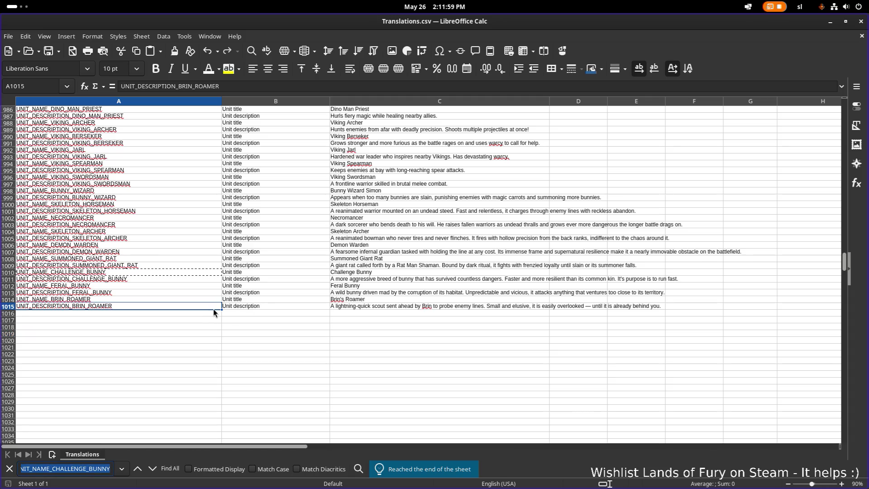
type("ana_unlock")
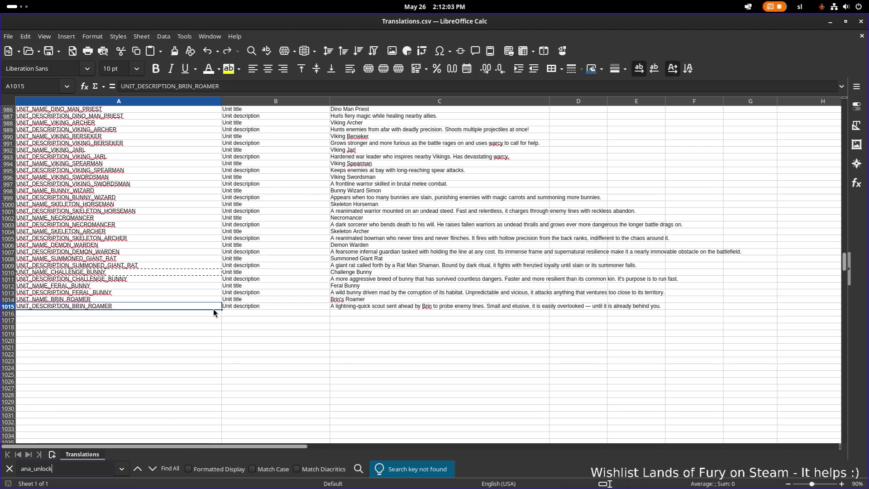
key("ctrl+a")
type("unlocka")
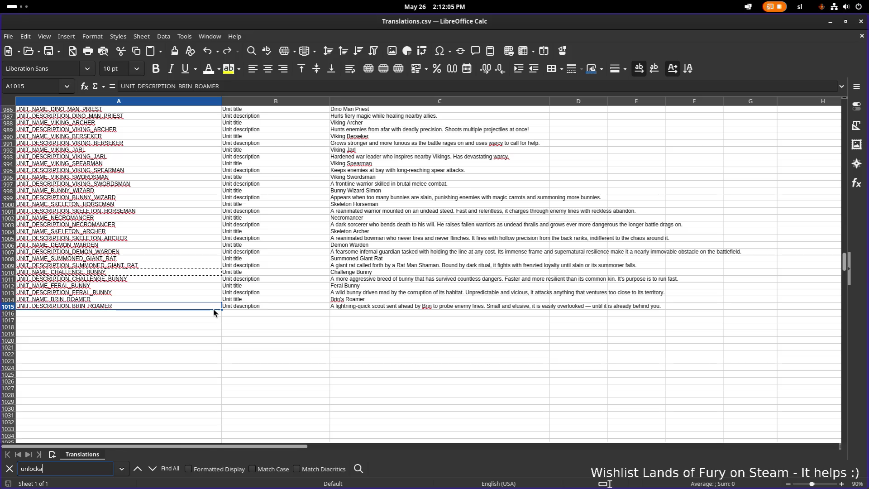
type("blble_ana")
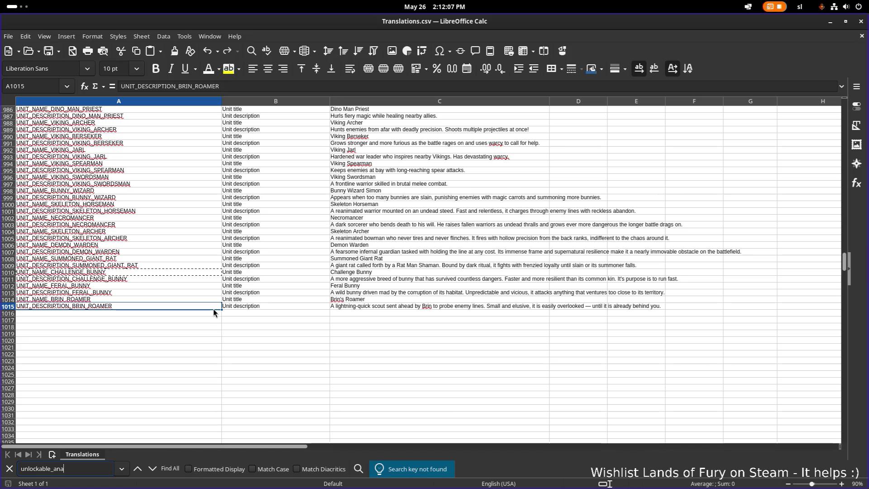
key("BackSpace")
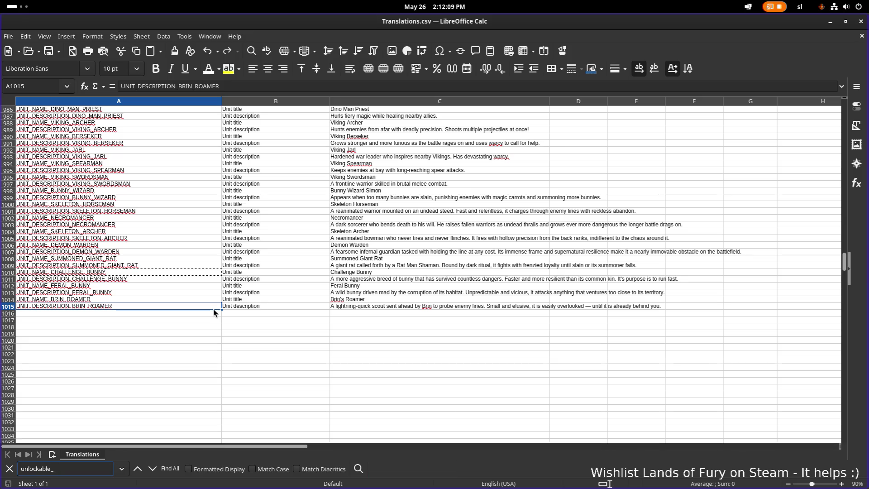
type("camp")
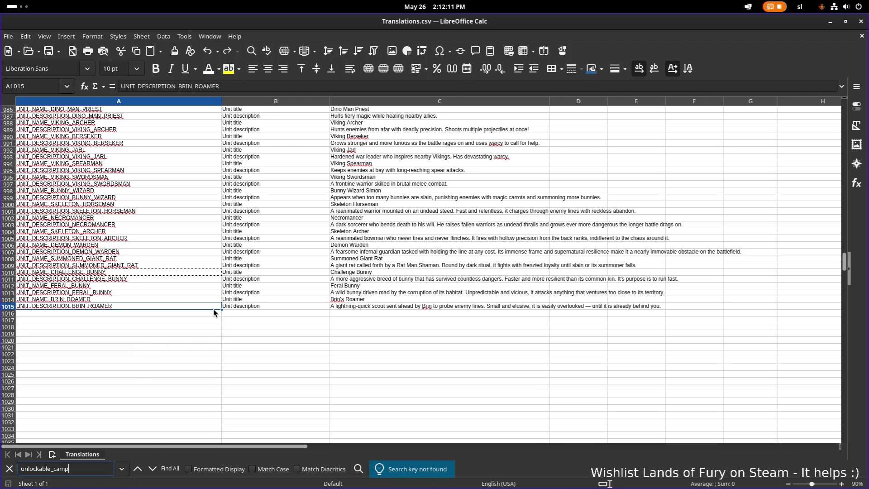
key("Home")
key("shift+Right")
key("shift+Right")
key("shift+Right")
key("Delete")
key("Return")
Step: Step through the 'camp' matches to the camp bestiary rows near row 566, then switch to the terminal
key("Return")
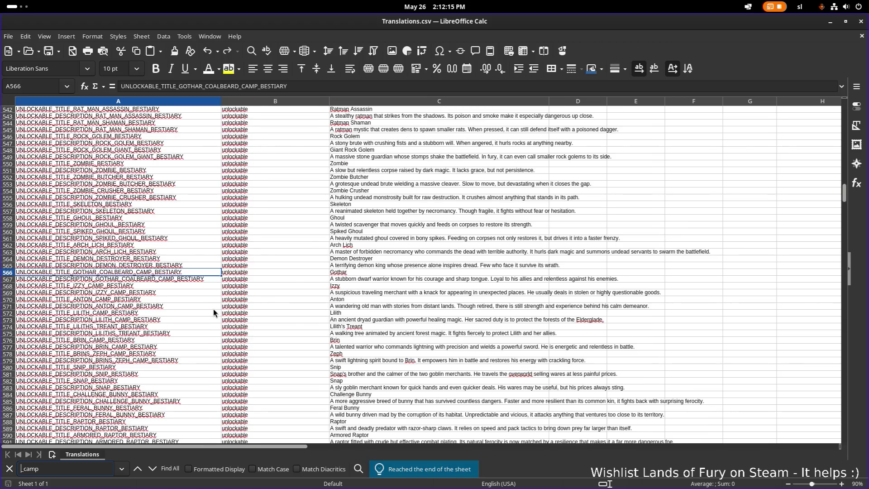
key("Return")
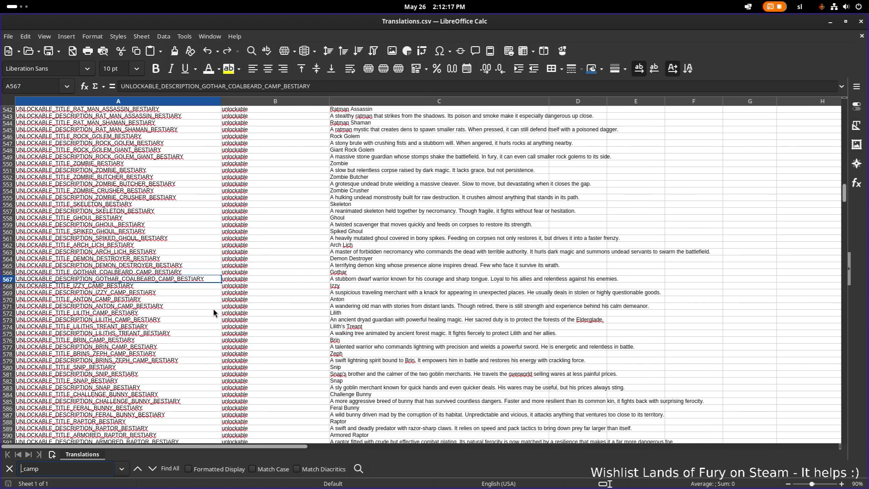
key("Return")
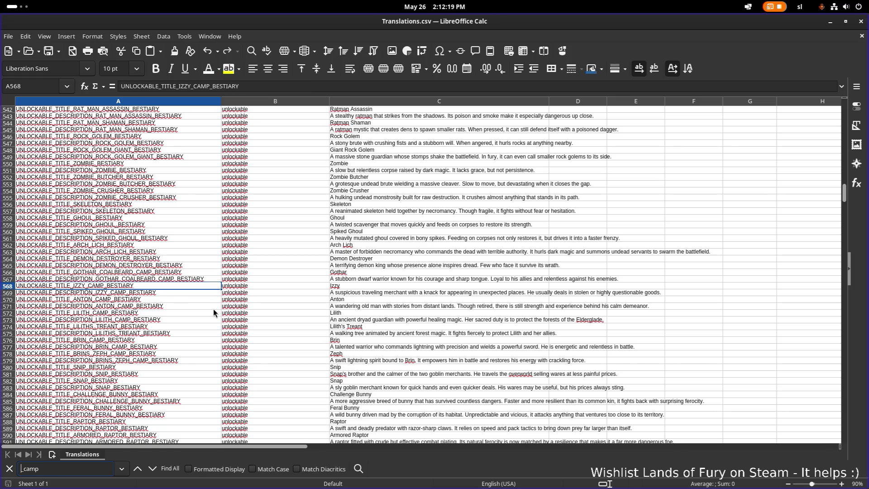
scroll(214, 309, "up", 20)
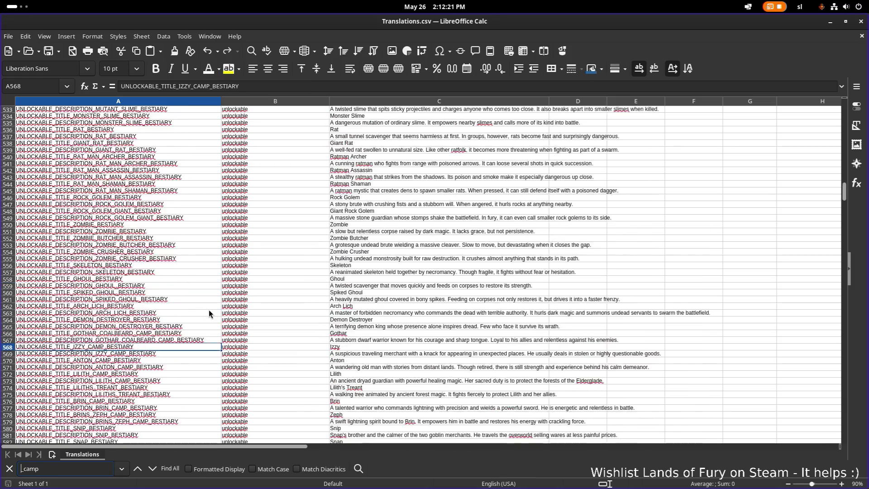
scroll(217, 308, "down", 20)
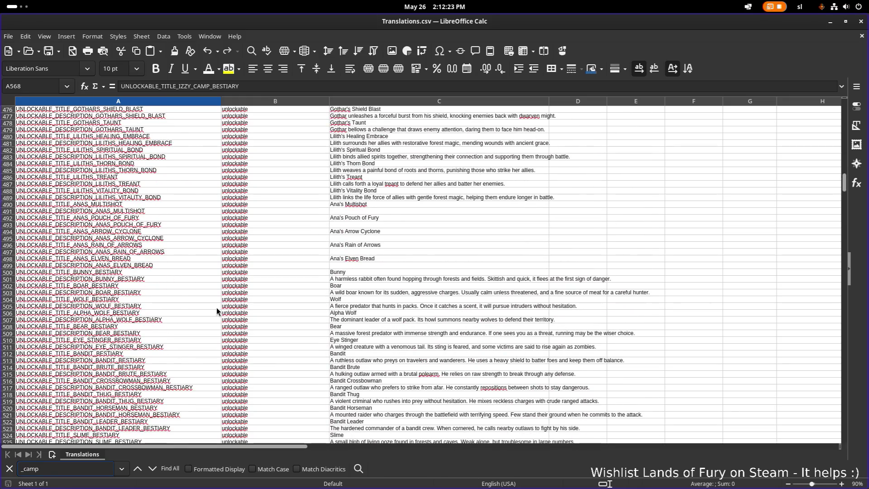
scroll(224, 307, "down", 15)
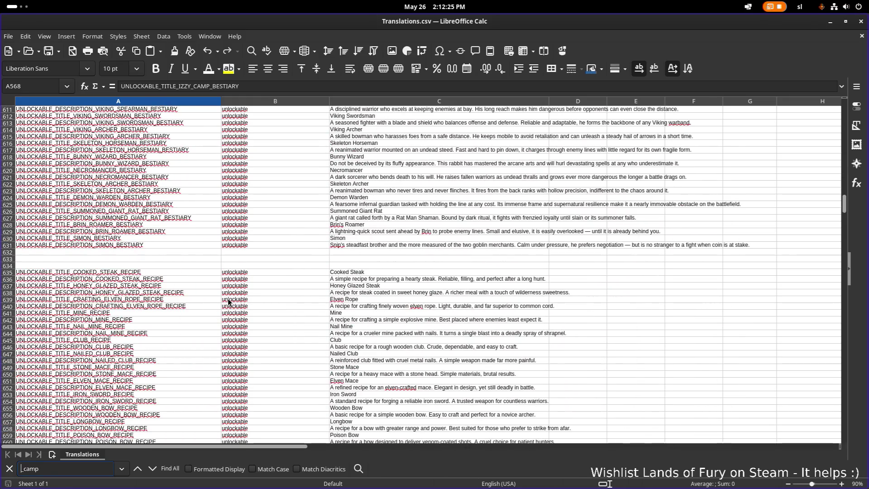
scroll(269, 256, "up", 7)
scroll(290, 244, "up", 12)
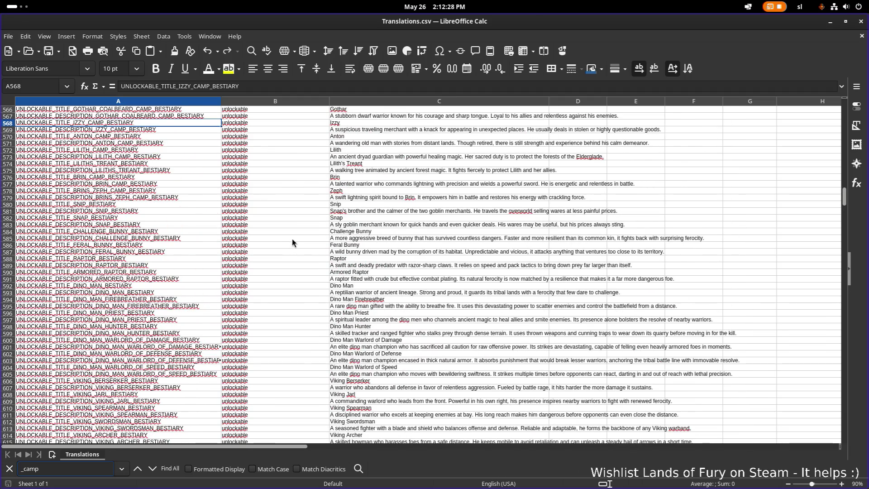
key("alt+Tab")
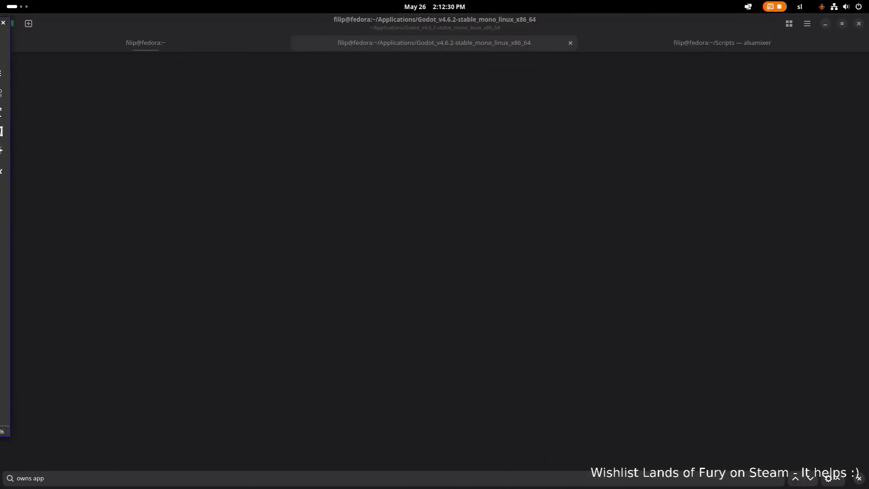
Step: Stop Godot, relaunch it with the previous command and open the LandsOfFury project
key("alt+Tab")
key("Tab")
key("Tab")
key("Tab")
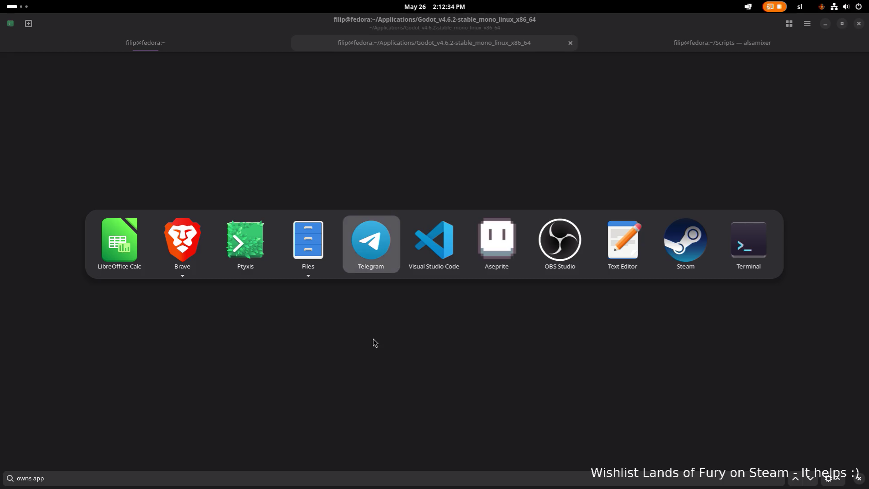
key("Escape")
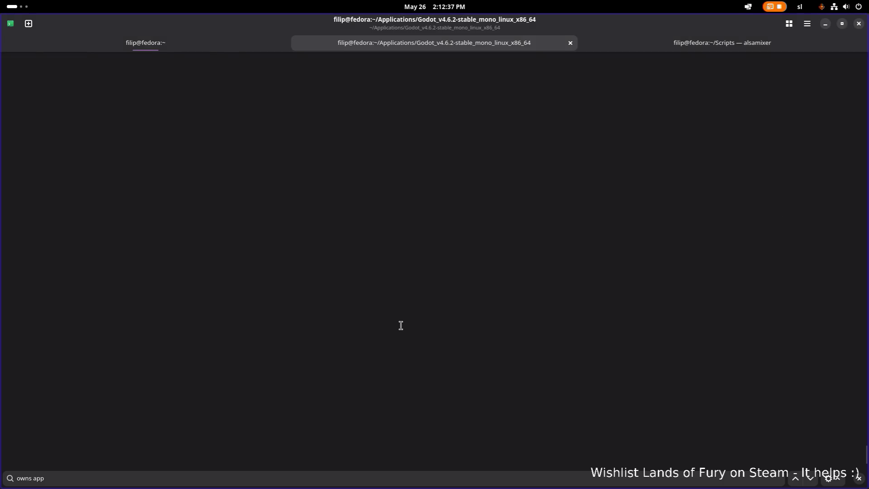
key("ctrl+c")
key("Up")
key("Return")
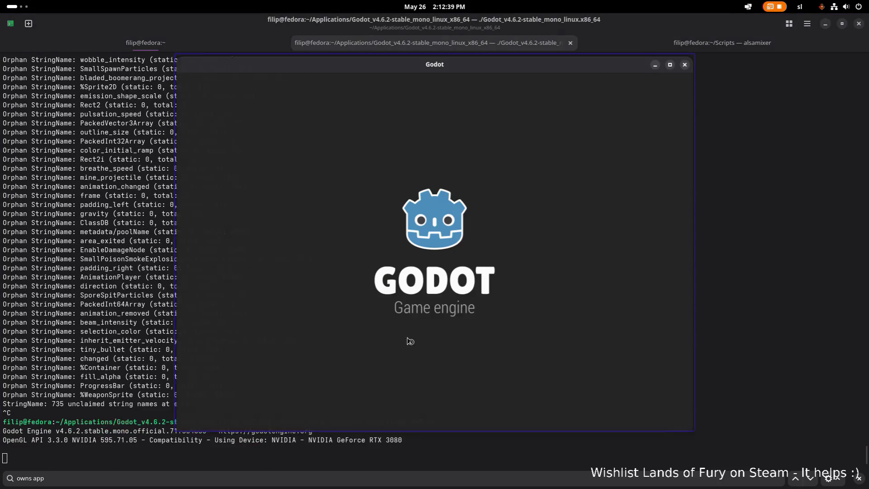
double_click(431, 118)
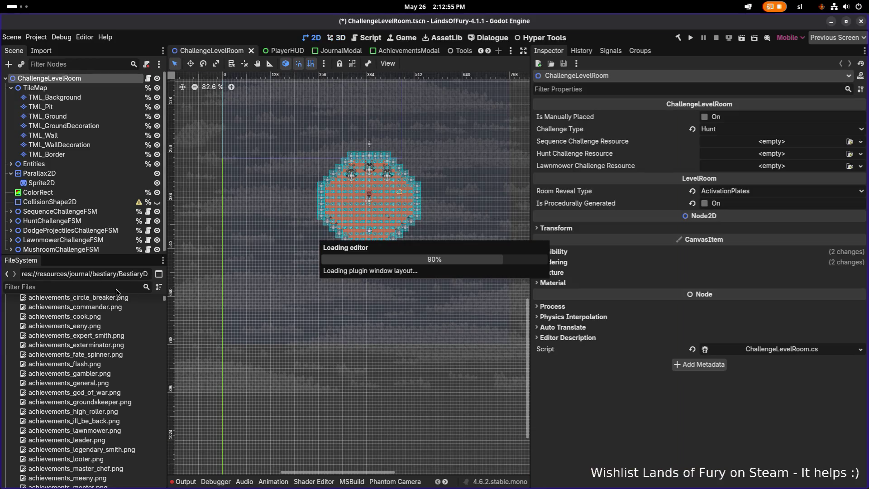
Step: Filter the FileSystem dock by 'ana_' and then '_ana' to look for Ana's files
left_click(104, 287)
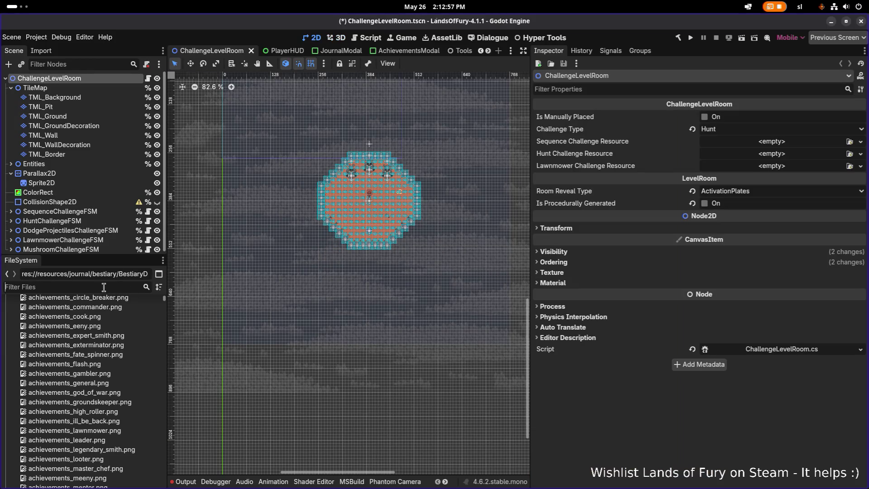
type("ana_")
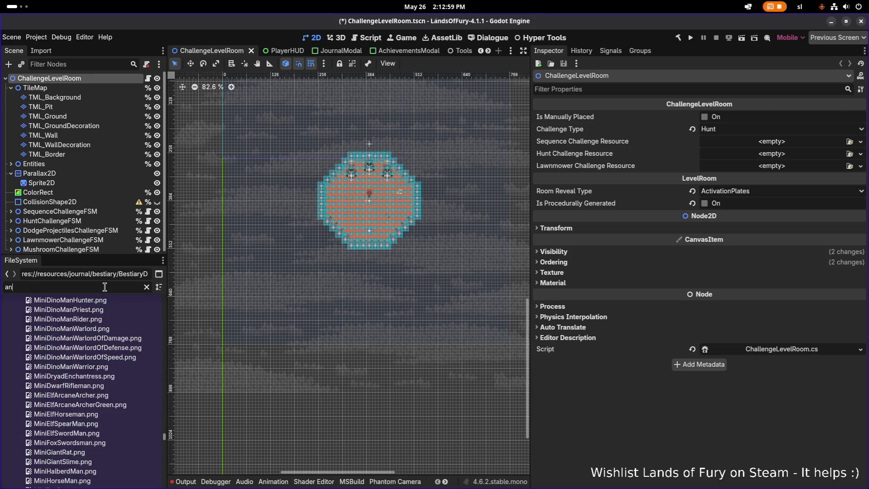
double_click(105, 287)
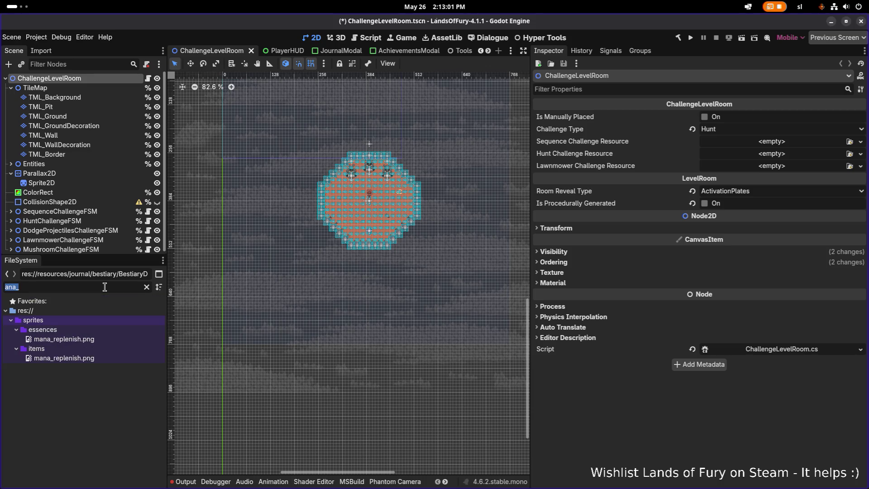
type("_ana")
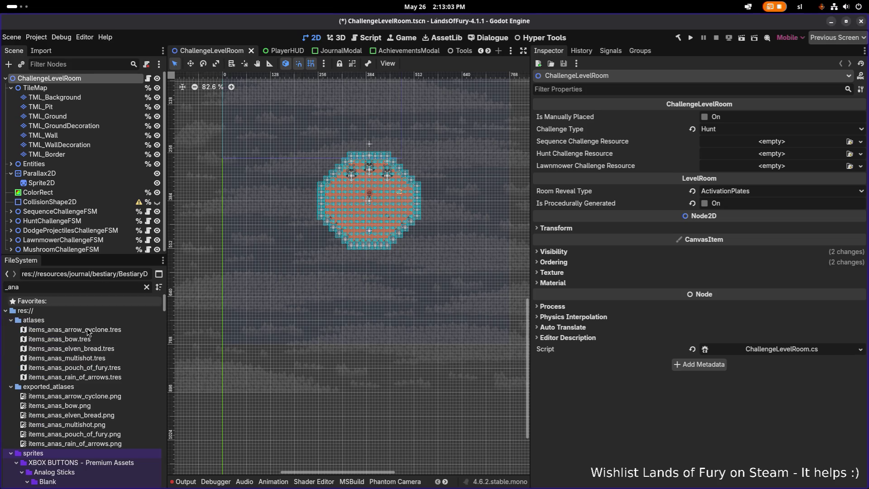
scroll(77, 338, "down", 10)
scroll(74, 337, "up", 10)
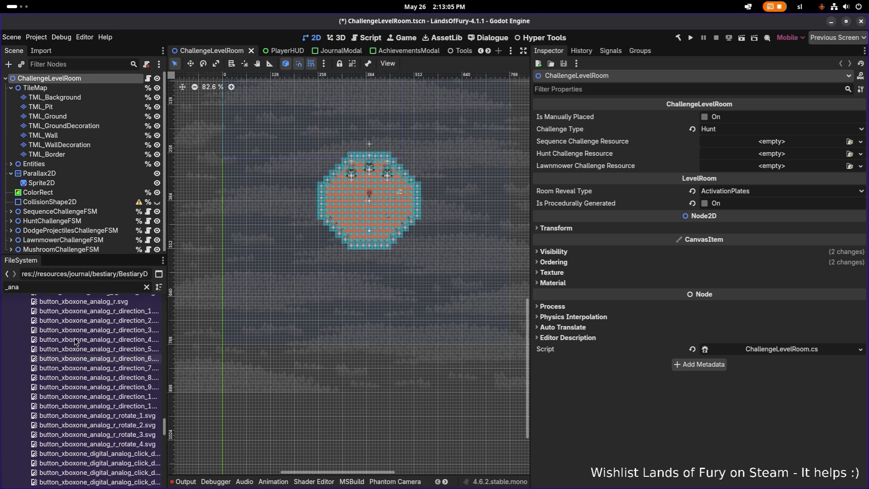
scroll(75, 337, "up", 15)
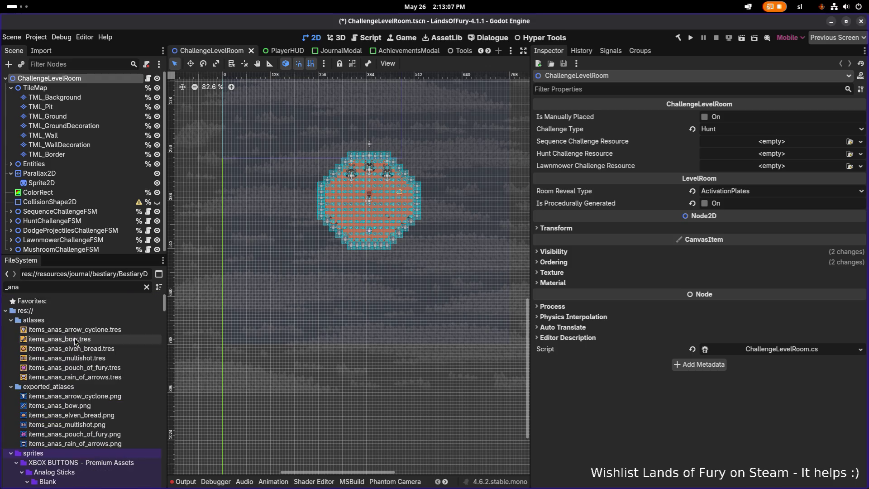
scroll(74, 338, "up", 5)
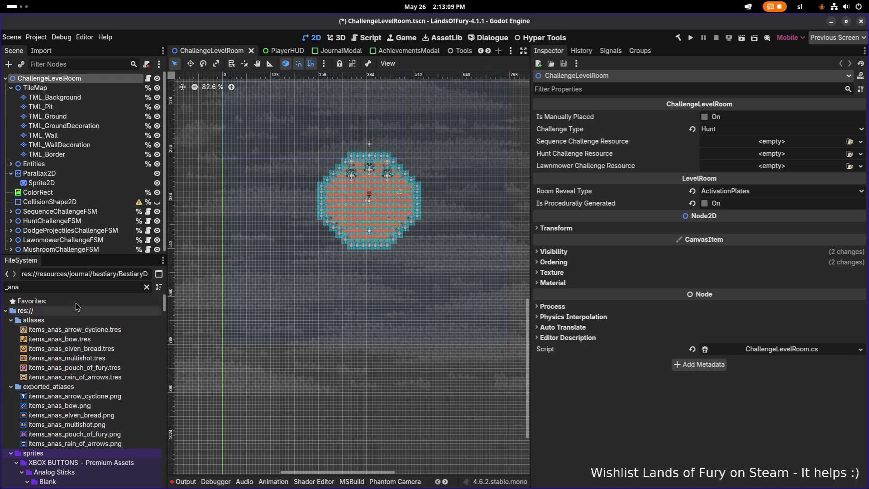
Step: Filter by 'besti' and 'unloocka', open resources/unlockables, clear the filter and open AnaCampBestiary.tres
key("ctrl+a")
type("besti")
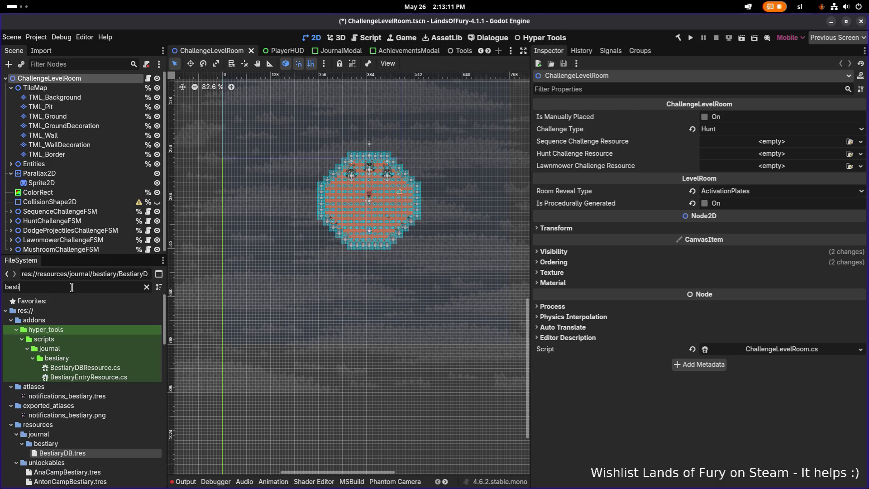
key("ctrl+a")
type("unlo")
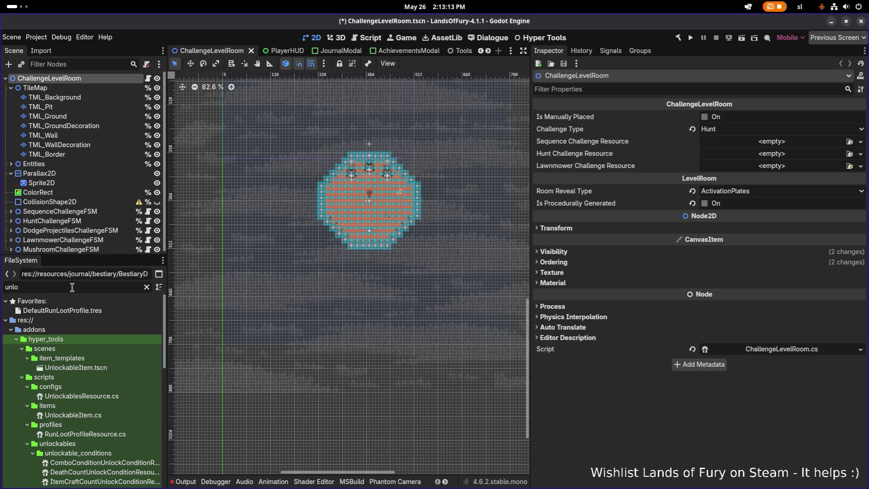
type("ockable")
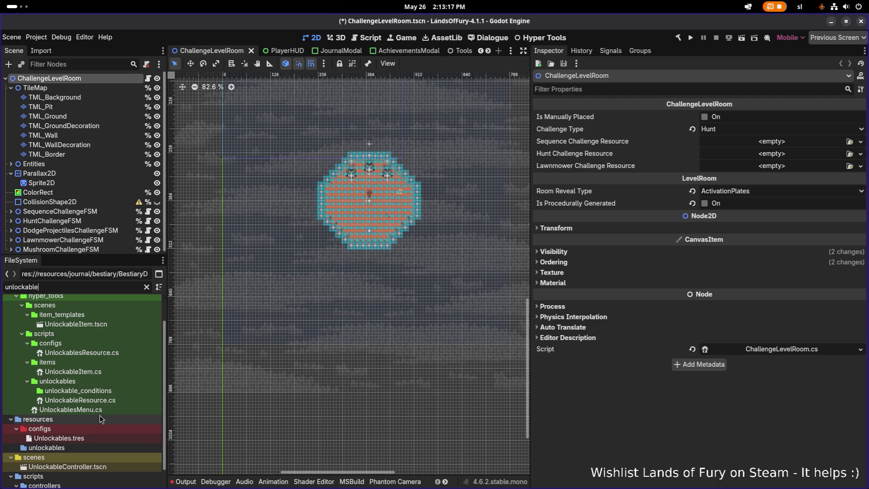
scroll(100, 414, "down", 1)
left_click(91, 425)
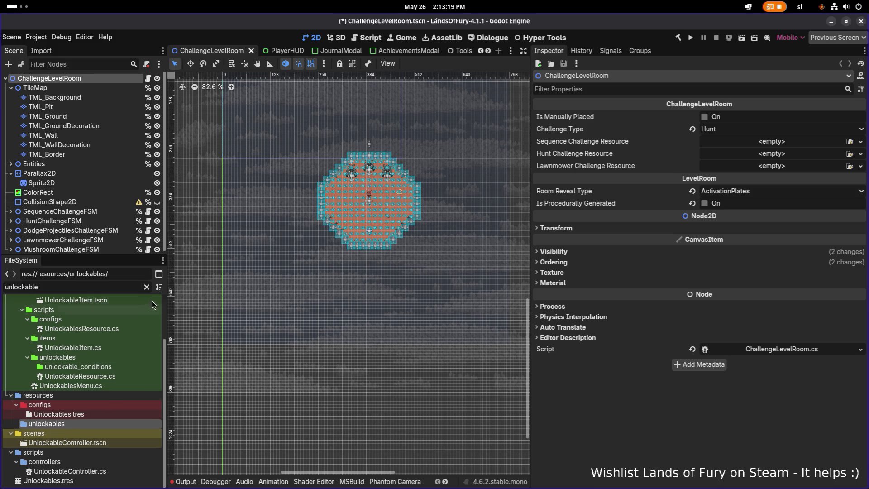
left_click(147, 287)
scroll(115, 366, "down", 5)
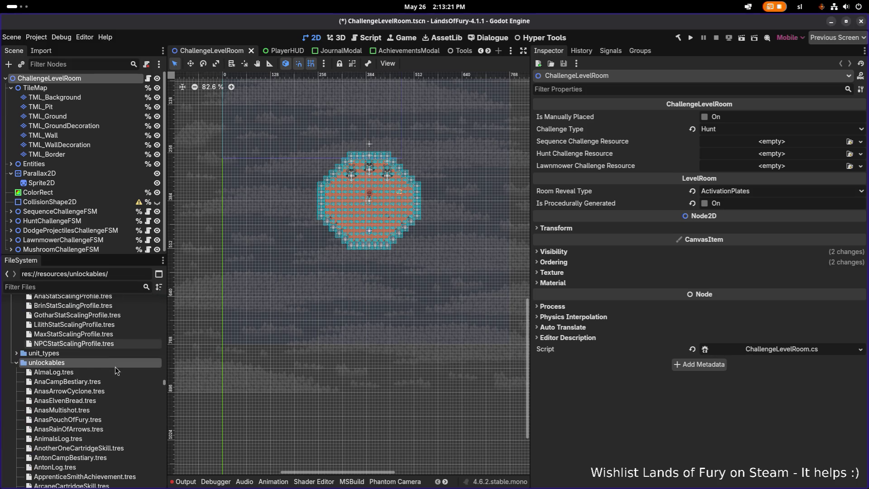
left_click(114, 384)
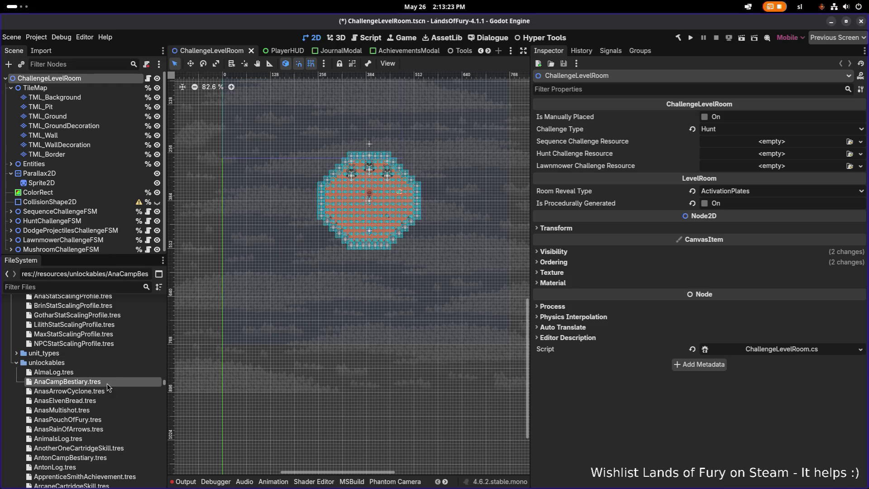
double_click(114, 383)
Step: Select the UNLOCKABLE_TITLE_ANA_CAMP_BESTIARY name, filter files by 'campbes' and open BrinCampBestiary.tres
scroll(507, 325, "down", 1)
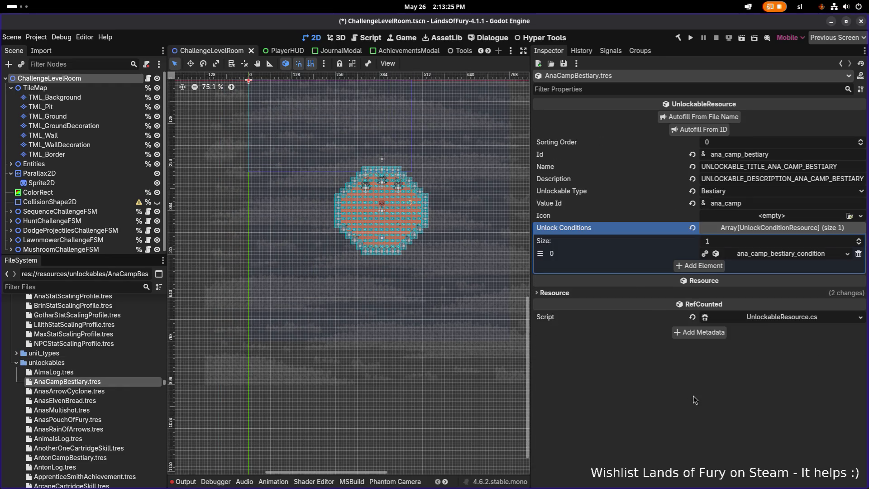
double_click(796, 165)
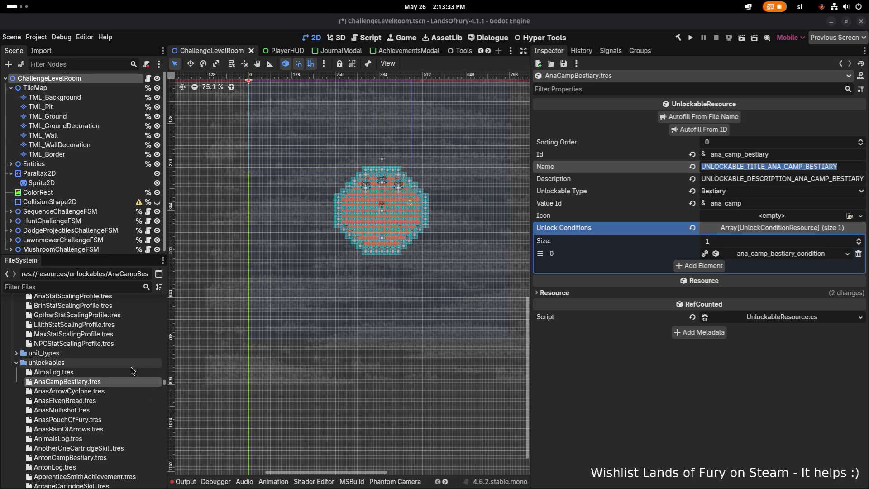
left_click(98, 282)
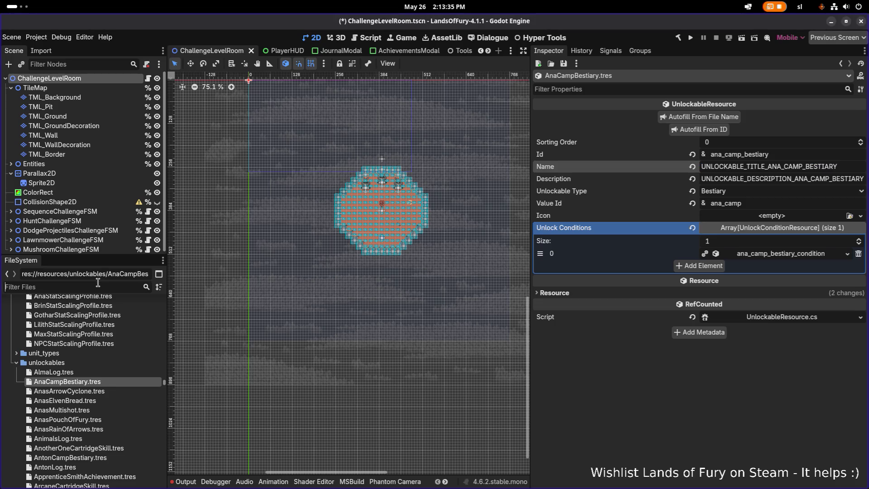
type("campbes")
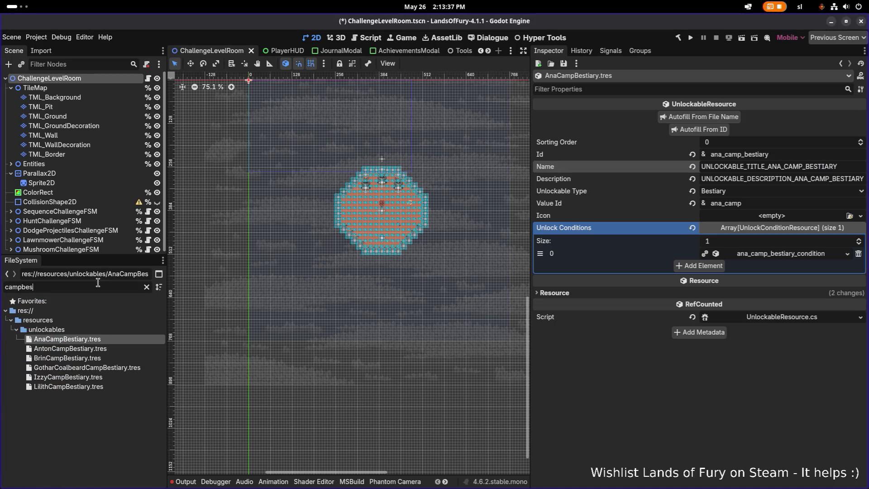
left_click(110, 359)
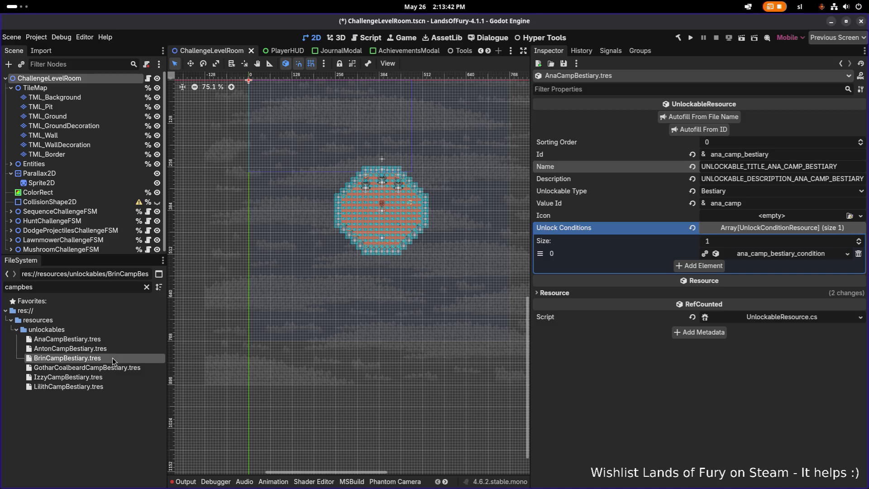
double_click(831, 167)
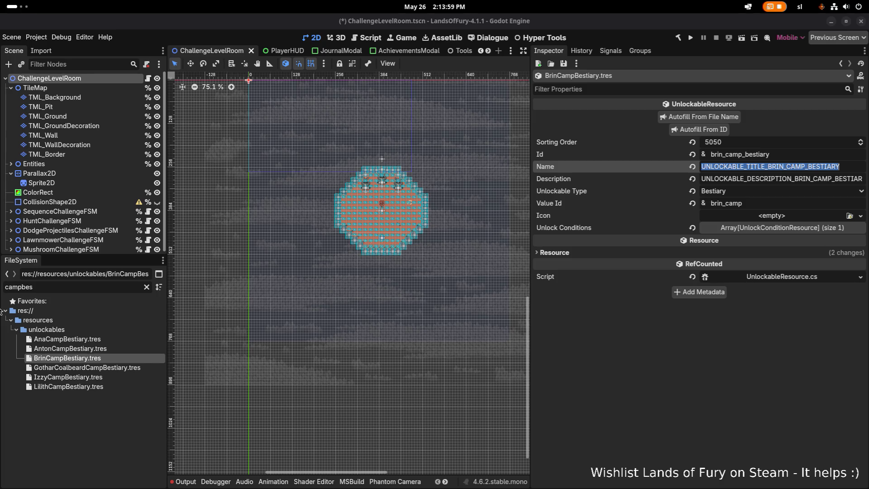
left_click(124, 340)
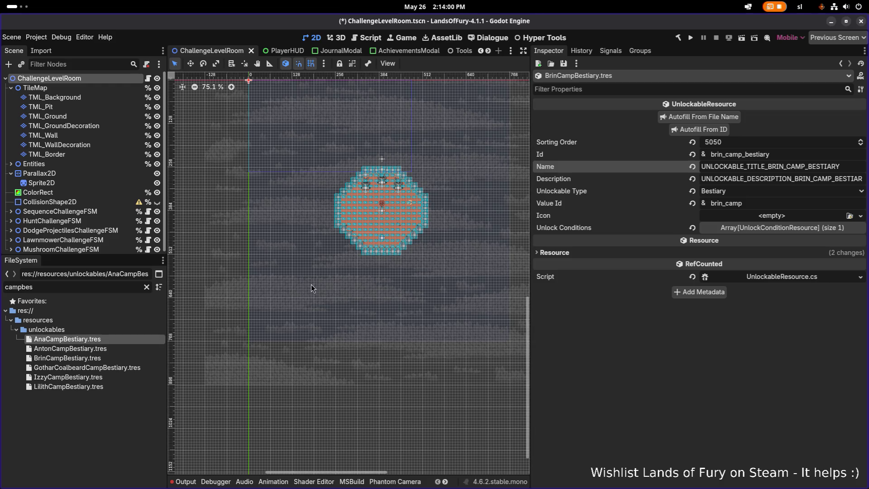
left_click(118, 348)
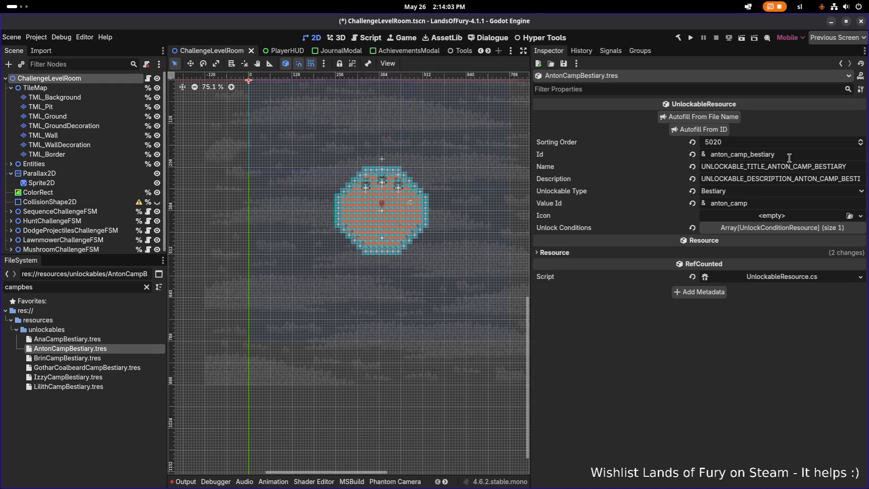
double_click(774, 167)
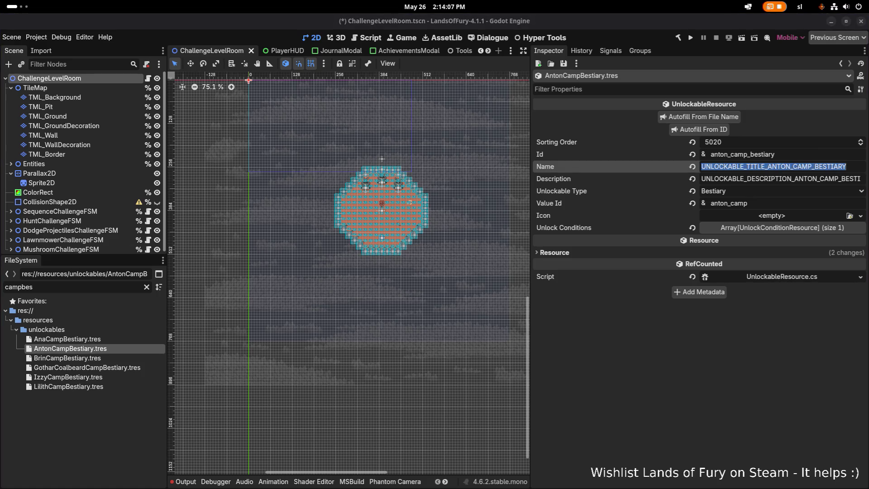
left_click(72, 339)
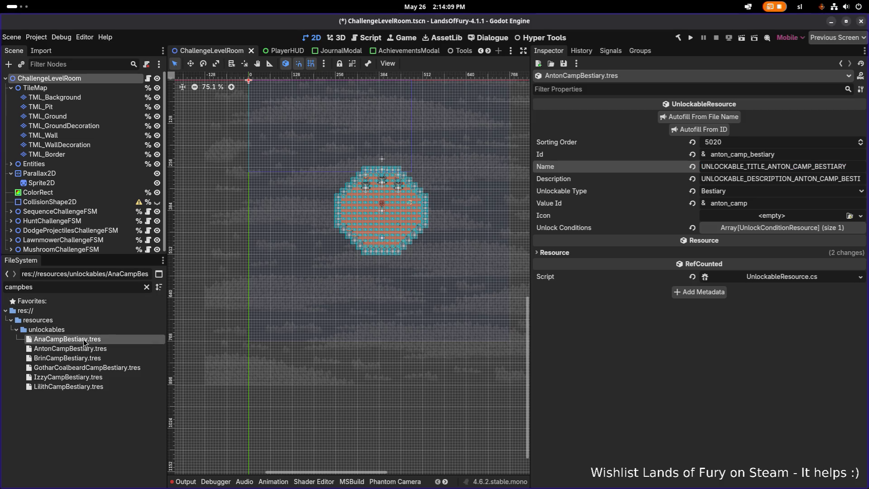
double_click(732, 166)
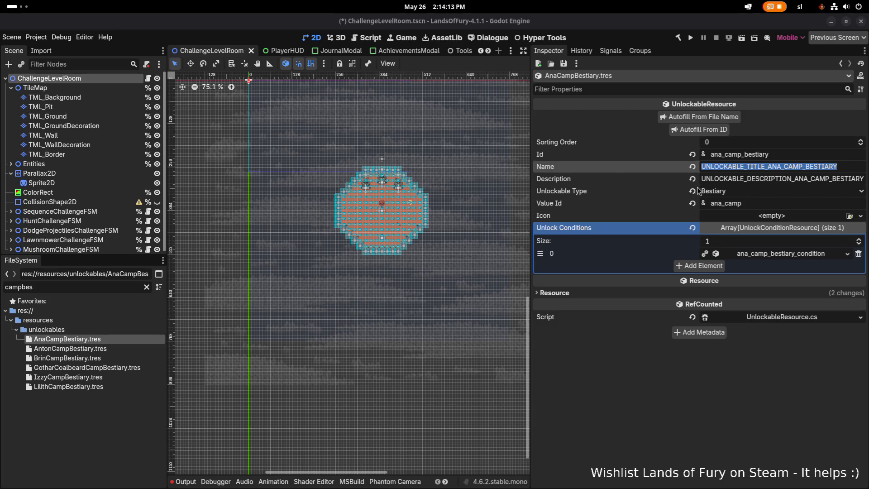
double_click(722, 178)
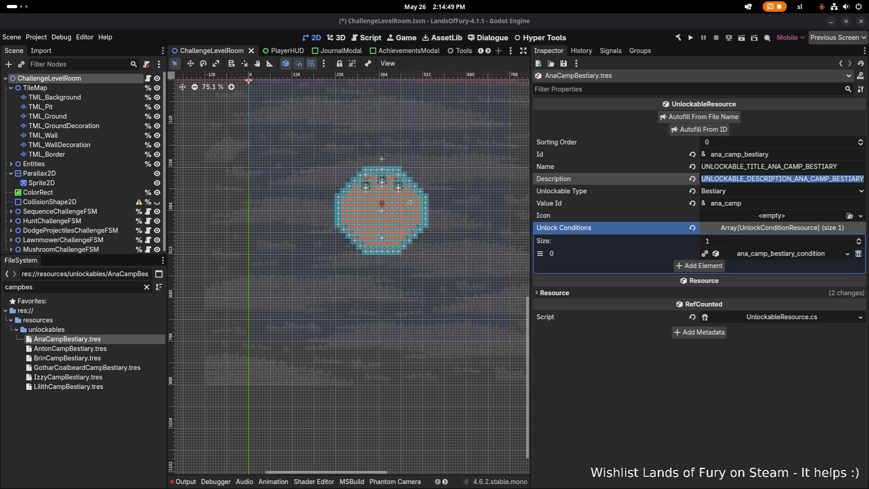
scroll(376, 326, "down", 1)
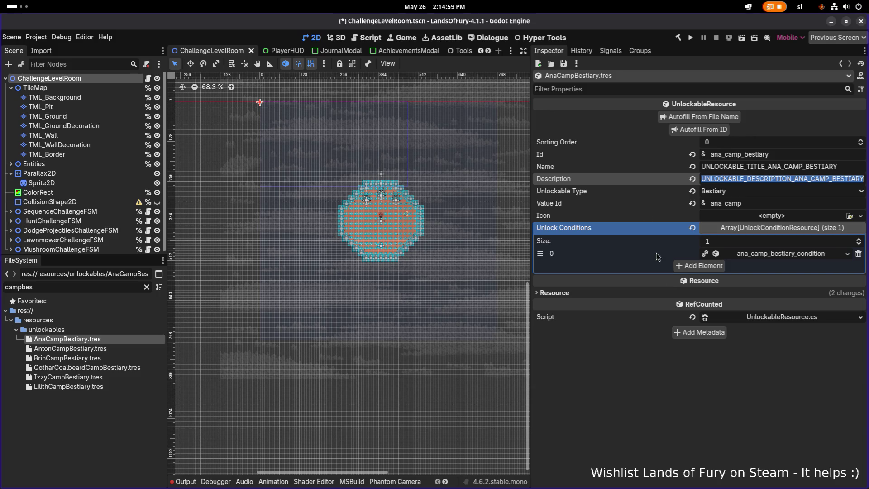
left_click(643, 377)
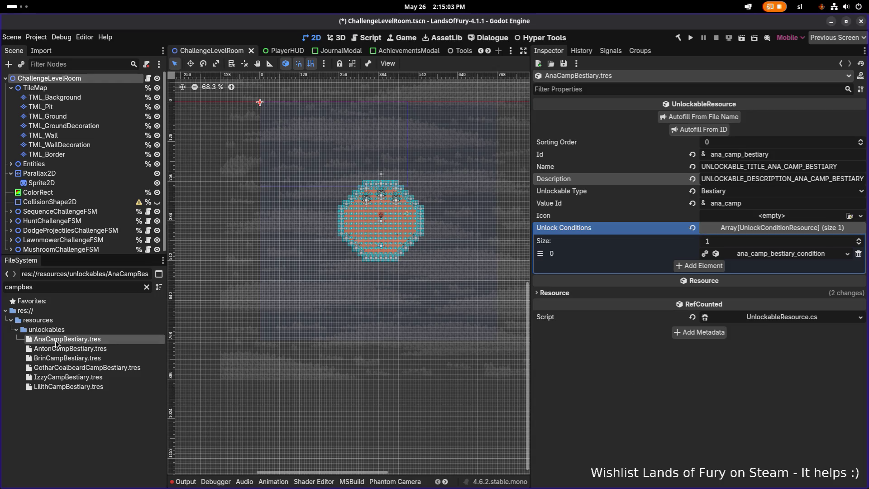
left_click(122, 283)
Step: Switch to VS Code and Quick Open JournalModal.cs, searching 'bestiar', 'unlocka', then 'journal'
key("alt+Tab")
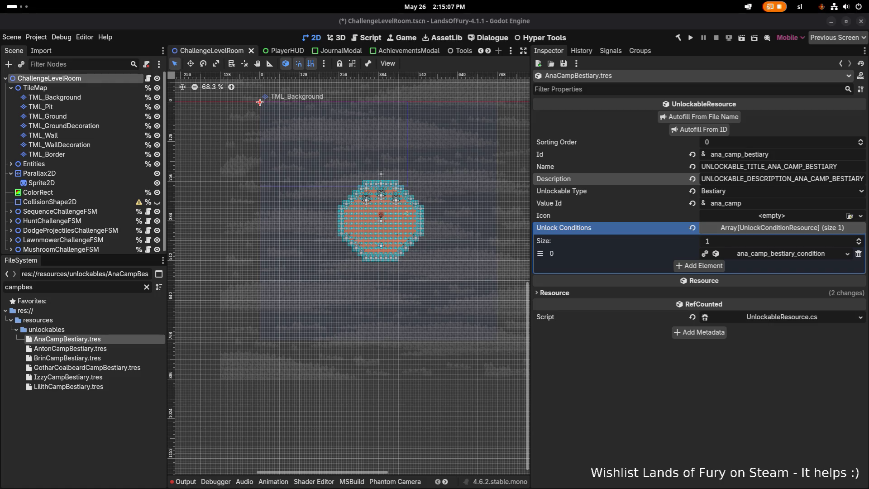
key("alt+Tab")
key("ctrl+o")
key("Escape")
key("ctrl+p")
type("bestiar")
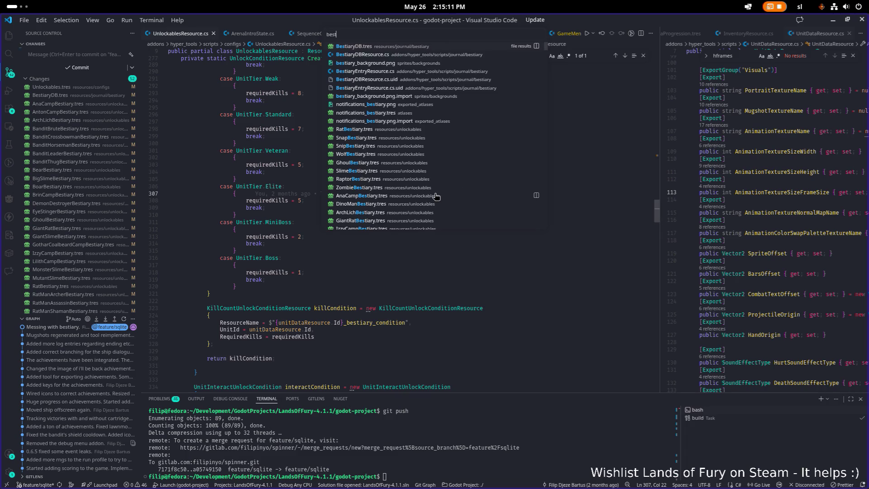
key("Escape")
key("ctrl+p")
type("unlocka")
key("ctrl+a")
type("journal")
left_click(434, 193)
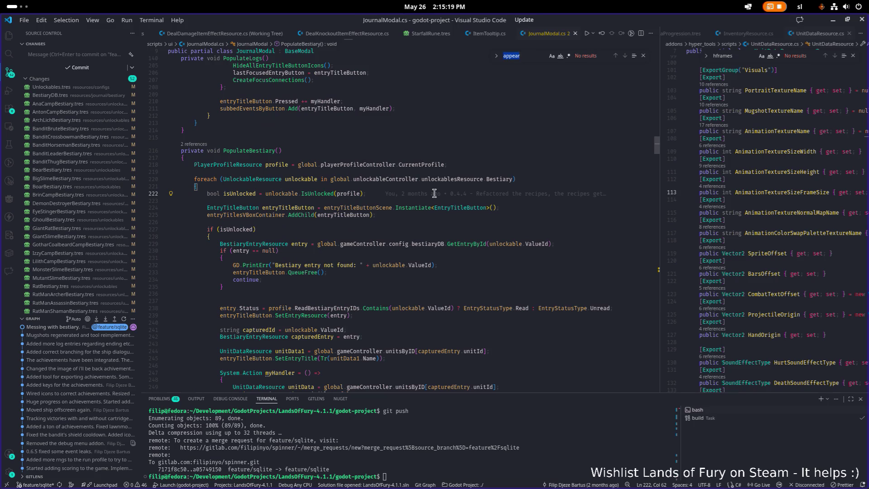
Step: Select unlockablesResource and Bestiary on line 220, scroll down and search the file for 'order'
key("Escape")
double_click(473, 180)
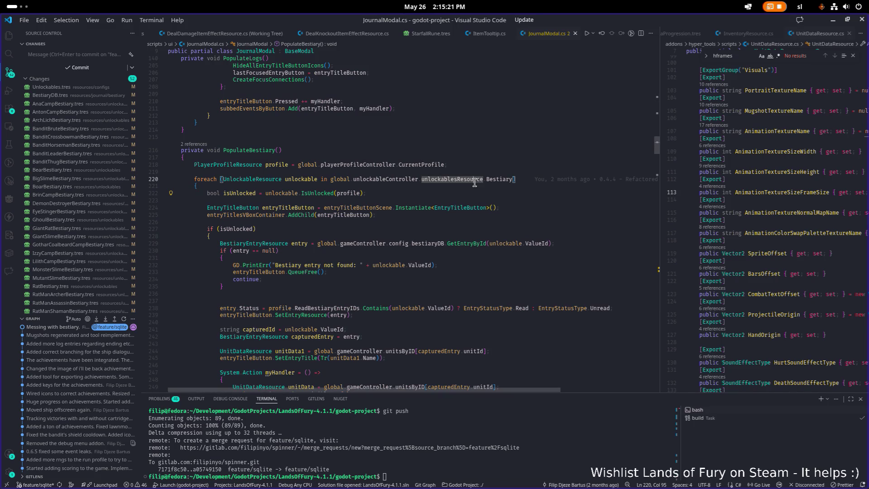
scroll(491, 185, "down", 1)
double_click(500, 171)
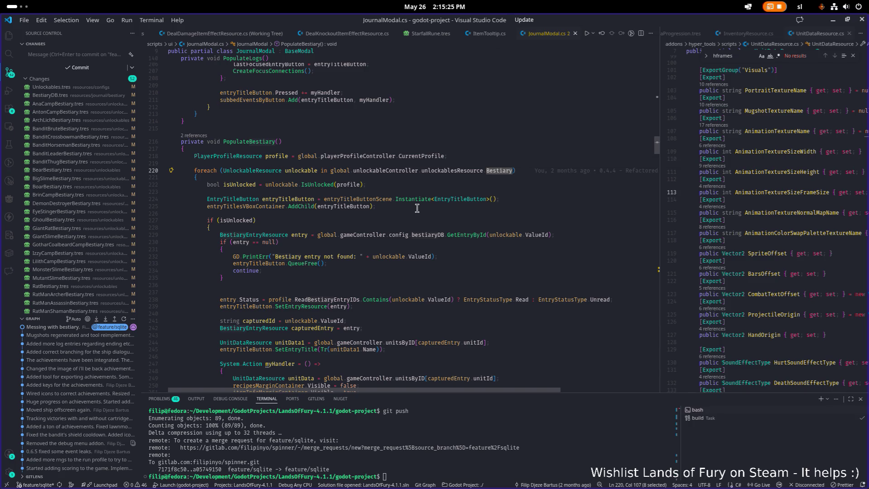
scroll(431, 212, "down", 3)
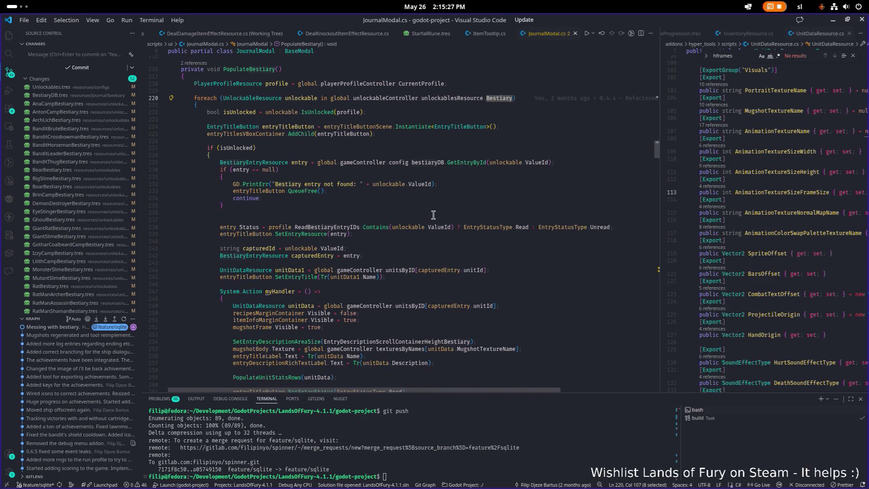
scroll(430, 203, "down", 2)
scroll(428, 212, "down", 2)
scroll(428, 212, "down", 3)
key("ctrl+f")
type("ord")
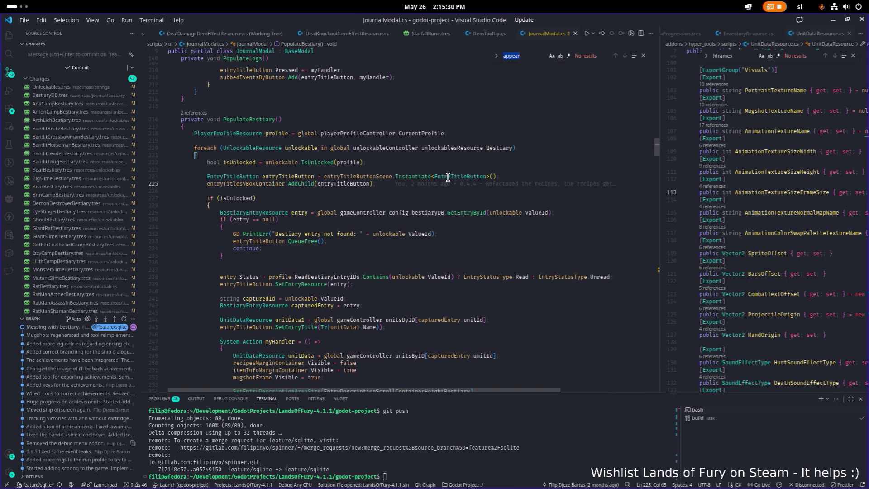
type("er")
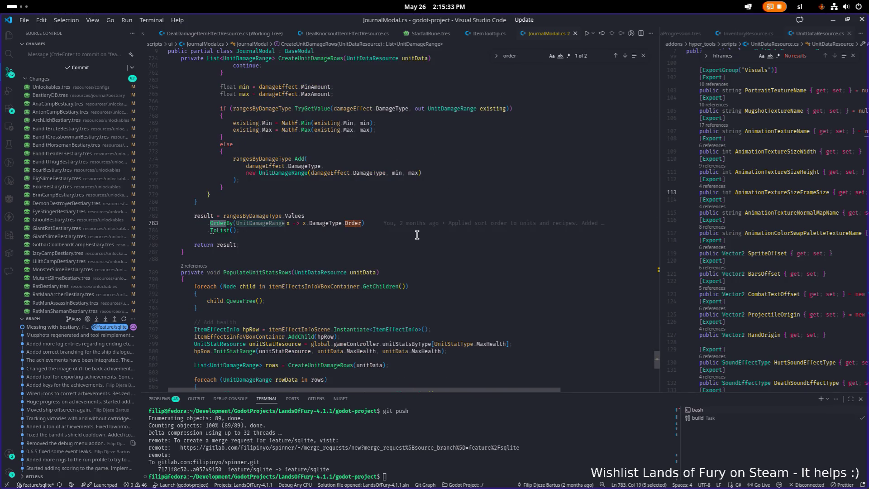
left_click(624, 56)
left_click(625, 56)
left_click(624, 57)
left_click(625, 57)
left_click(625, 56)
scroll(493, 188, "up", 20)
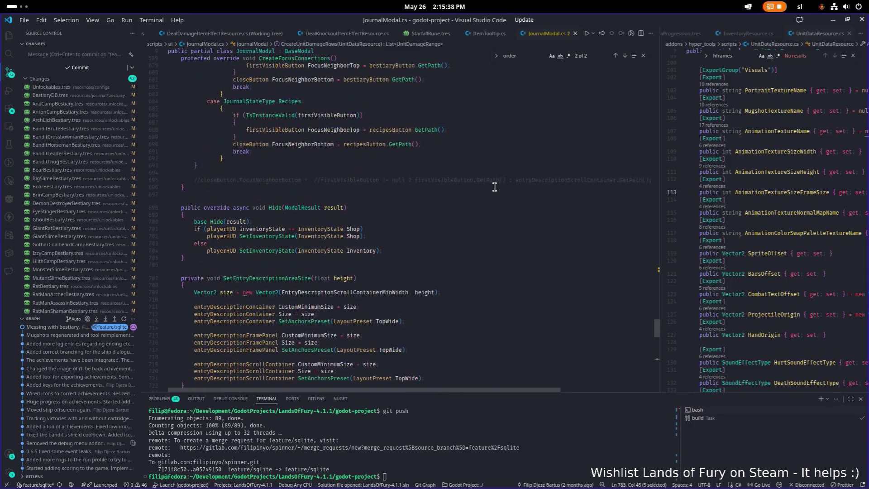
scroll(493, 189, "up", 13)
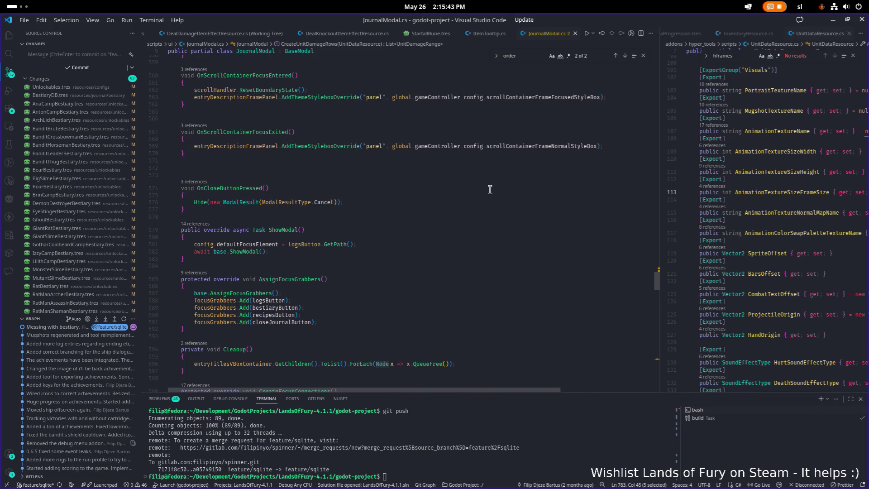
scroll(490, 189, "up", 14)
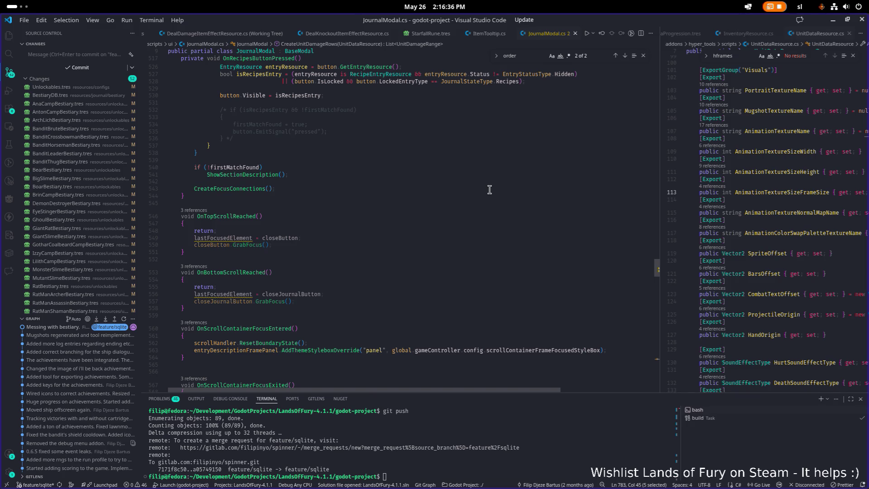
scroll(472, 201, "down", 1)
scroll(416, 192, "down", 1)
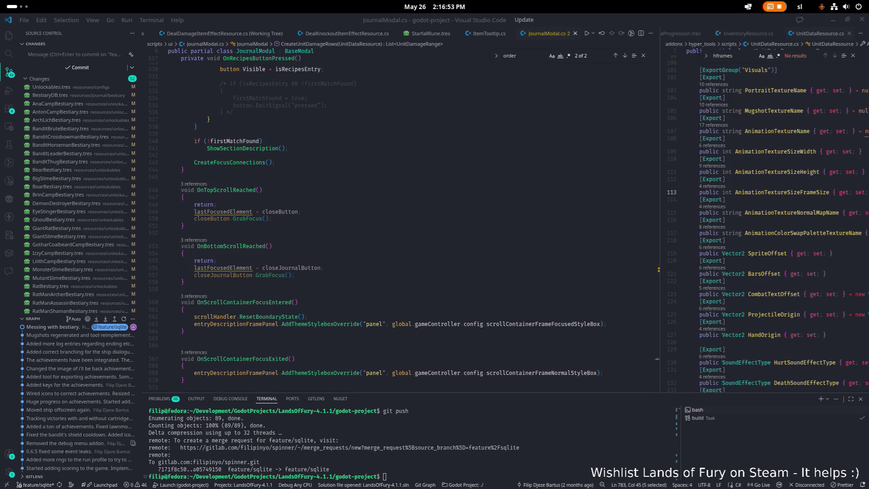
Step: Return to line 220, check its blame for the Bestiary loop, and go to the Bestiary definition with F12
left_click(356, 213)
scroll(319, 205, "up", 5)
scroll(318, 205, "up", 20)
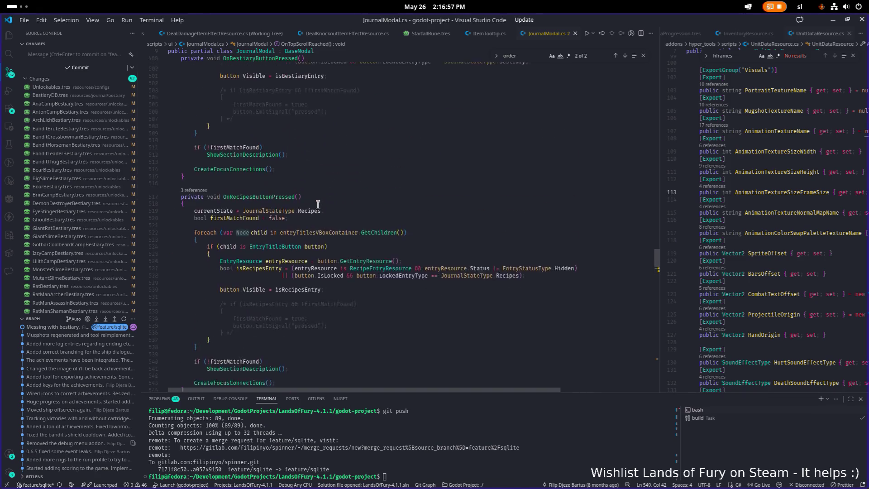
scroll(318, 205, "up", 20)
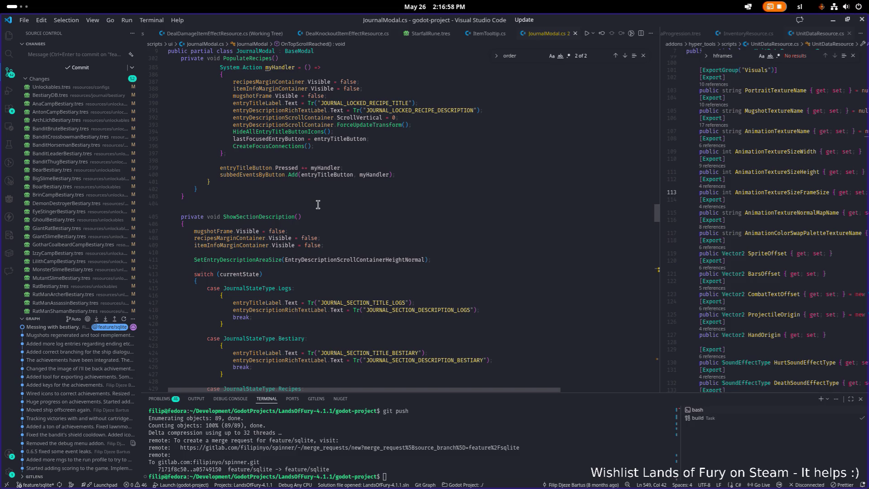
scroll(318, 205, "up", 20)
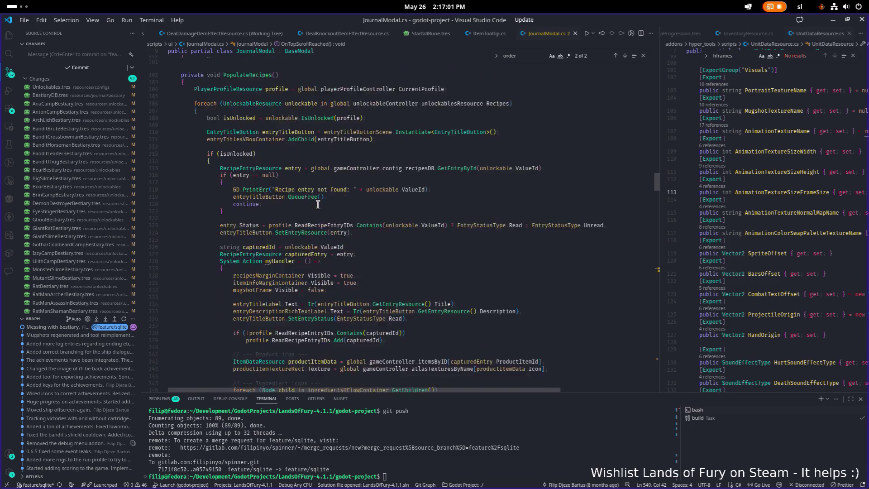
scroll(318, 205, "up", 20)
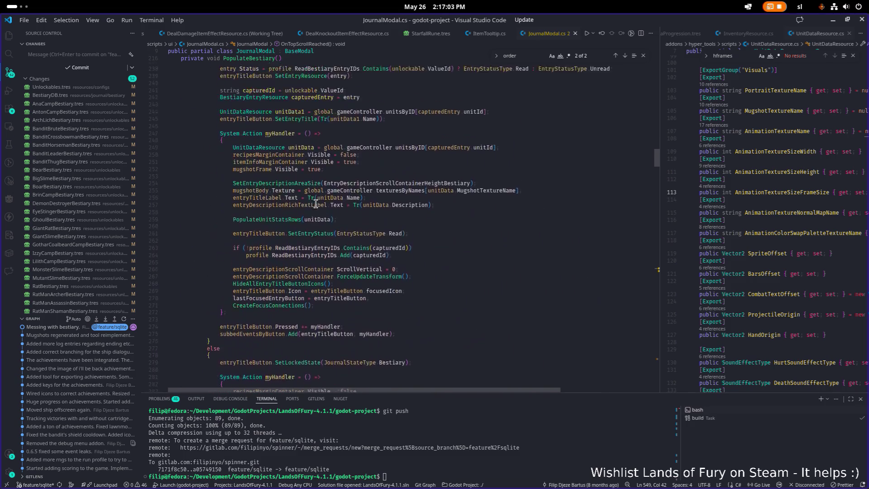
scroll(316, 203, "down", 5)
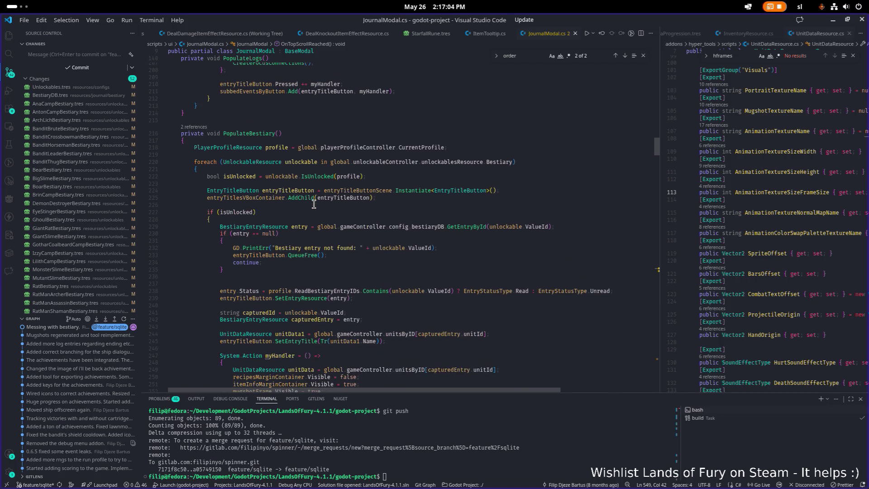
double_click(503, 130)
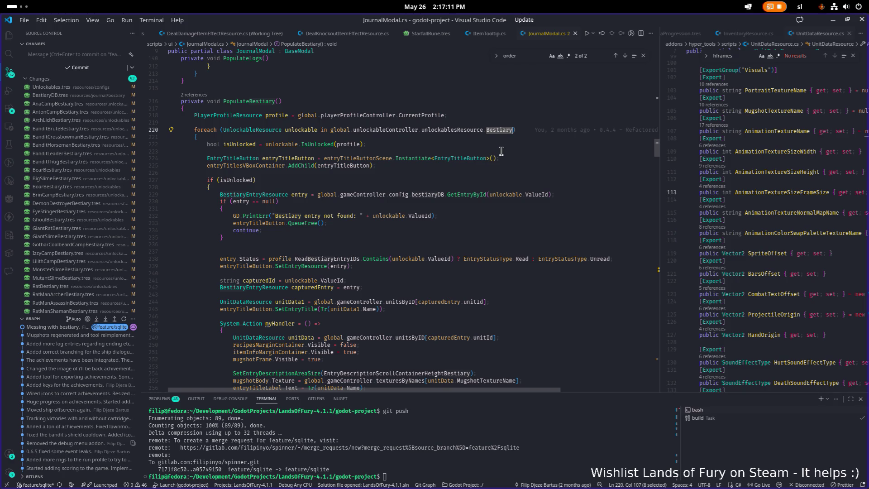
left_click(471, 130)
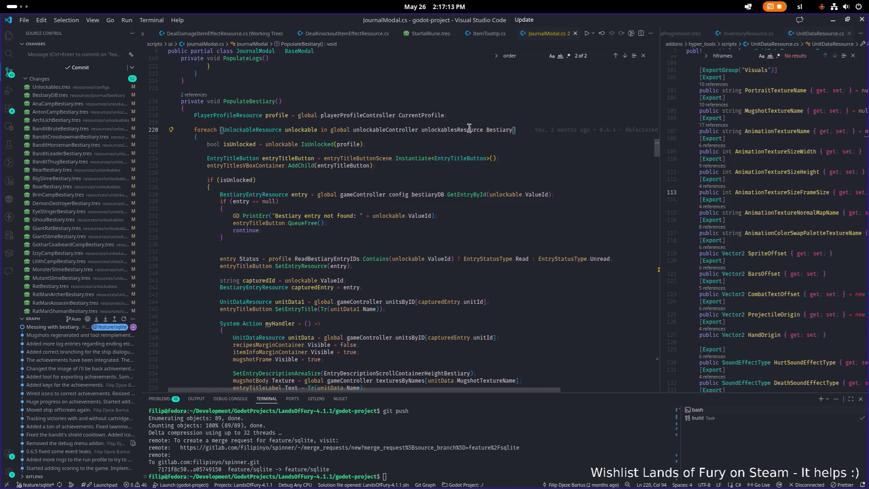
left_click(499, 130)
mouse_move(541, 131)
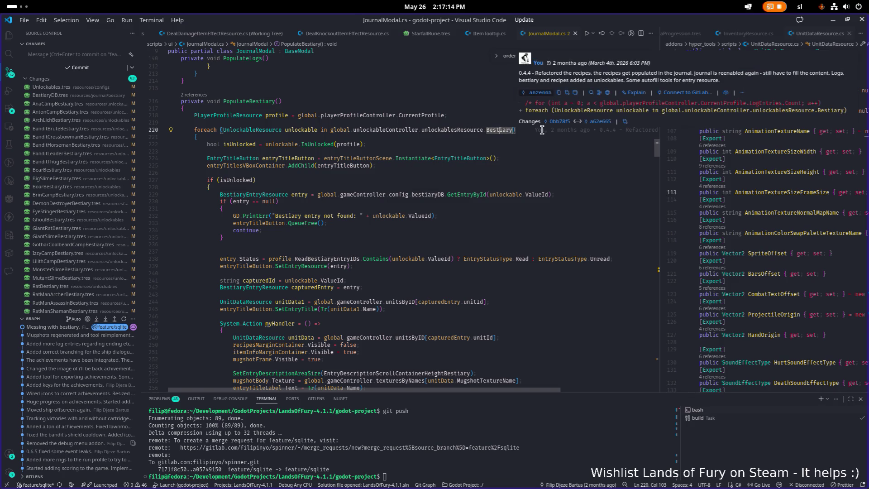
key("F12")
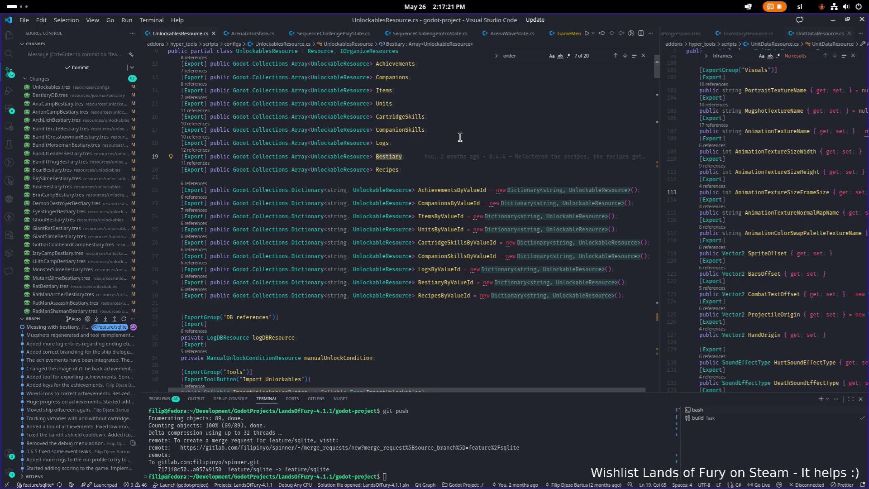
Step: Leave UnlockablesResource.cs for Godot and select the 'campbes' FileSystem filter text
scroll(460, 137, "up", 2)
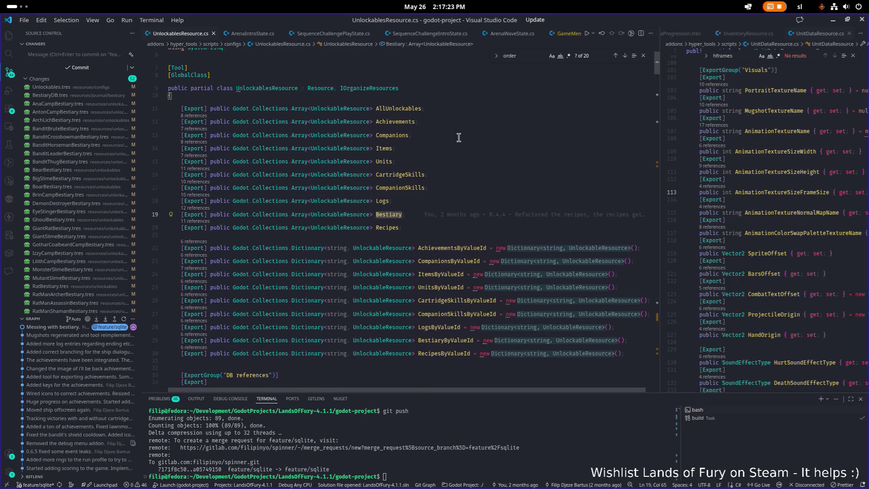
key("alt+Tab")
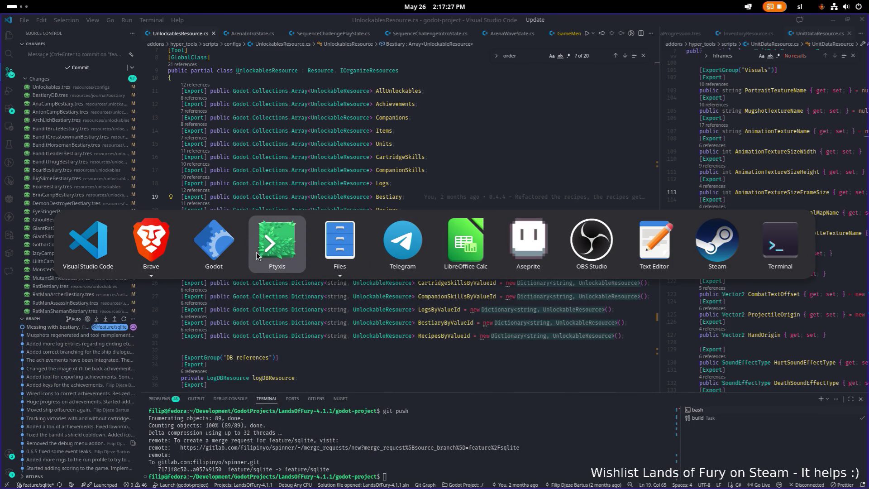
left_click(235, 254)
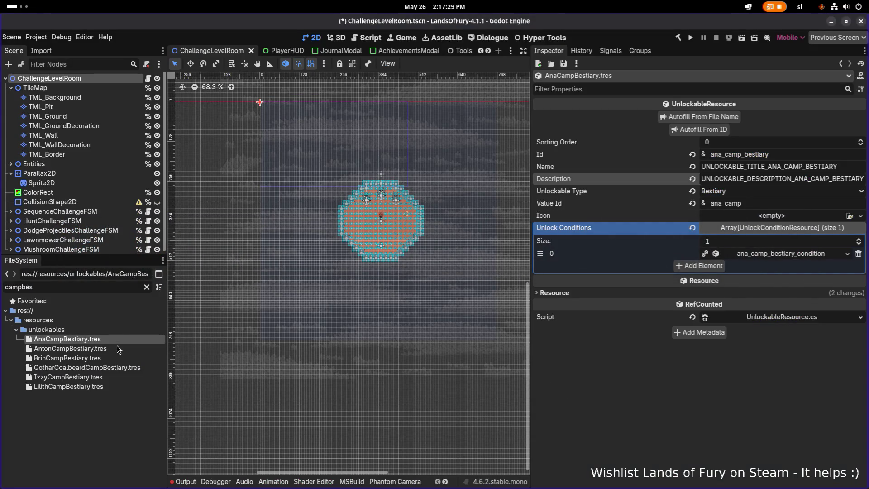
left_click(113, 285)
double_click(113, 285)
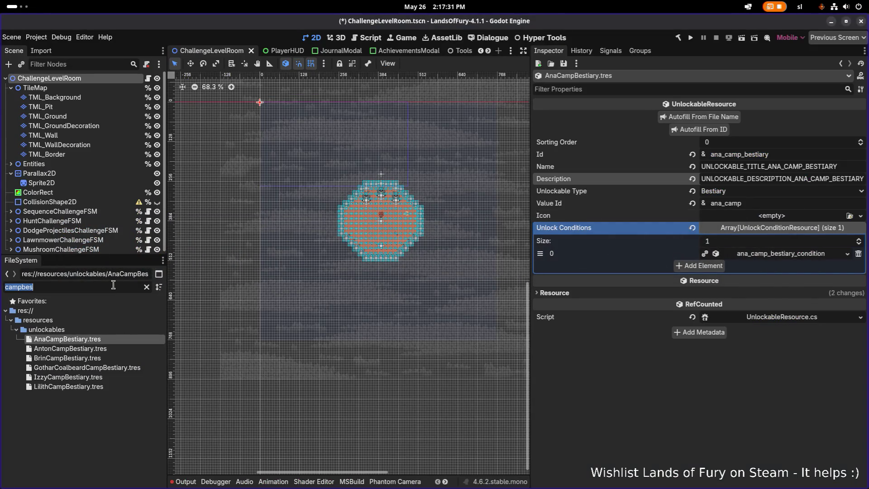
Step: Open Unlockables.tres via an 'unlockables' filter, move AnaCampBestiary to Bestiary index 3, and save
type("unlockab")
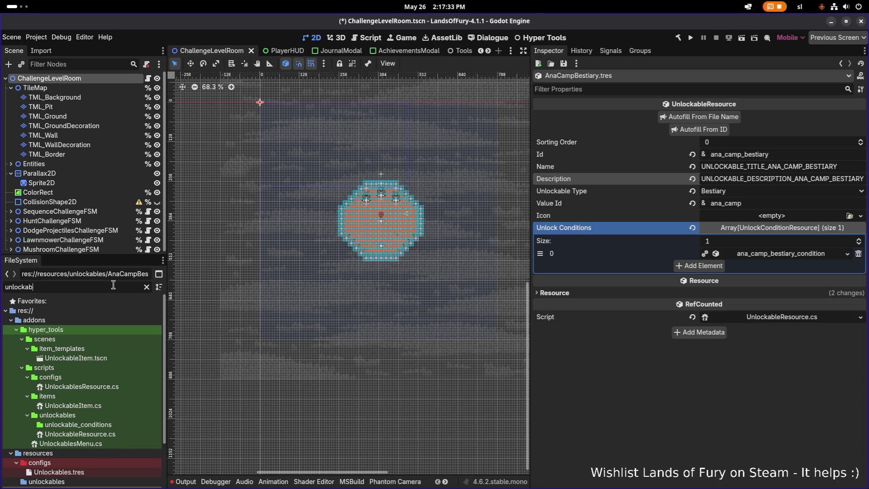
key("BackSpace")
type("s")
key("BackSpace")
key("BackSpace")
type("s")
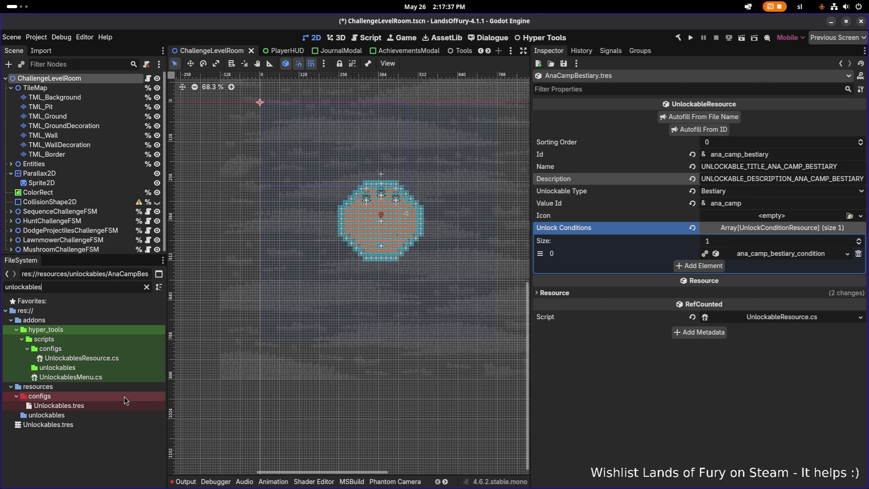
double_click(59, 405)
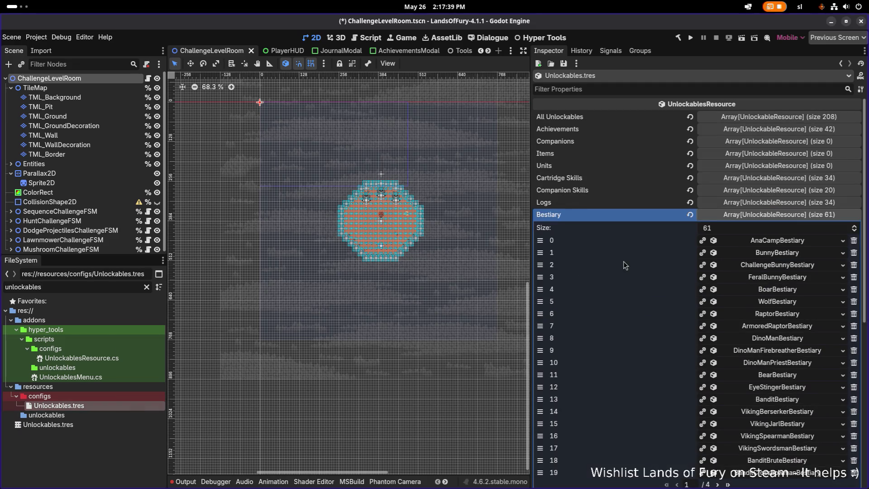
left_click_drag(542, 242, 545, 279)
key("ctrl+s")
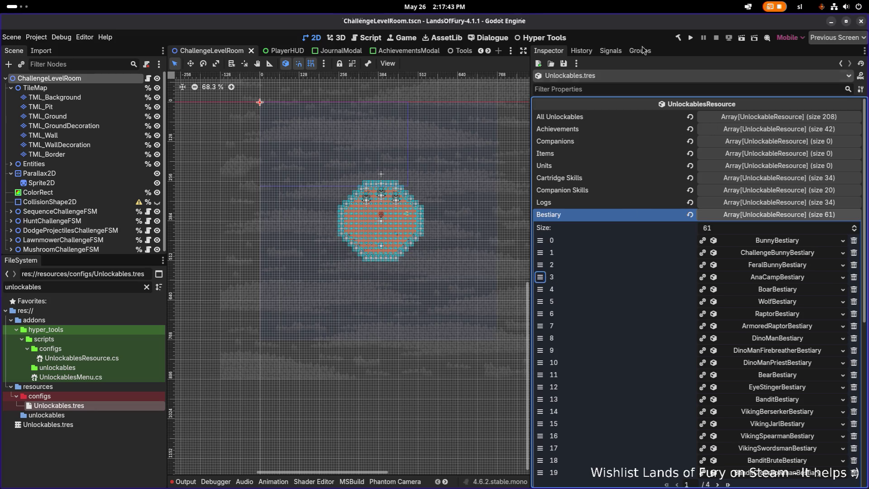
Step: Run the game with the first profile and view Ana fourth in the journal's Bestiary
left_click(690, 38)
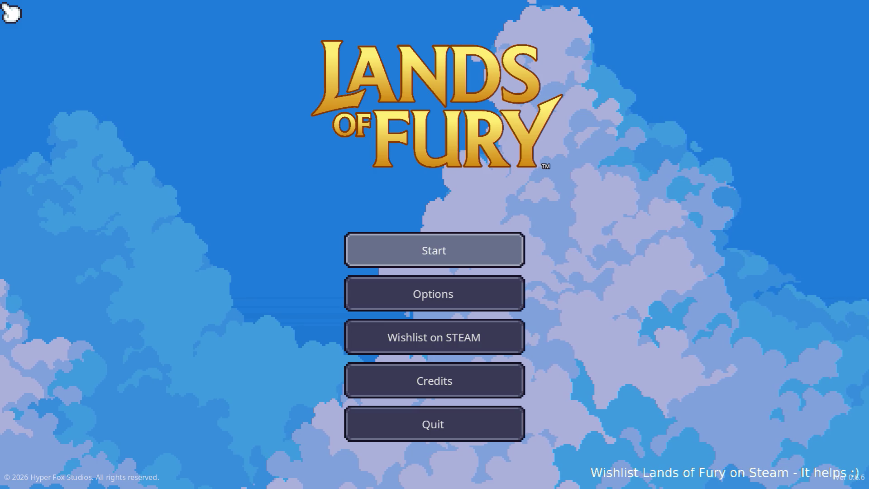
left_click(475, 249)
left_click(396, 247)
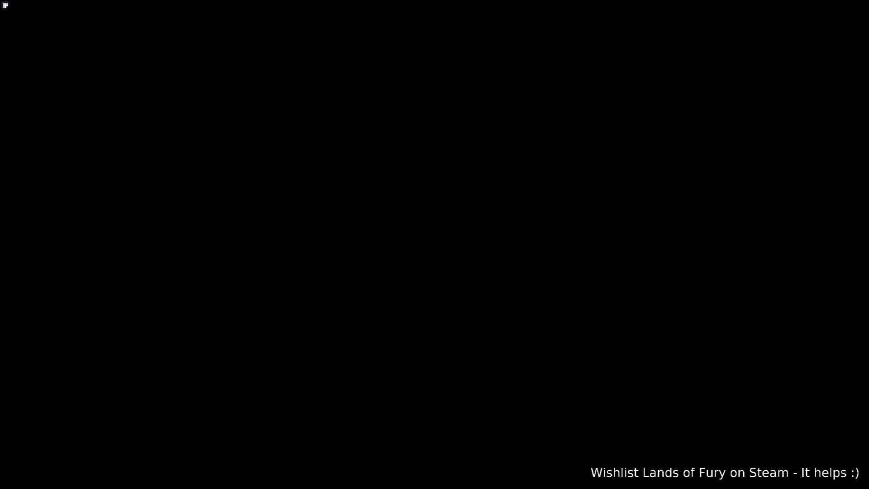
key("i")
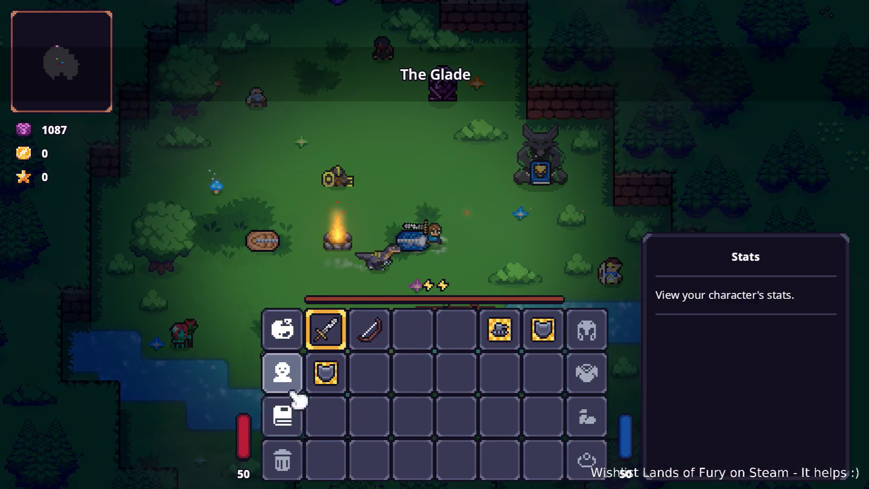
left_click(285, 405)
left_click(321, 129)
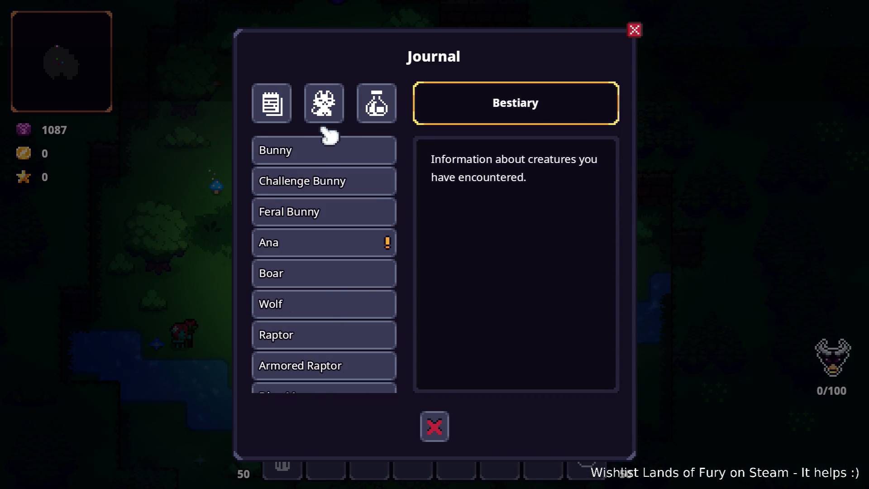
Step: Close the journal and quit the game back to the editor
left_click(434, 426)
key("Escape")
left_click(433, 436)
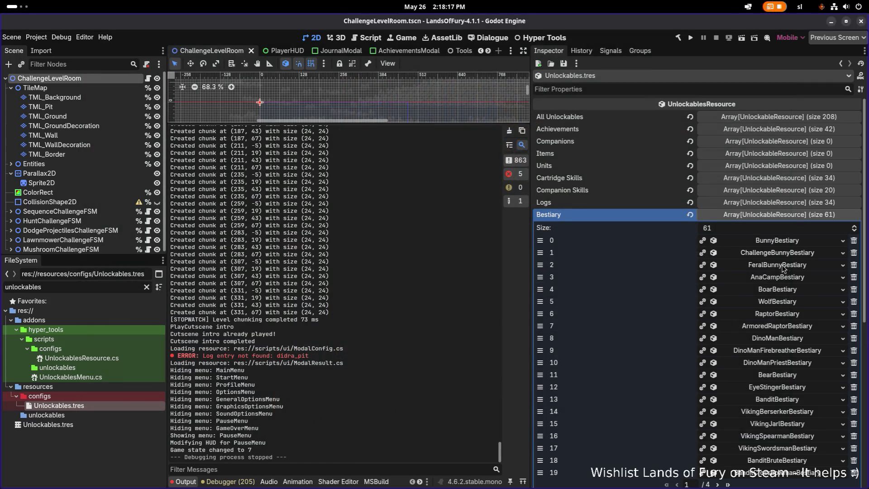
Step: Drag AnaCampBestiary from index 3 to the end of the Bestiary array
scroll(784, 270, "down", 1)
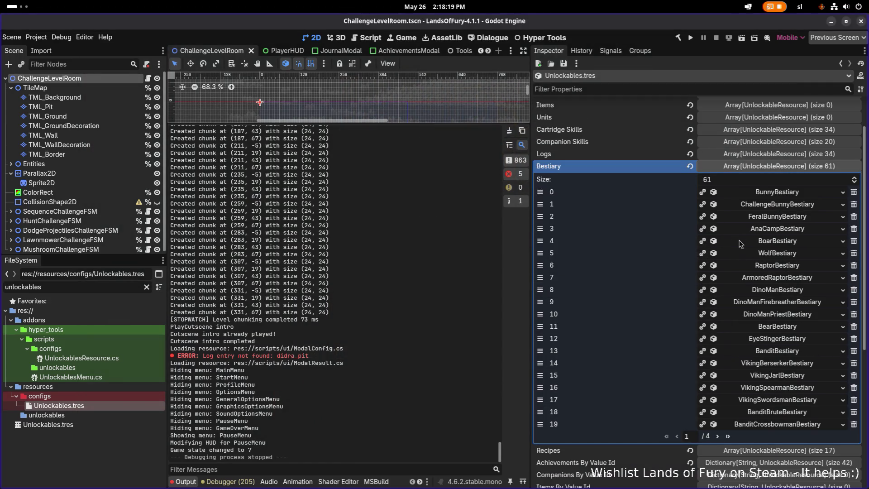
scroll(751, 331, "down", 2)
scroll(750, 333, "up", 2)
left_click_drag(540, 228, 540, 478)
left_click_drag(541, 247, 540, 240)
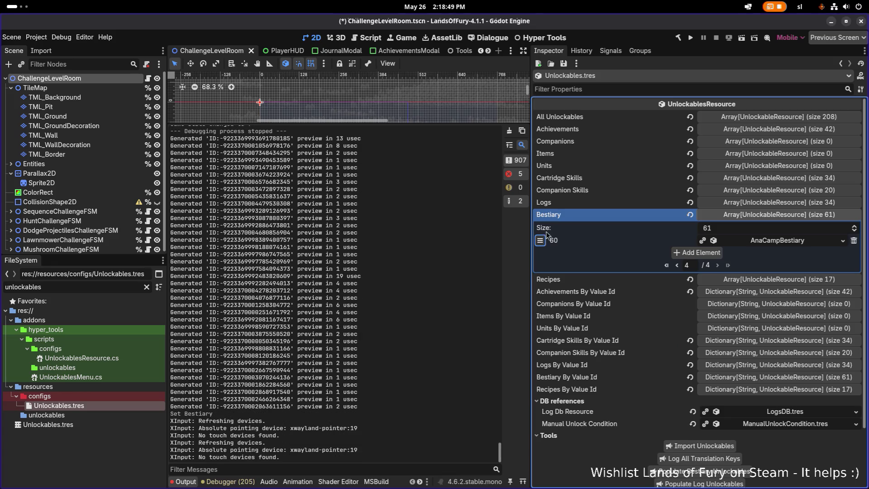
Step: Carry AnaCampBestiary back across pages and drop it at index 58, before SnipBestiary
left_click(677, 265)
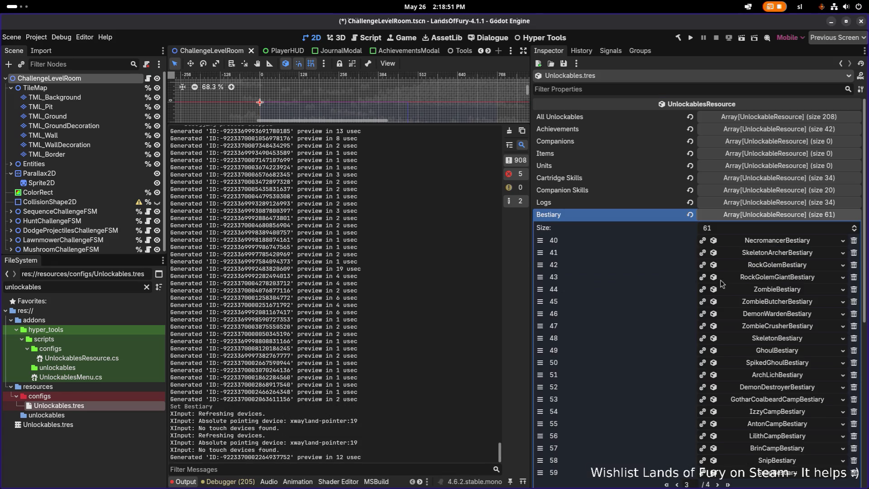
scroll(723, 285, "down", 5)
scroll(724, 267, "up", 1)
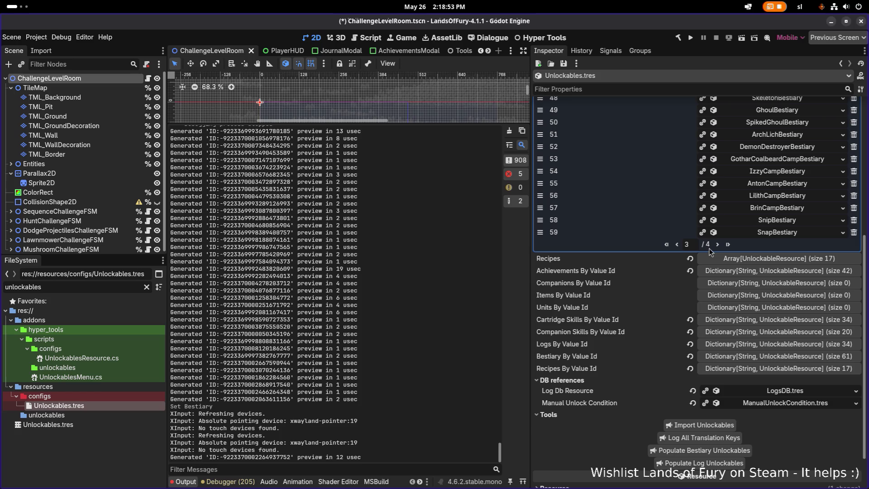
left_click(677, 245)
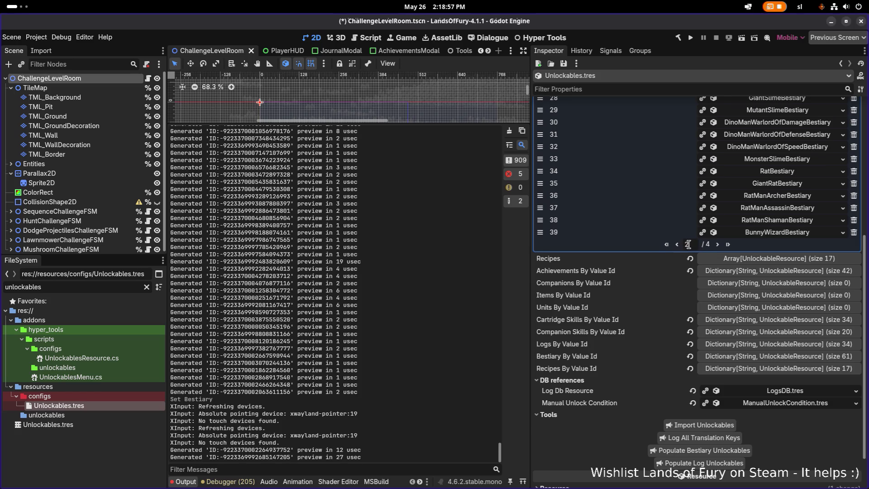
left_click(719, 245)
left_click(718, 245)
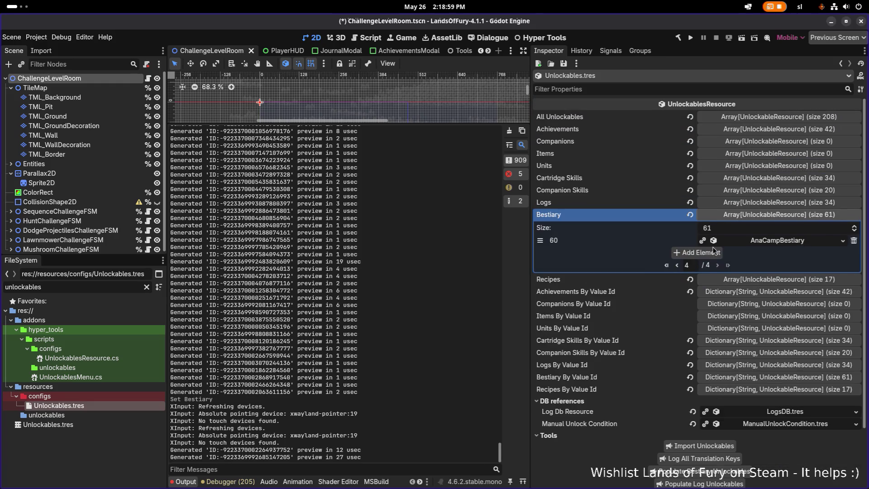
left_click_drag(539, 241, 540, 473)
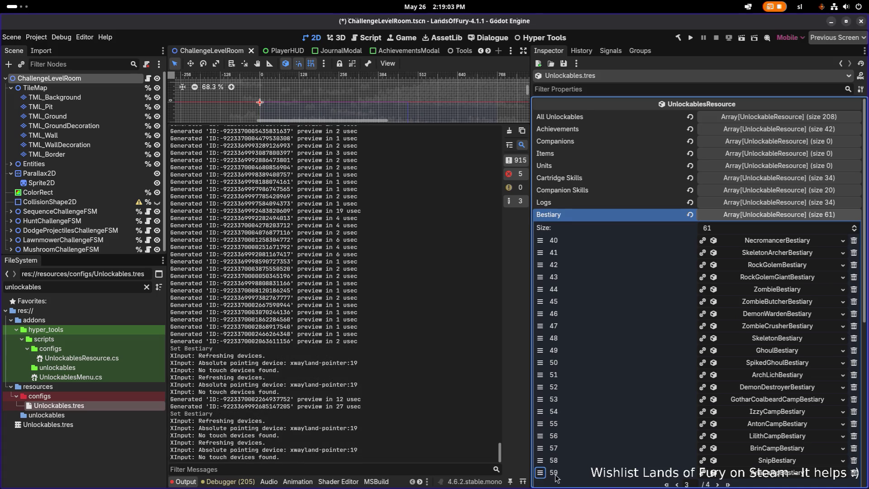
left_click_drag(540, 472, 540, 464)
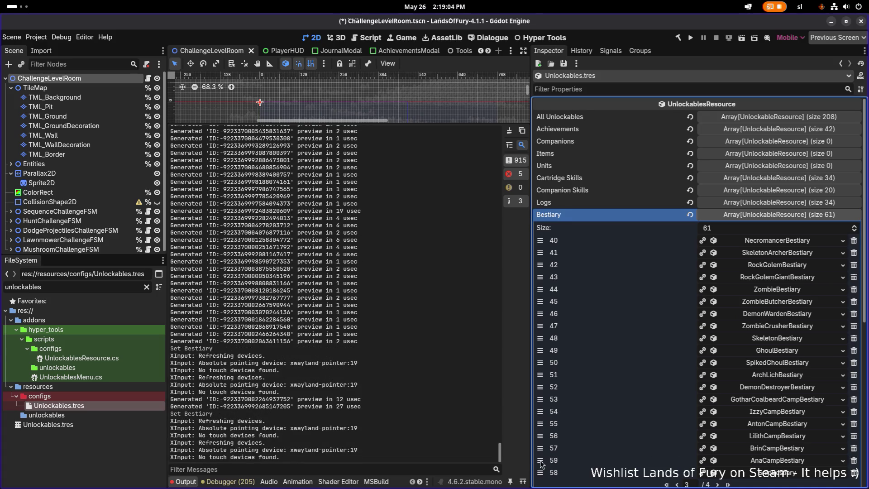
left_click(667, 483)
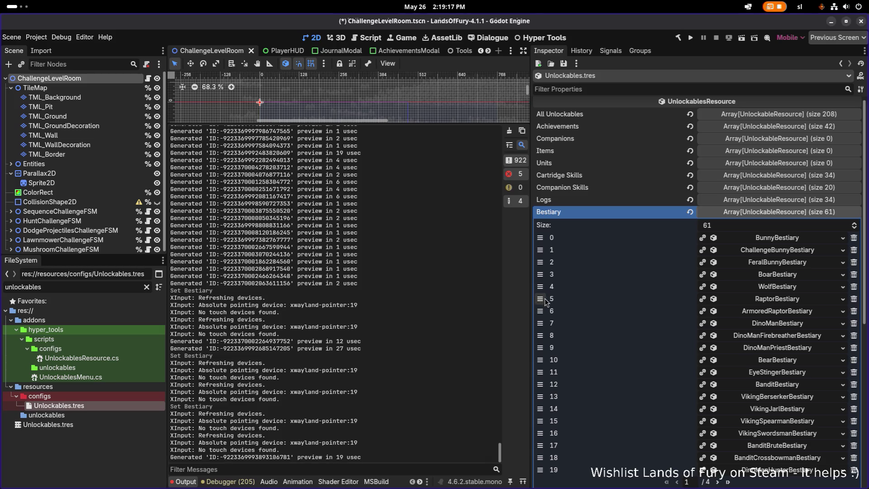
Step: Check the sort orders of SnapBestiary, SnipBestiary, BrinCampBestiary (5050) and LilithCampBestiary (5030)
left_click(728, 482)
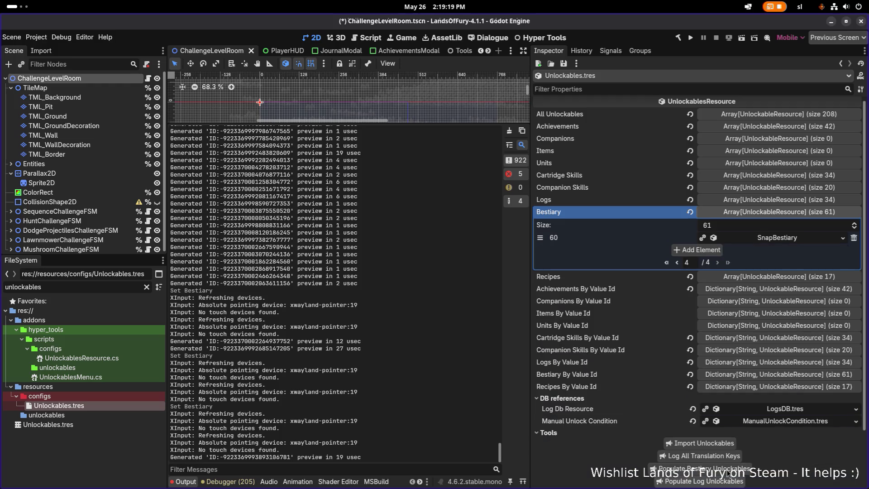
left_click(764, 239)
left_click(768, 240)
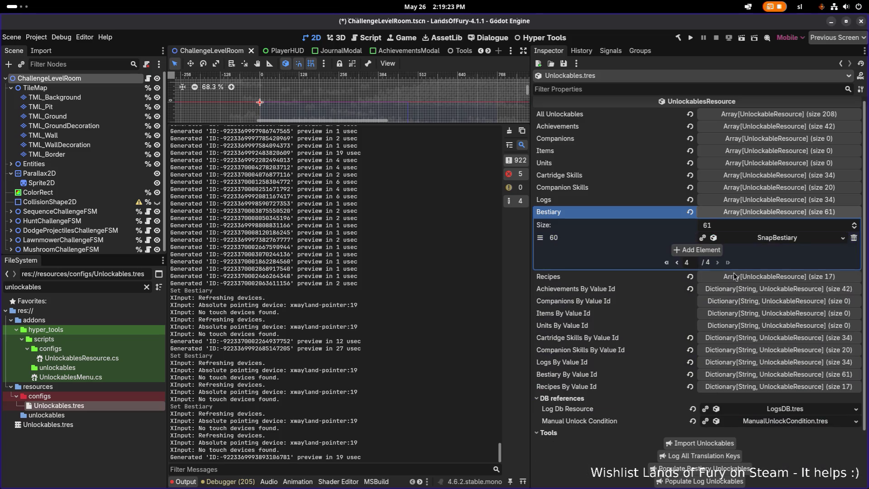
left_click(677, 262)
scroll(785, 339, "down", 5)
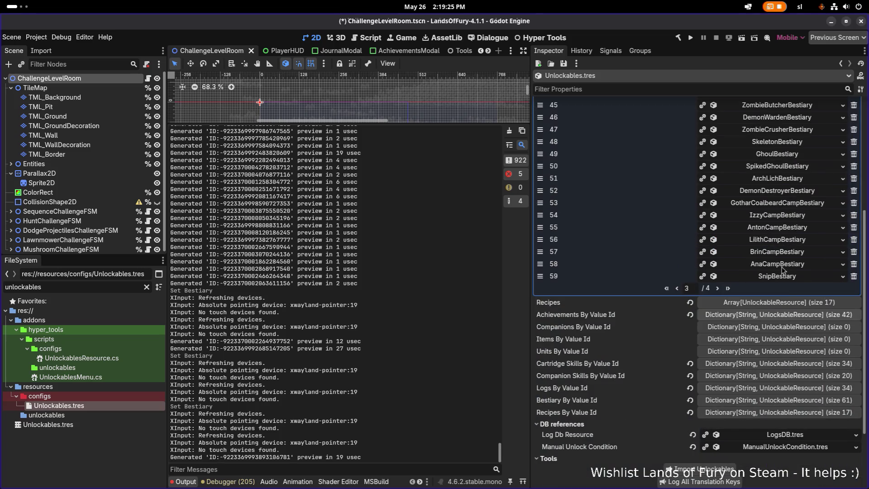
left_click(776, 261)
left_click(777, 259)
left_click(778, 256)
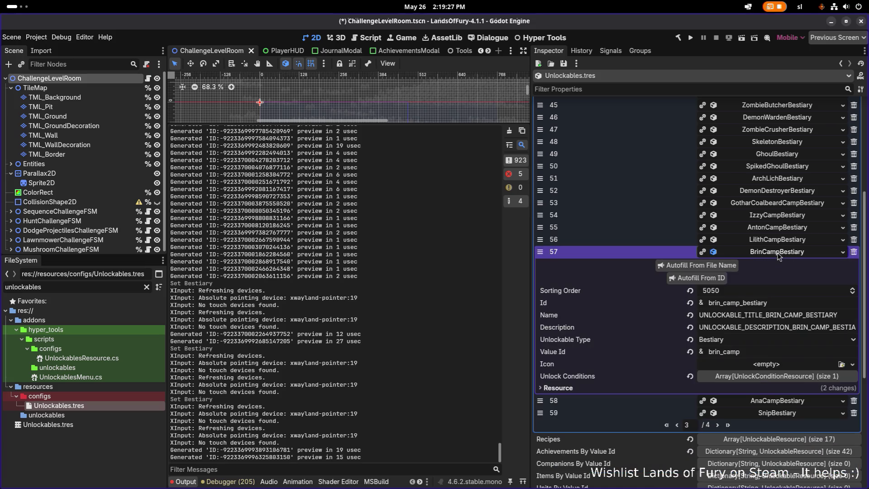
left_click(778, 255)
left_click(779, 244)
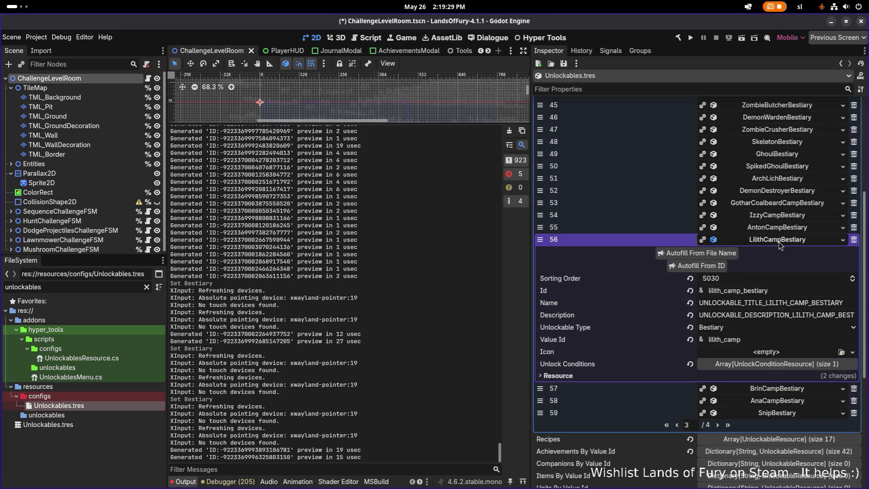
left_click(779, 245)
Step: Set AnaCampBestiary's Sorting Order to 5060
left_click(780, 265)
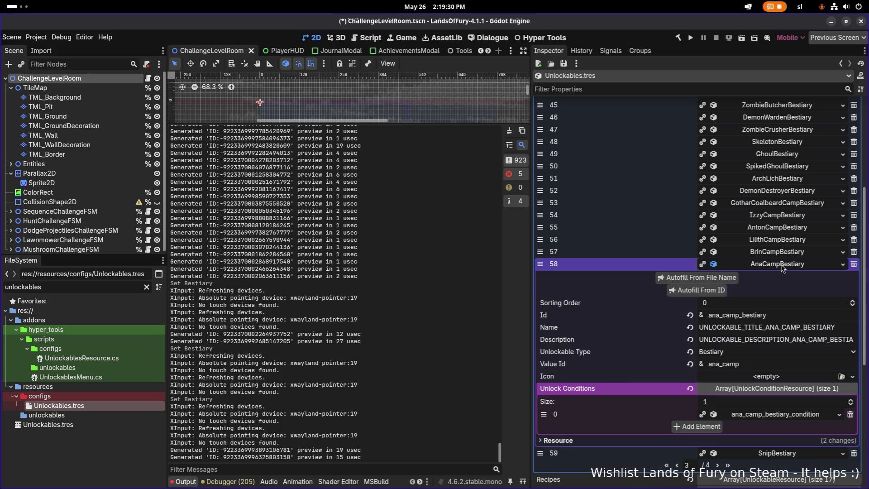
left_click(754, 307)
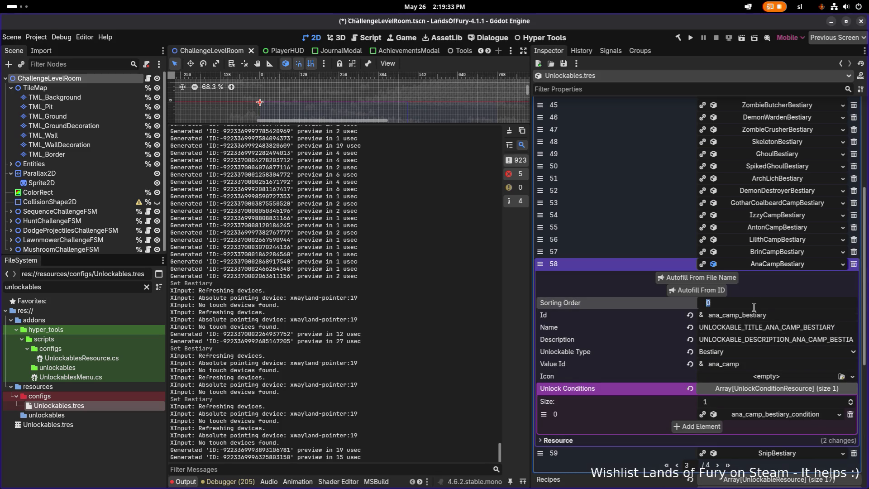
type("5060")
key("Return")
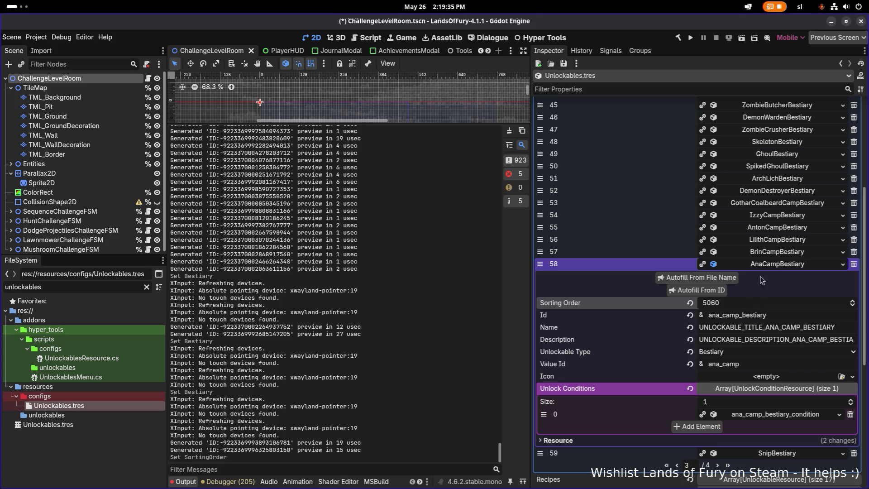
left_click(768, 267)
left_click(768, 266)
left_click(768, 266)
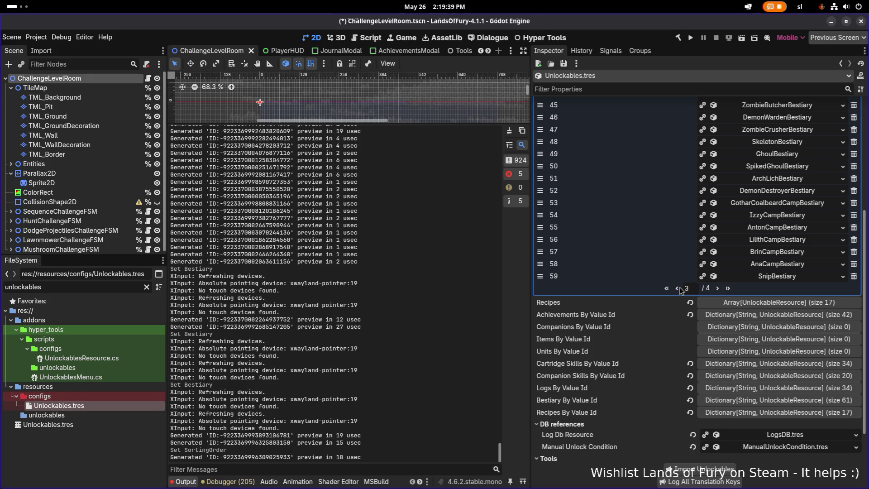
Step: Check the sorting orders of DemonDestroyerBestiary and ArchLichBestiary
left_click(799, 192)
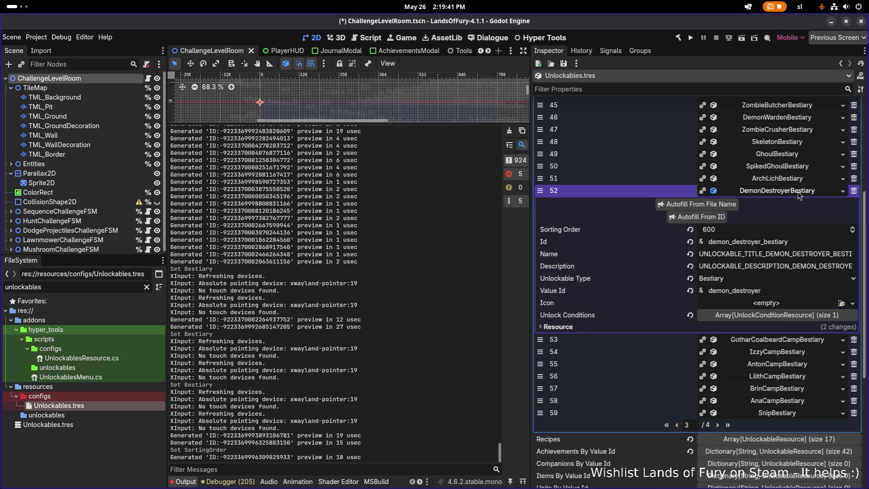
left_click(798, 192)
left_click(797, 180)
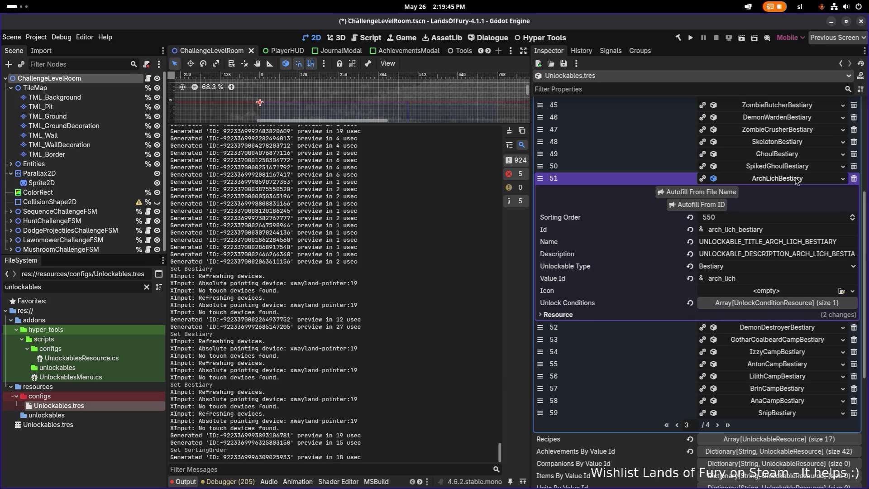
left_click(797, 180)
left_click(797, 181)
left_click(797, 180)
scroll(769, 217, "up", 3)
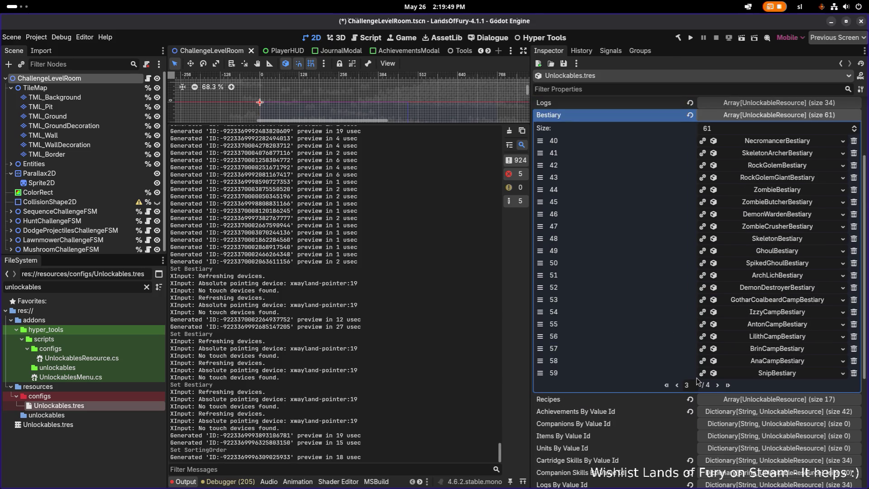
Step: Page through the Bestiary entries, checking VikingBerserkerBestiary, and return to entries 40-59
left_click(677, 385)
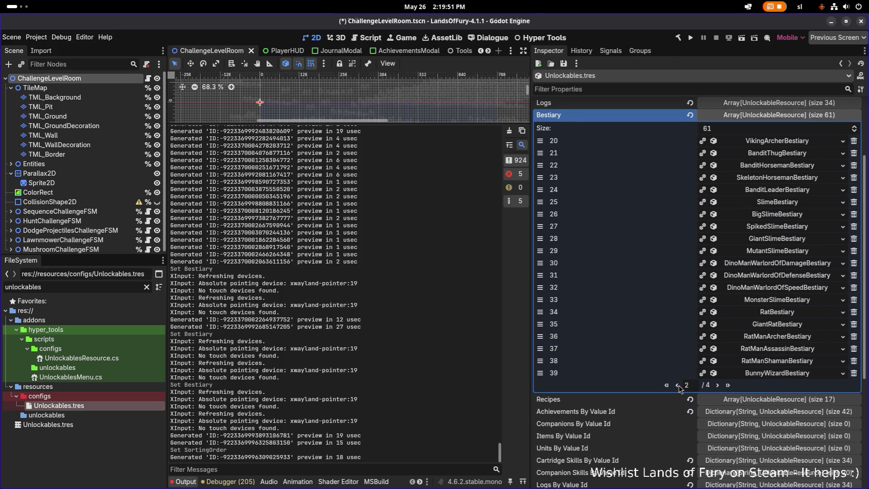
left_click(677, 385)
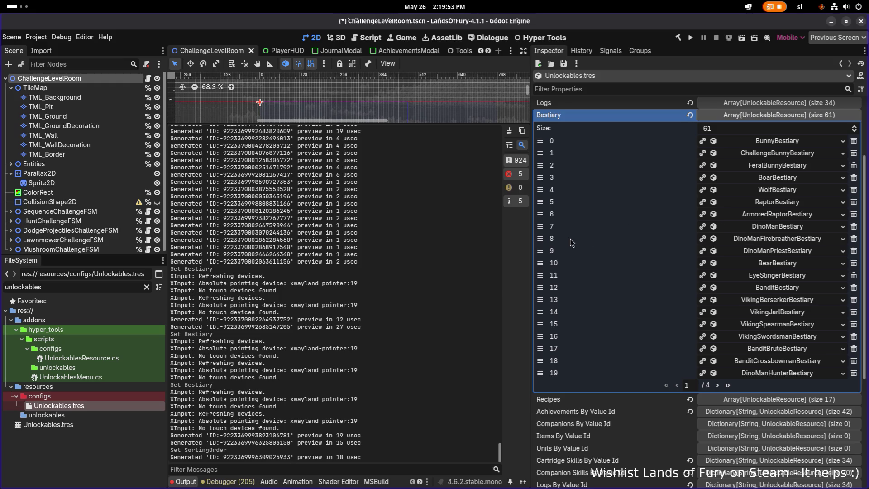
left_click(785, 301)
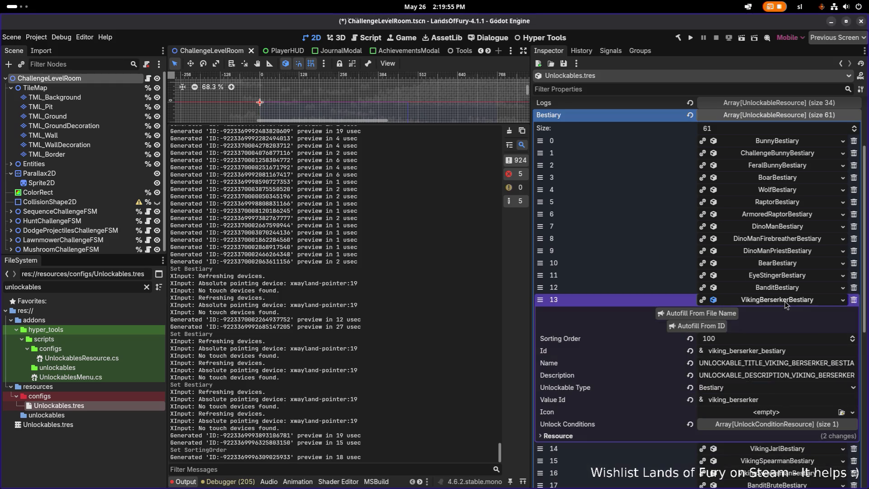
left_click(786, 304)
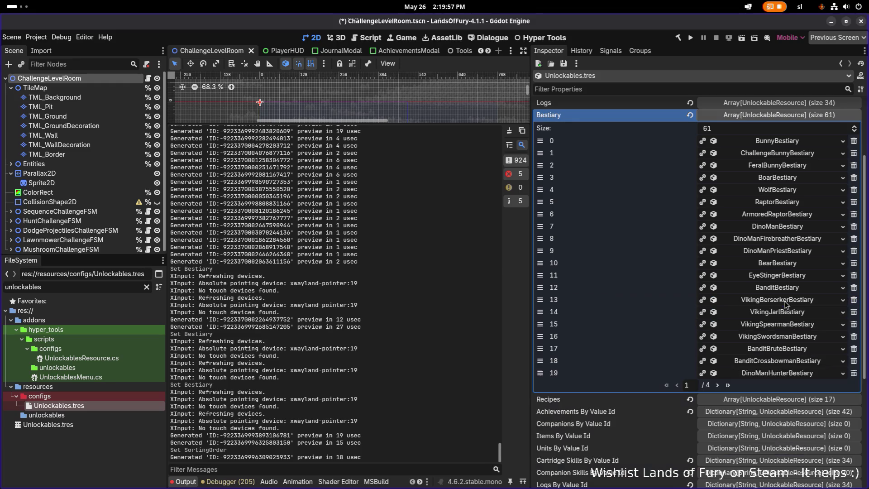
left_click(718, 385)
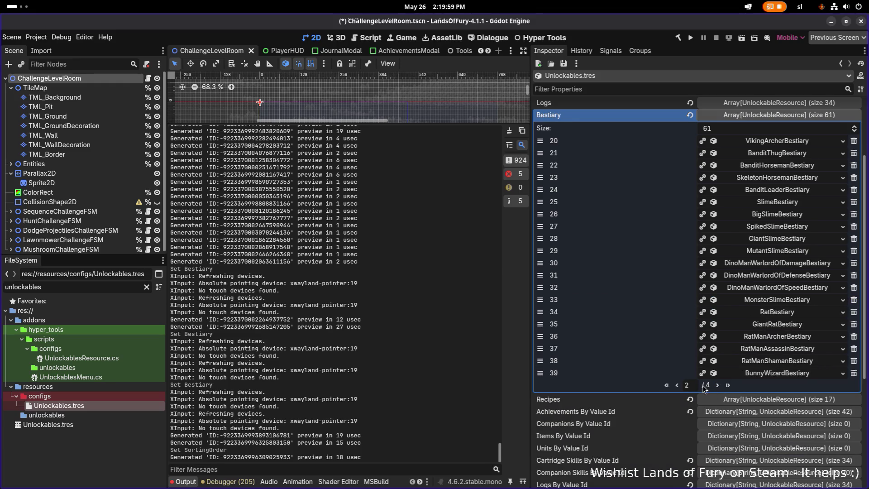
left_click(718, 386)
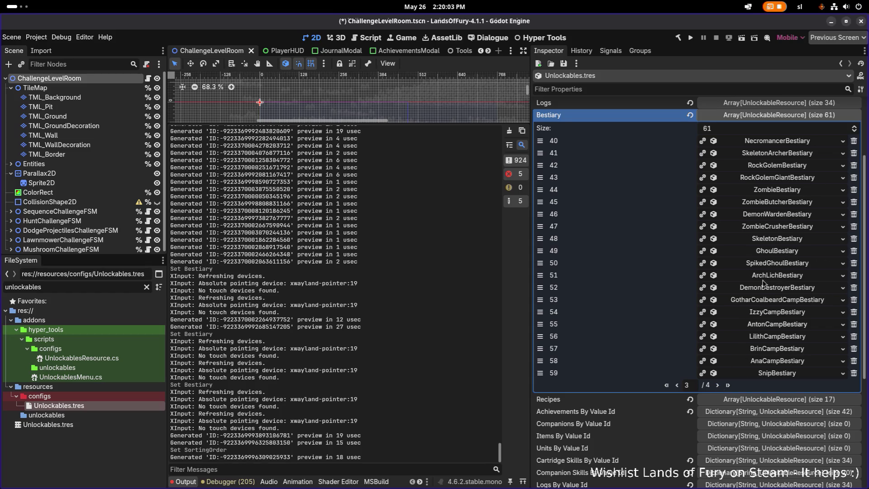
left_click(718, 385)
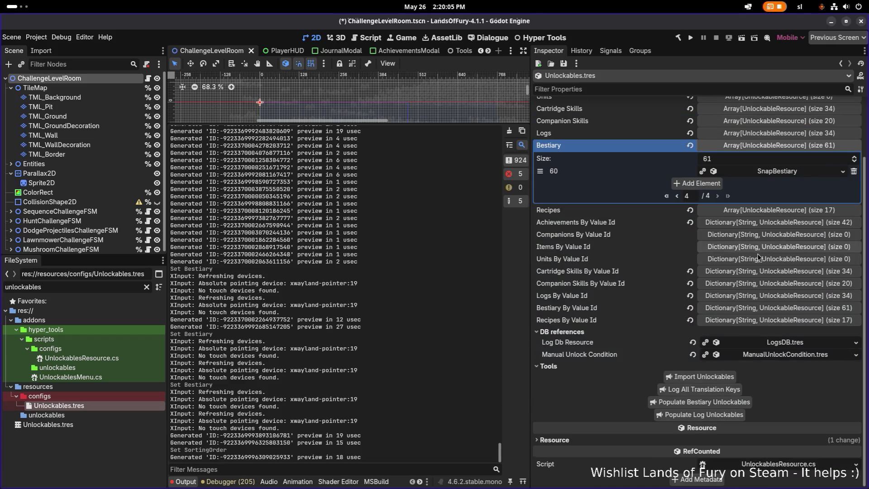
scroll(701, 254, "up", 3)
left_click(677, 265)
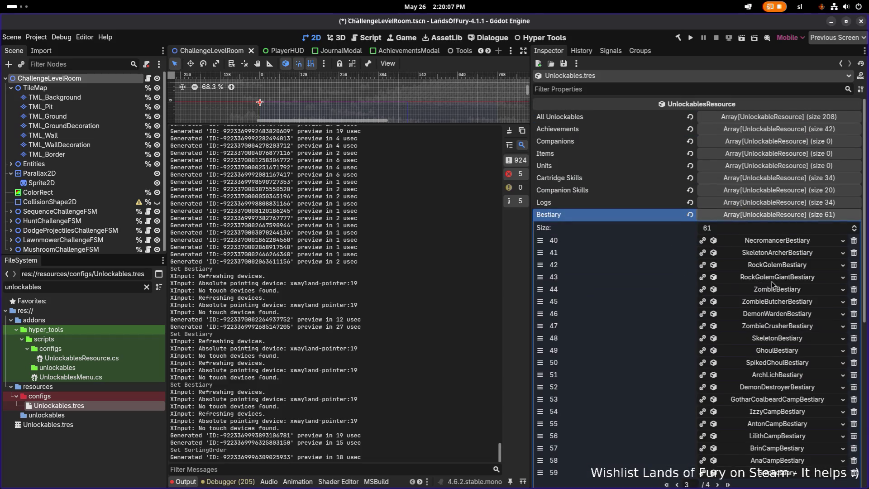
scroll(810, 289, "down", 3)
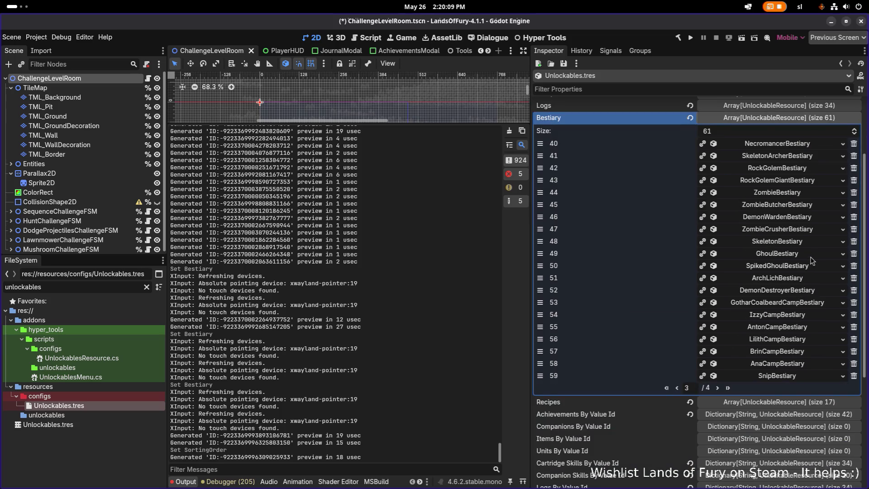
scroll(792, 301, "up", 2)
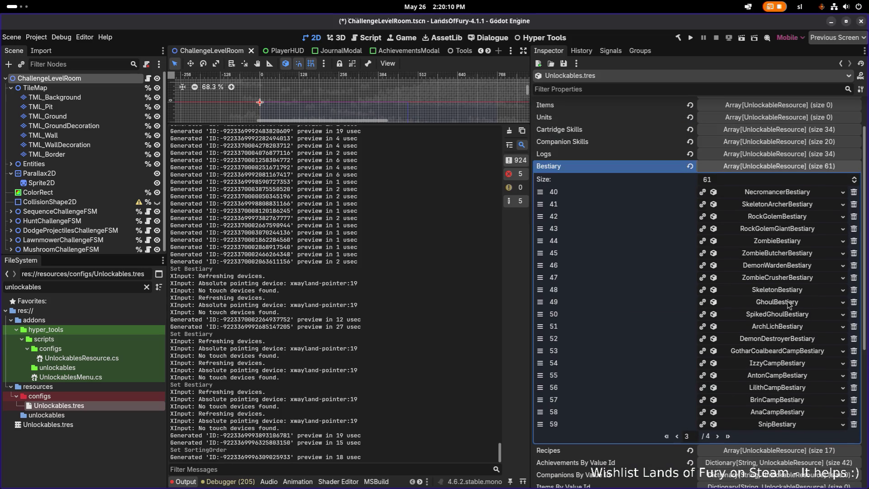
Step: Move DemonDestroyerBestiary to index 51 above ArchLichBestiary, then filter files for 'archlic'
left_click(788, 340)
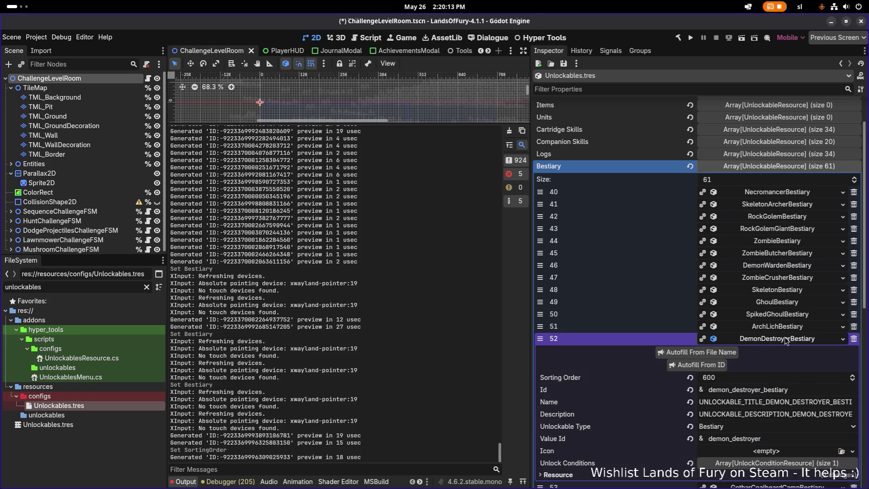
left_click(786, 340)
left_click_drag(540, 339, 540, 327)
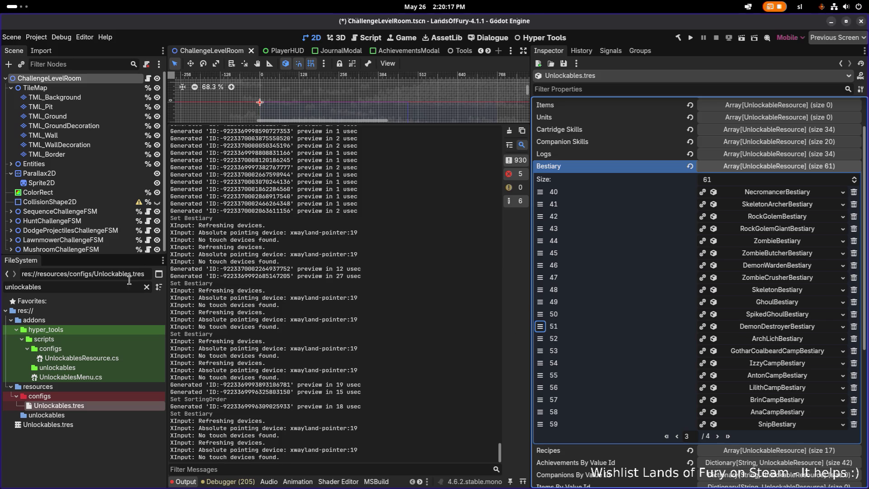
key("ctrl+a")
type("archlic")
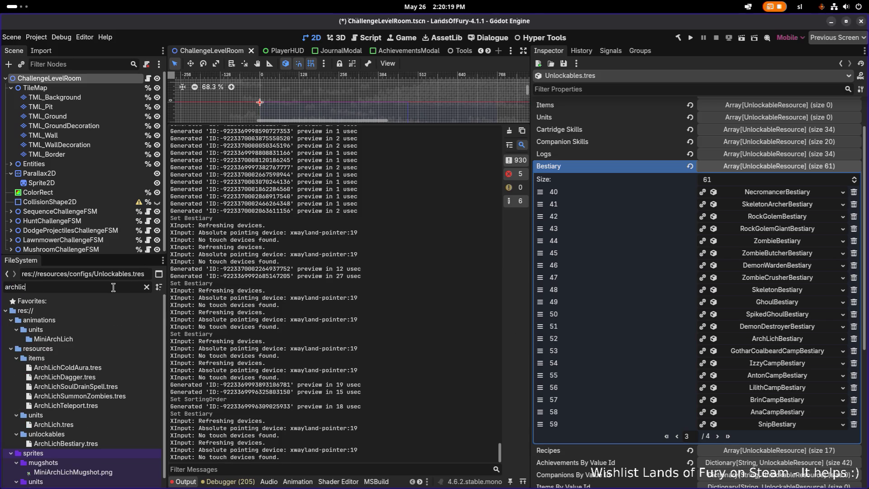
Step: Set ArchLich.tres Sort Order to 1000, save, then filter files for 'demondes'
double_click(112, 424)
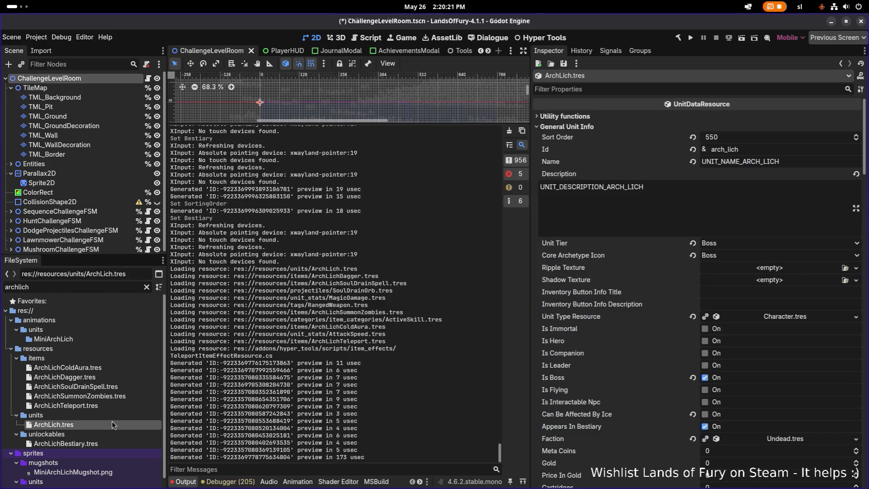
left_click(736, 141)
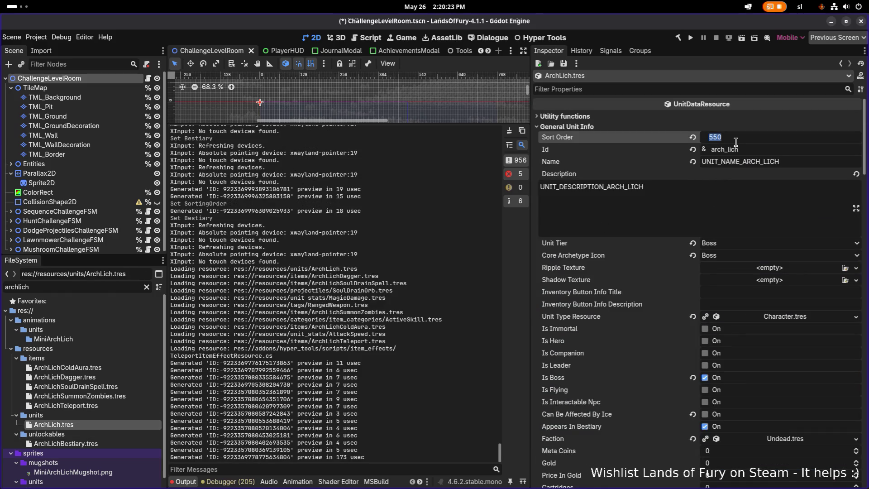
type("600")
key("Return")
left_click(746, 137)
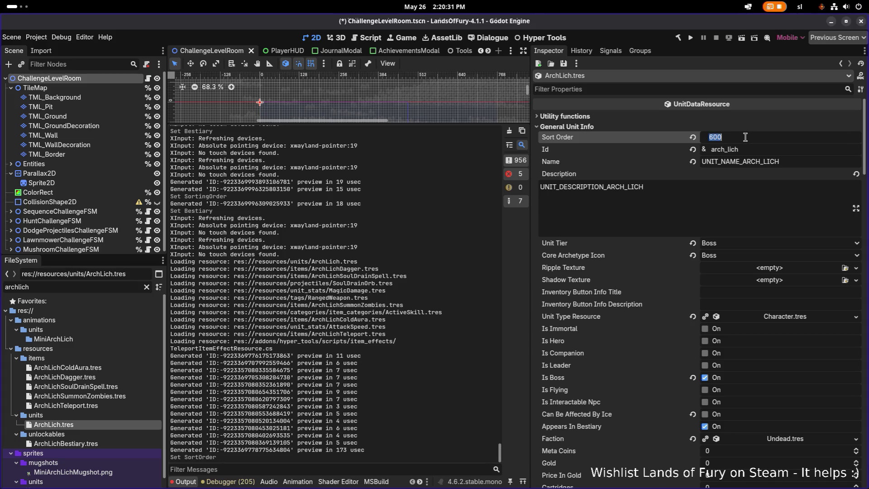
type("1000")
key("Return")
key("ctrl+s")
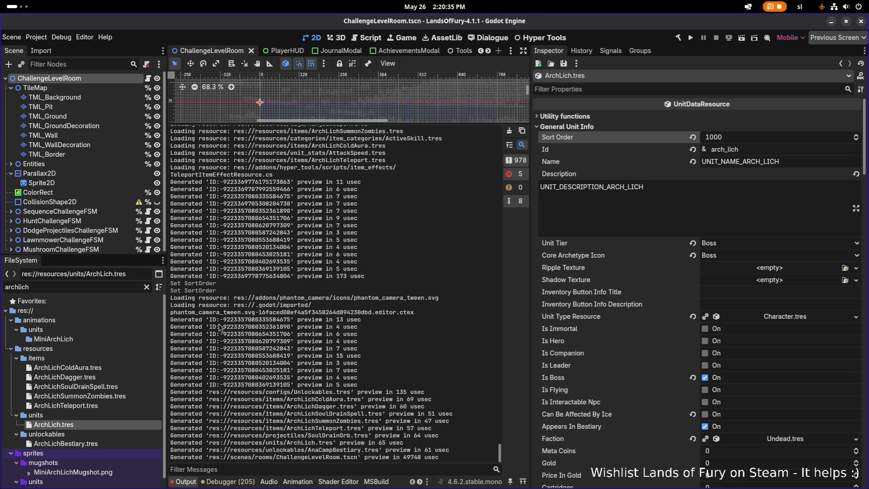
double_click(108, 287)
type("demondes")
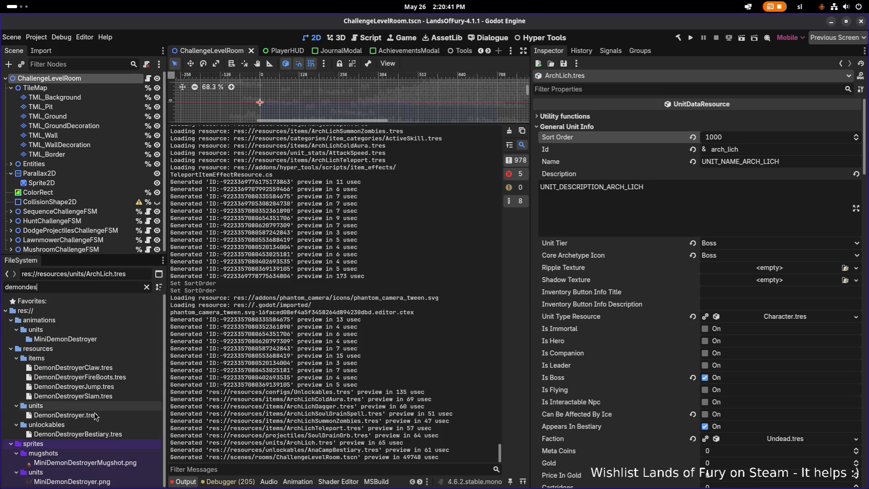
Step: Set the DemonDestroyer unit's sort order to 700 and save
left_click(65, 414)
left_click(734, 139)
type("7")
key("Return")
key("ctrl+s")
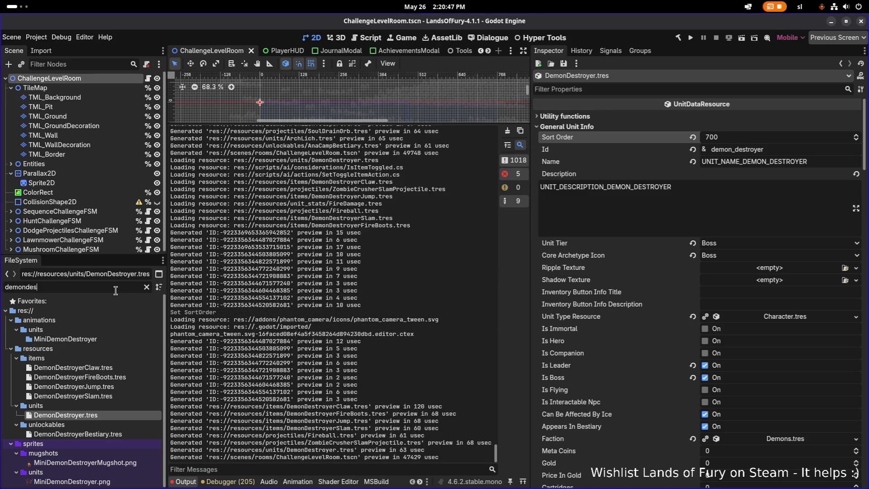
Step: Filter files for 'vikin' and set VikingSpearman's sort order to 600
key("ctrl+a")
type("vikin")
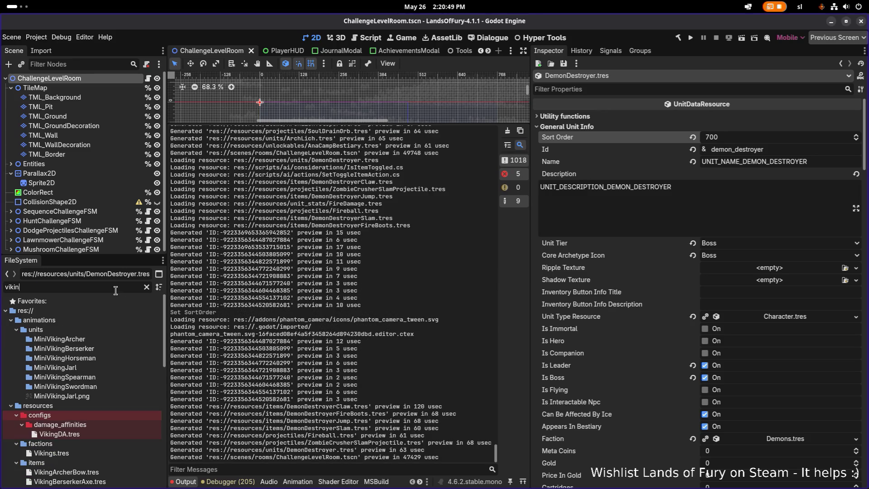
scroll(110, 398, "down", 5)
scroll(110, 405, "down", 5)
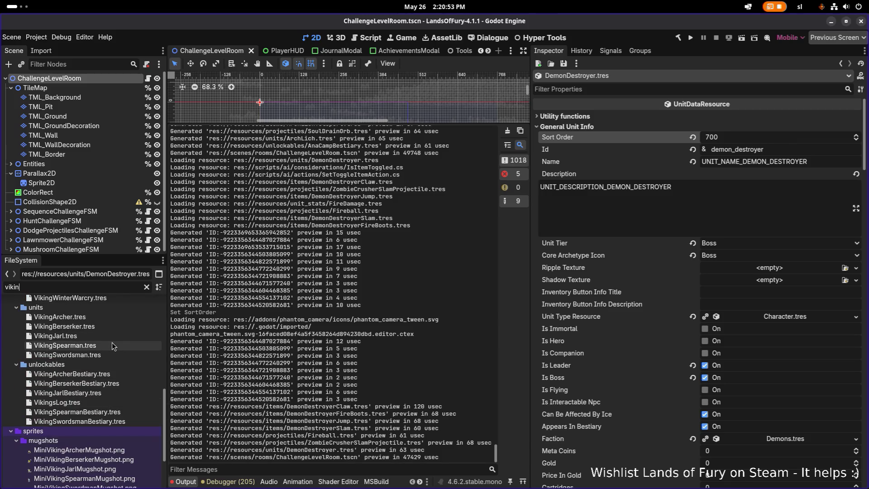
left_click(109, 346)
left_click(765, 138)
type("600")
key("Return")
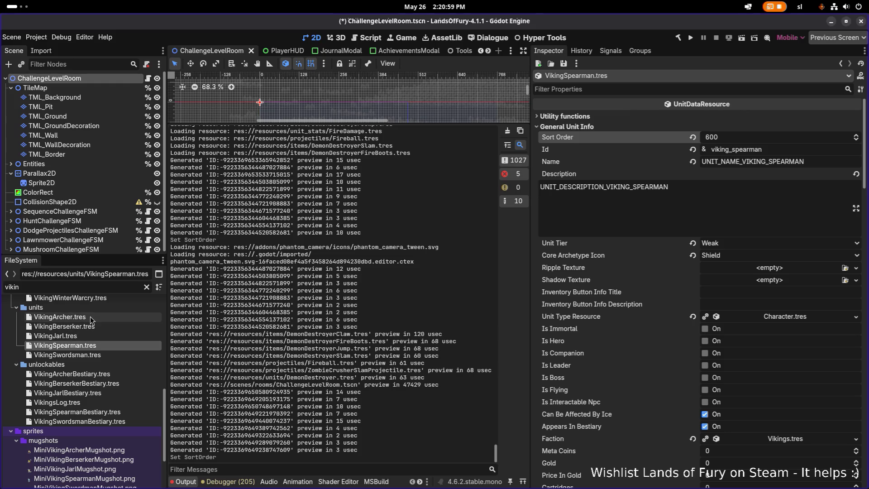
Step: Set sort orders for VikingArcher (610), VikingBerserker (620) and VikingSwordsman (630)
left_click(90, 316)
left_click(755, 137)
type("610")
key("Return")
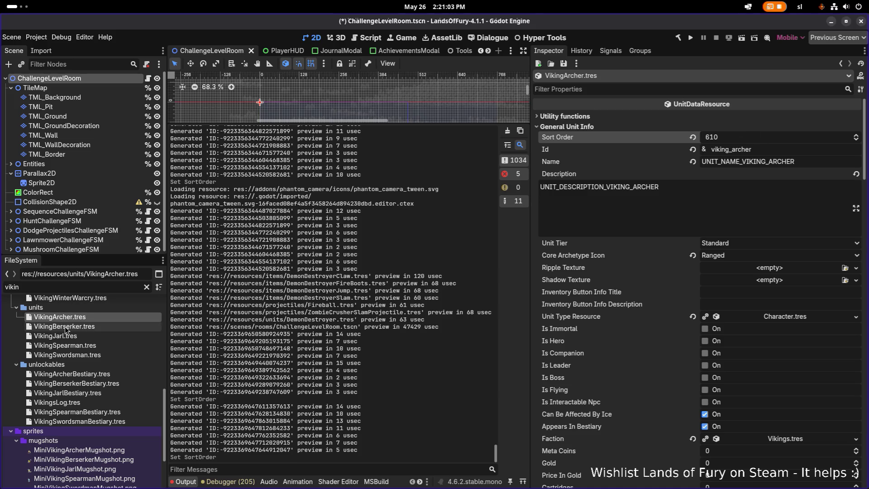
left_click(90, 326)
left_click(759, 140)
type("620")
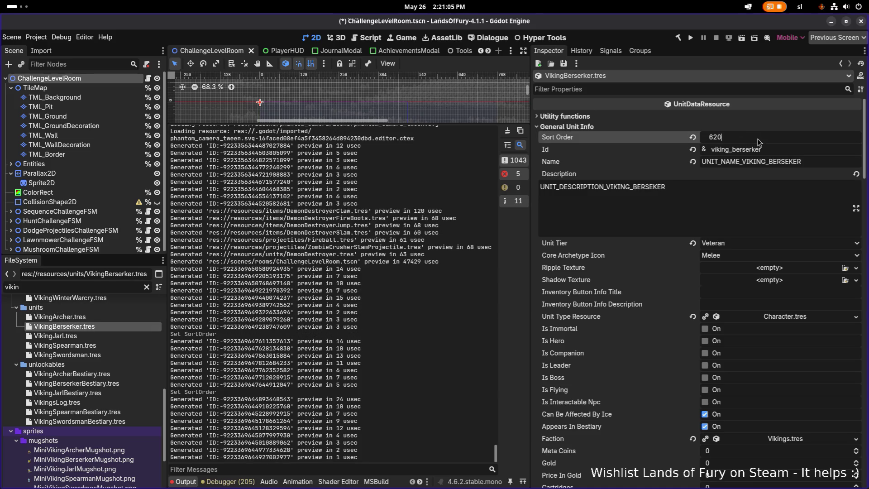
key("Return")
left_click(99, 335)
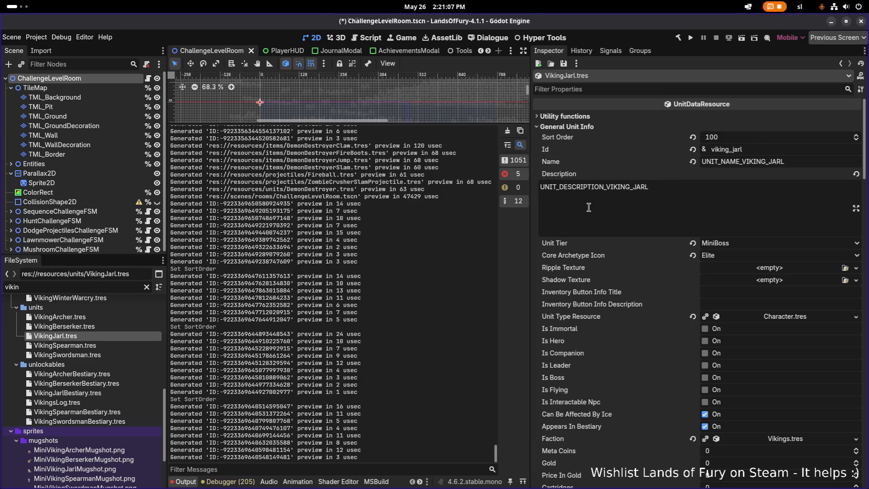
left_click(68, 354)
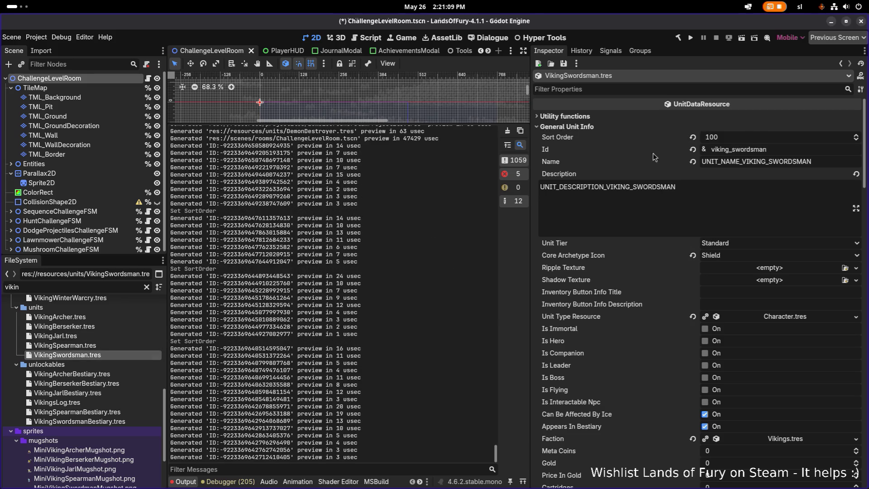
left_click(741, 139)
type("603")
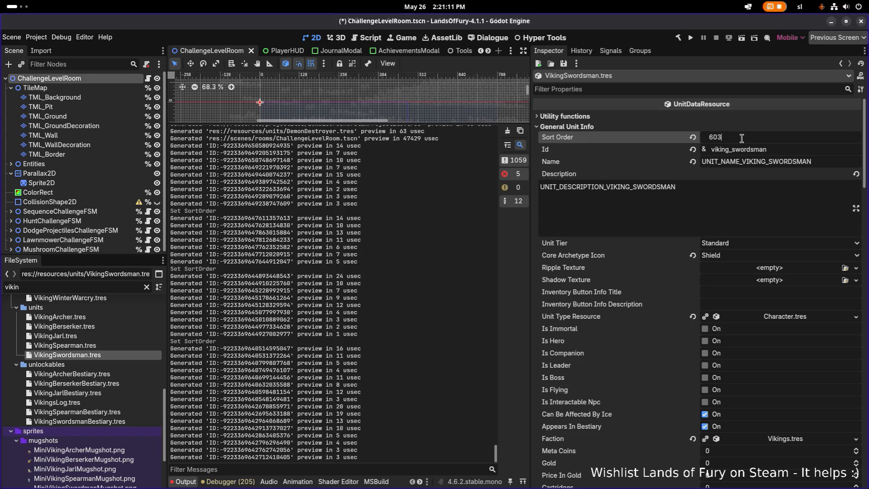
type("0")
key("Return")
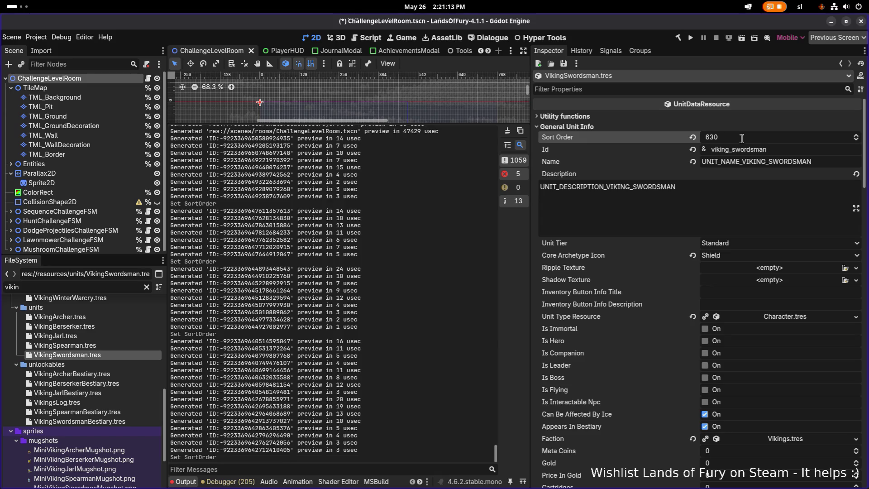
Step: Set VikingJarl's sort order to 640
scroll(742, 138, "down", 2)
left_click(88, 326)
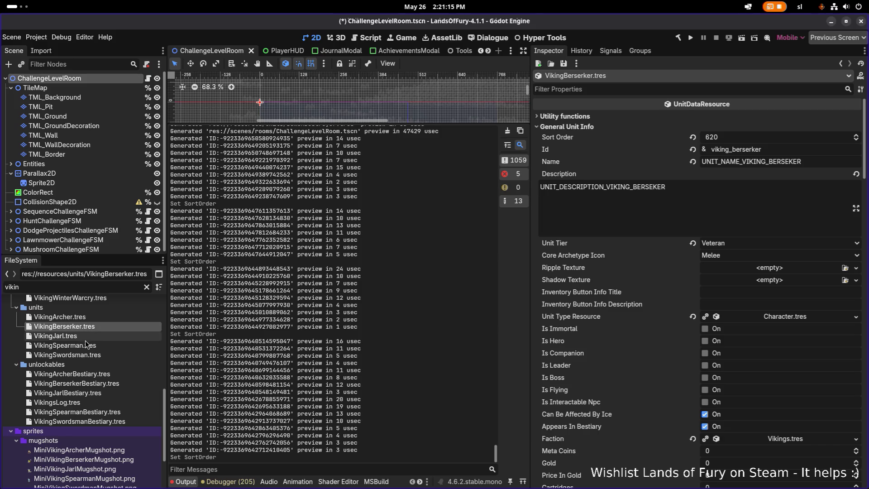
left_click(88, 338)
left_click(777, 137)
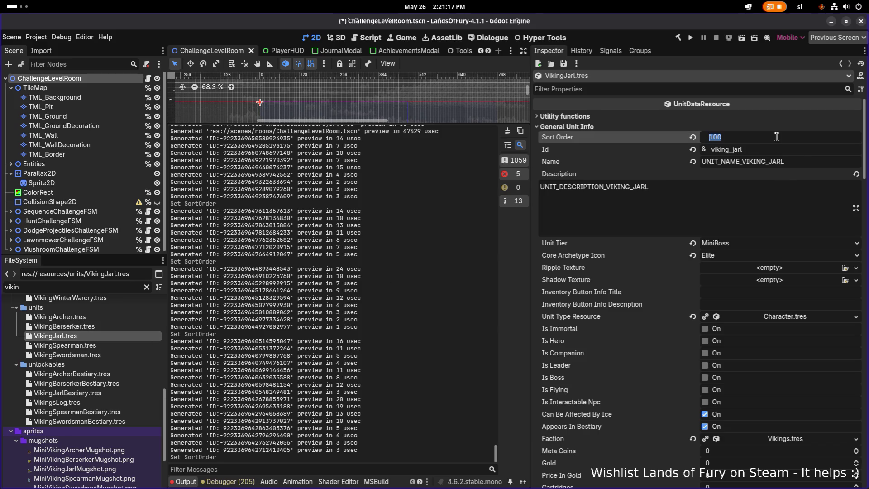
type("640")
key("Return")
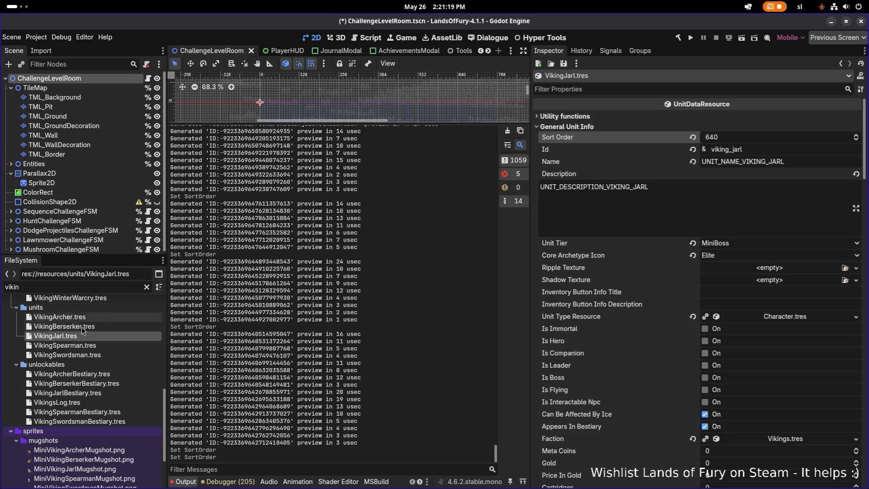
Step: Review the VikingSpearman and other Viking unit files, then select the filter text
left_click(78, 346)
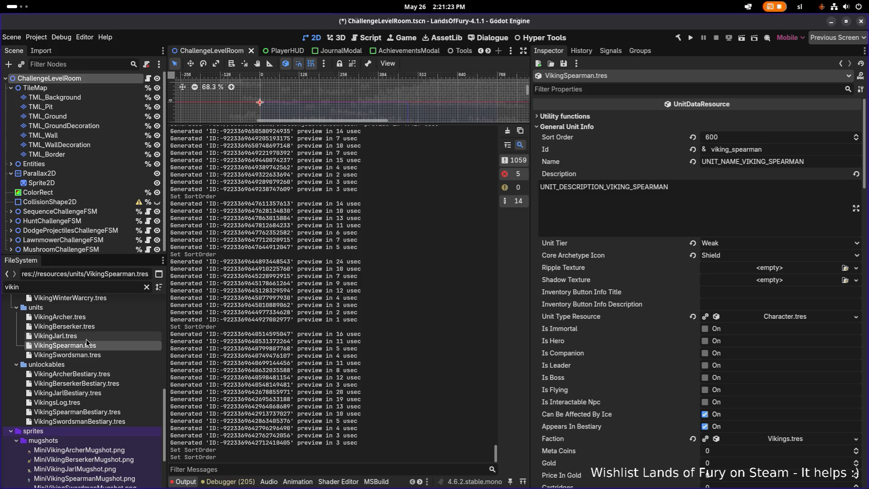
left_click(98, 337)
left_click(101, 327)
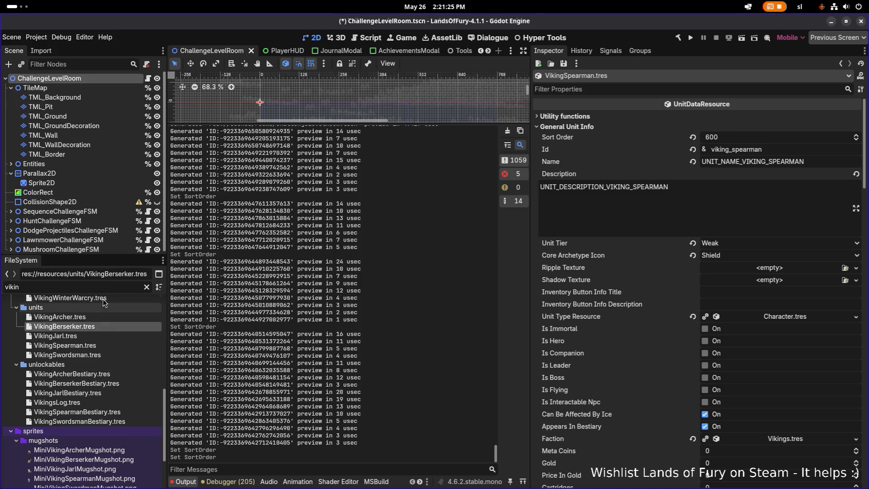
left_click(102, 286)
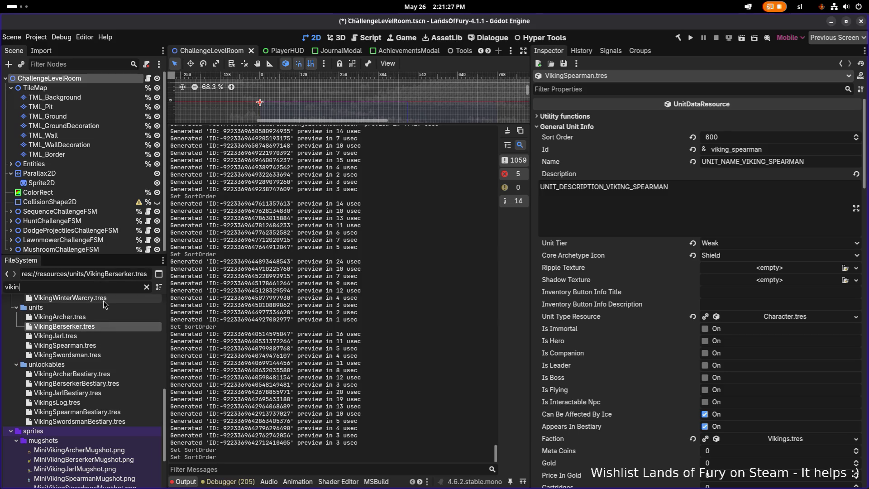
double_click(101, 287)
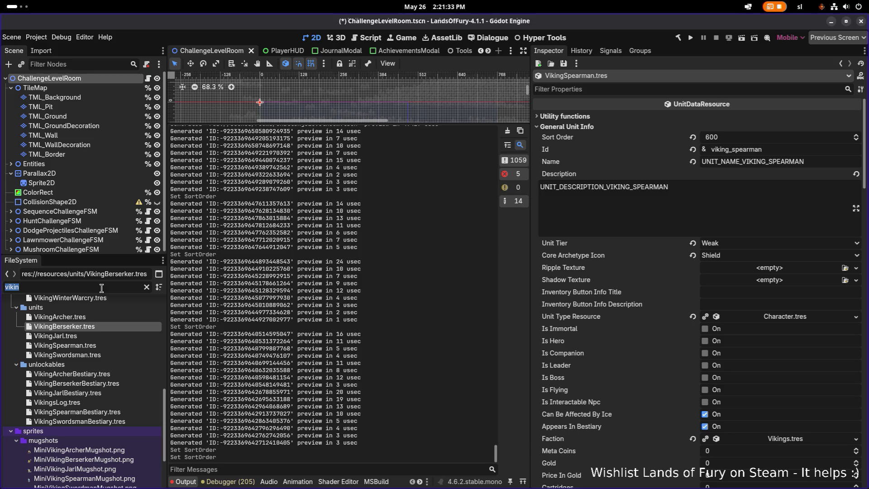
Step: Check the Zombie unit's sort order, then filter files for 'skeletonh'
type("zombie")
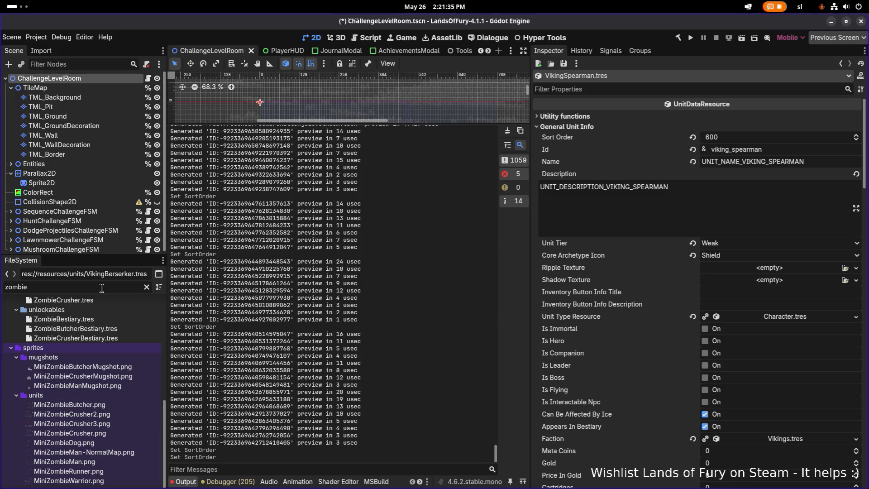
scroll(75, 334, "up", 5)
left_click(70, 401)
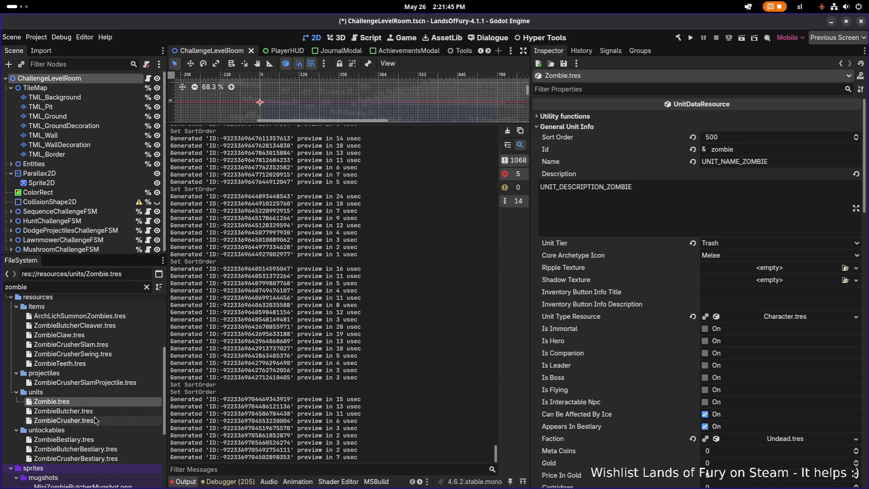
left_click(115, 283)
key("ctrl+a")
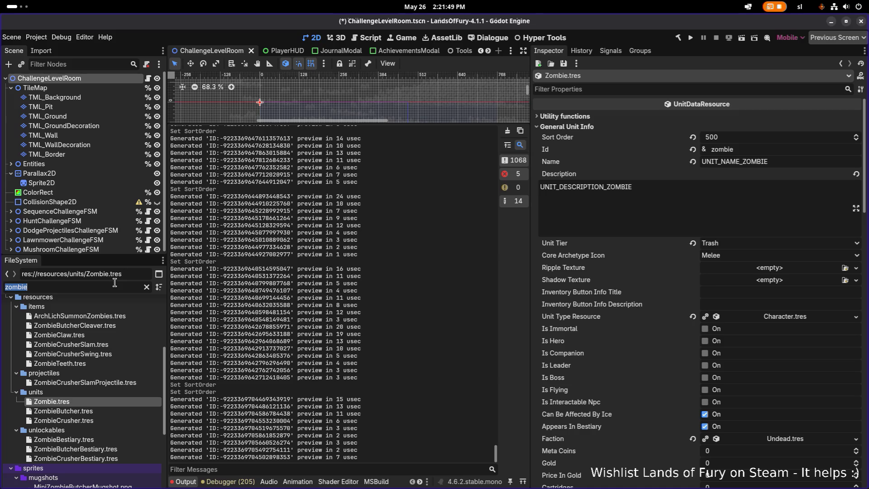
type("skele")
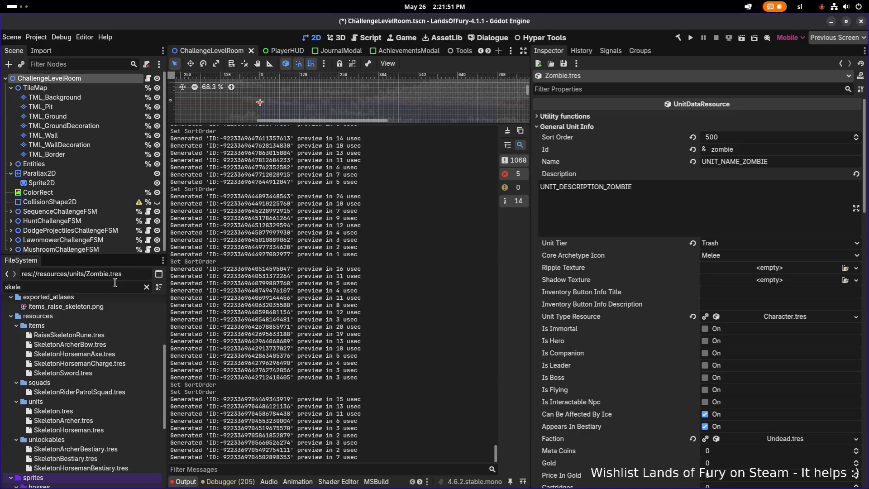
type("tonzom")
key("ctrl+a")
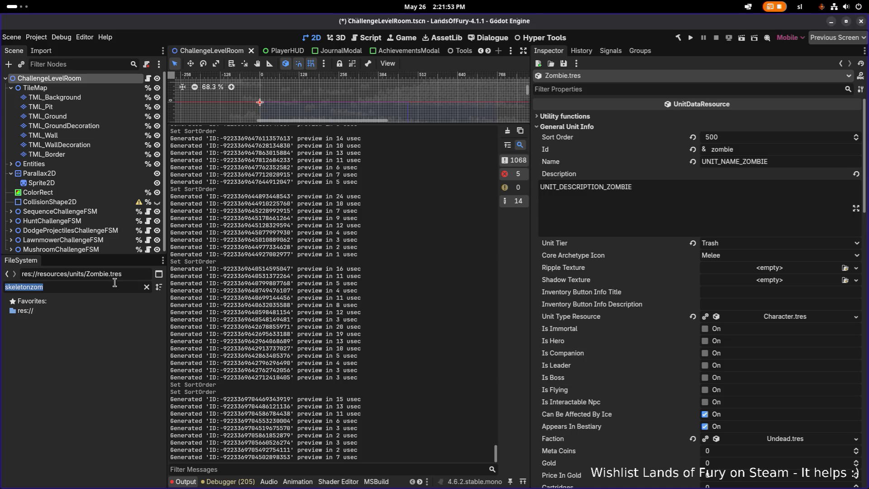
type("sko")
key("BackSpace")
type("ele")
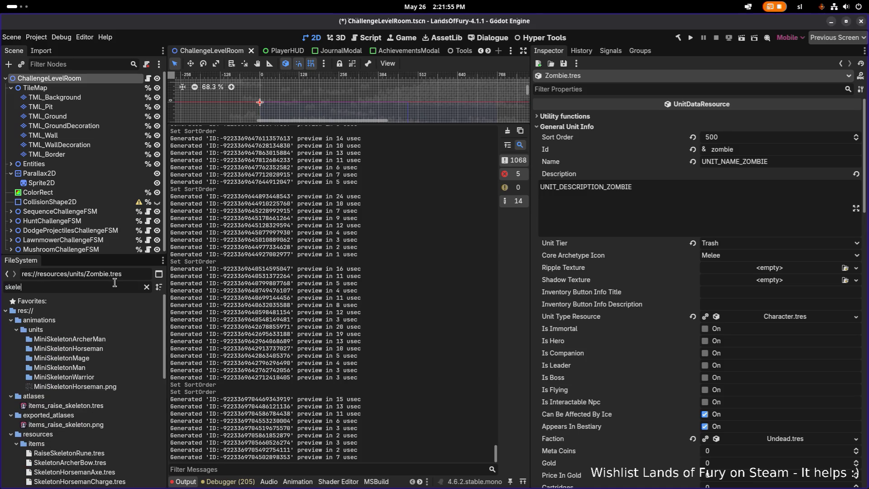
type("tonh")
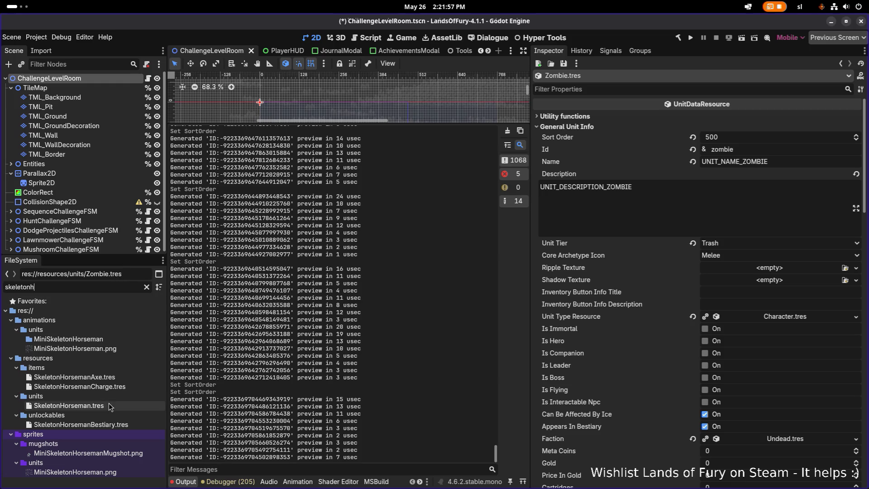
Step: Set SkeletonHorseman.tres Sort Order to 560, save, and clear the file filter
left_click(121, 406)
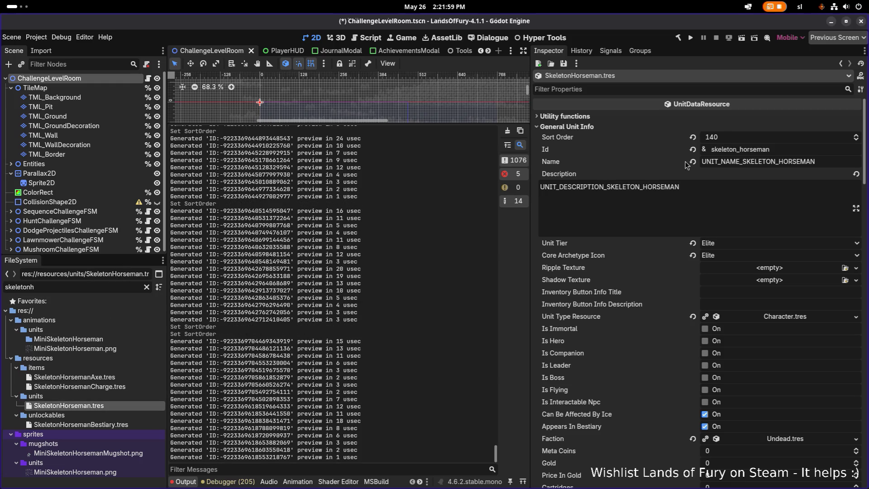
left_click(744, 140)
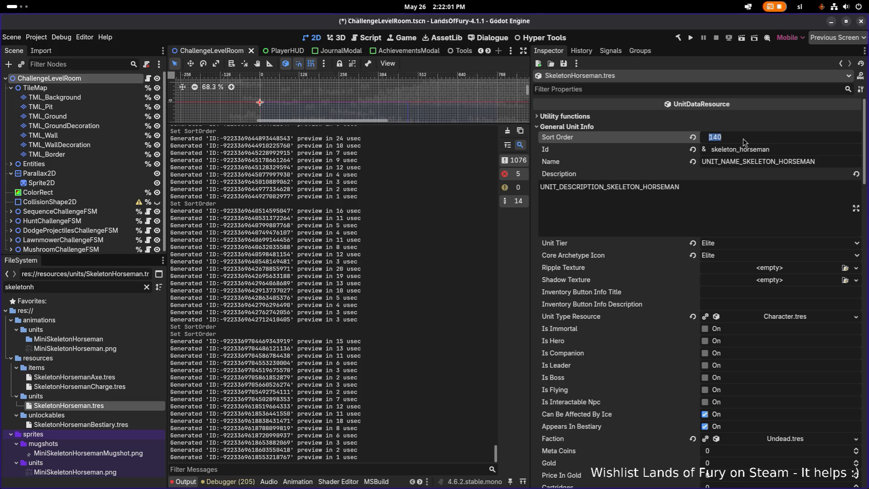
type("560")
key("Return")
key("ctrl+s")
double_click(125, 286)
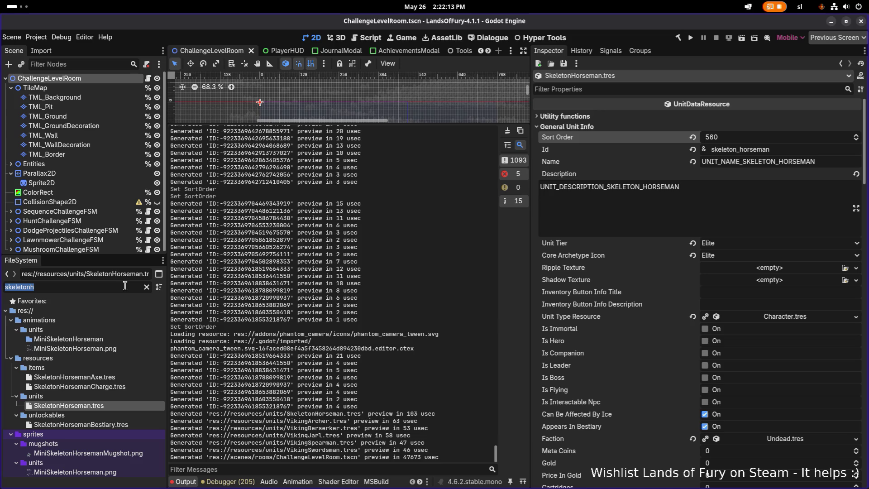
key("BackSpace")
Step: Filter the files for 'ghoul' and check the Ghoul and SpikedGhoul sort orders
type("ghoul")
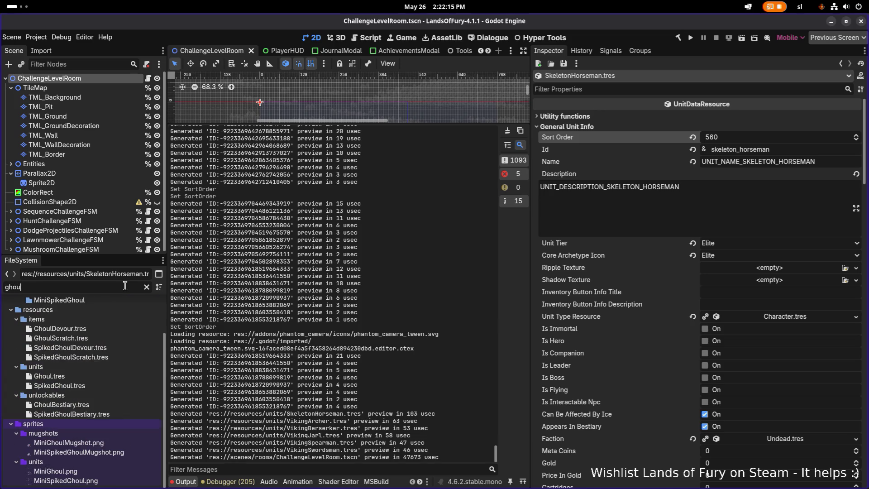
left_click(85, 377)
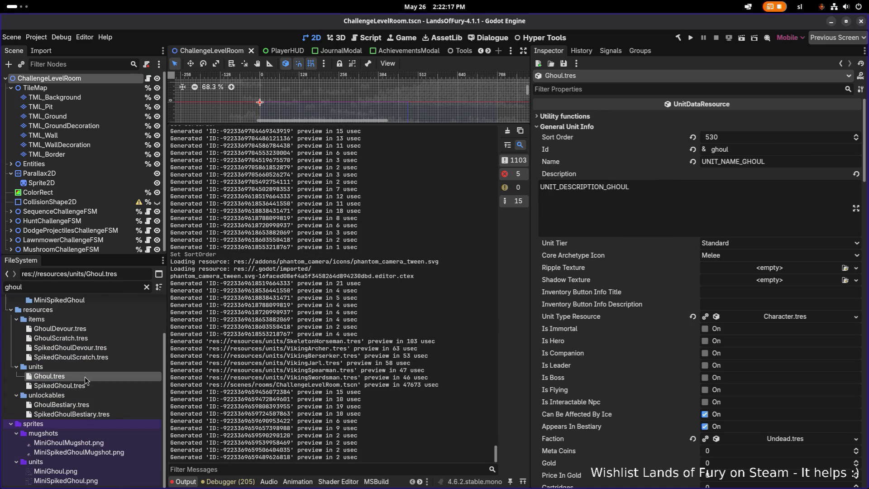
left_click(86, 386)
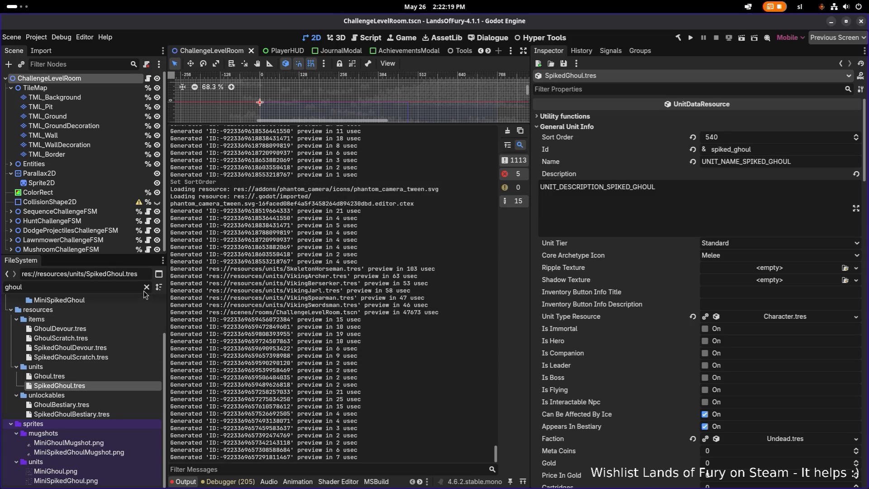
Step: Set SkeletonHorseman.tres's Sort Order to 550
double_click(124, 288)
type("skel")
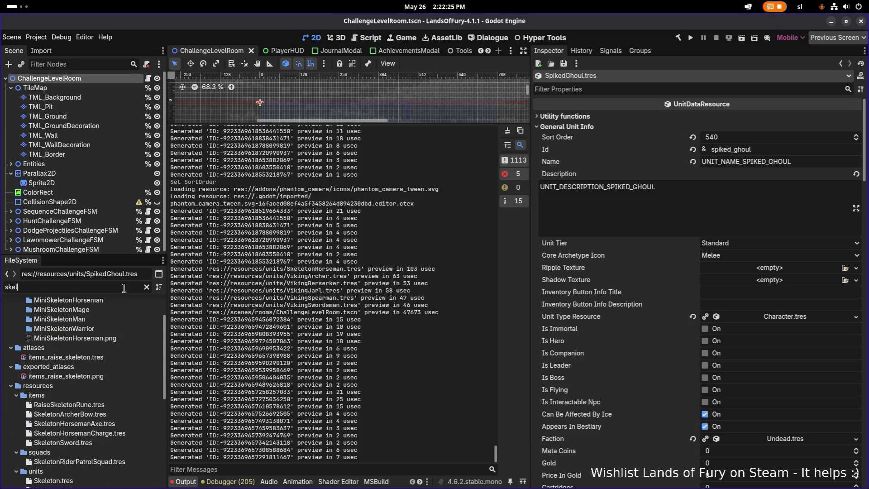
type("etonho")
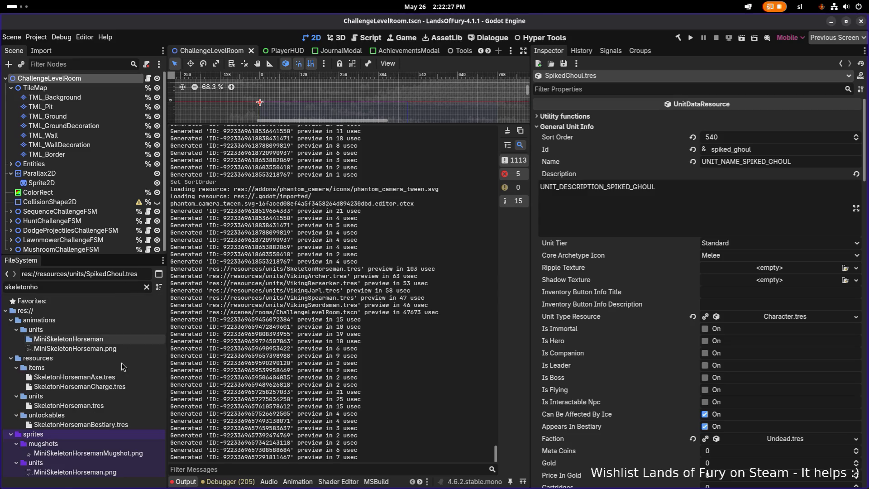
left_click(109, 406)
left_click(750, 141)
type("5")
key("Return")
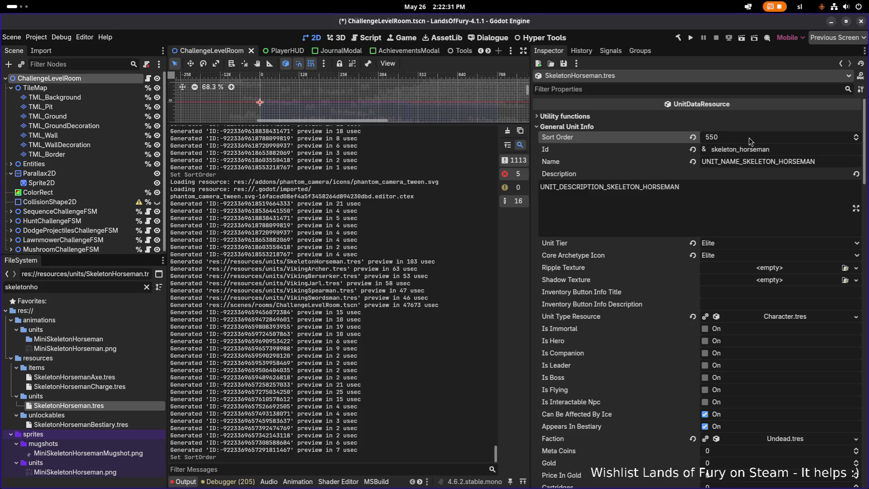
Step: Check VikingSpearman's sort order of 600, then filter the files for 'demonde'
double_click(115, 288)
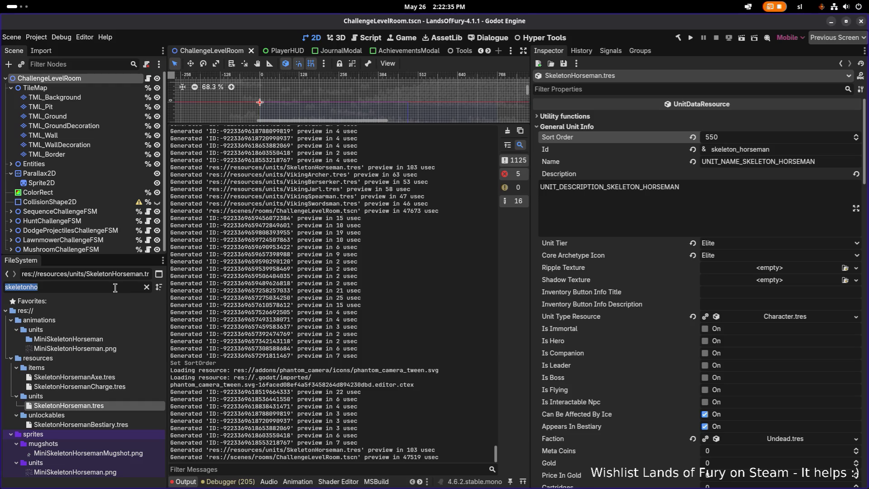
type("vikings")
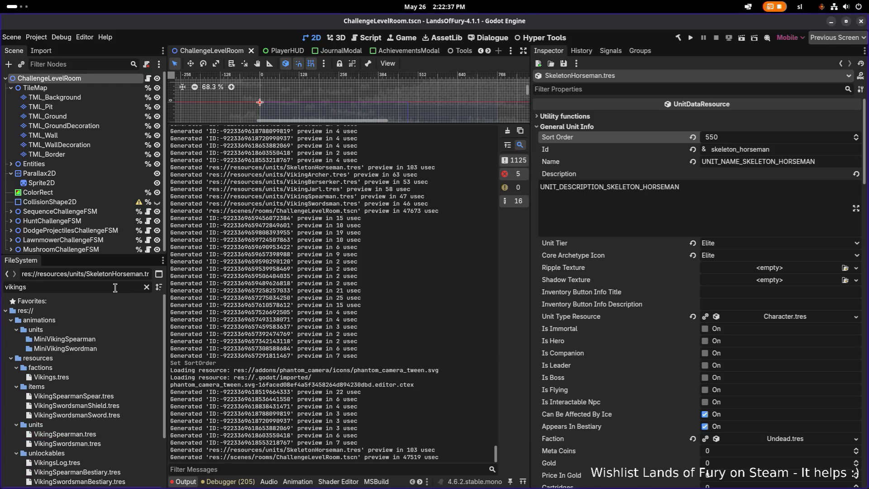
scroll(125, 389, "down", 3)
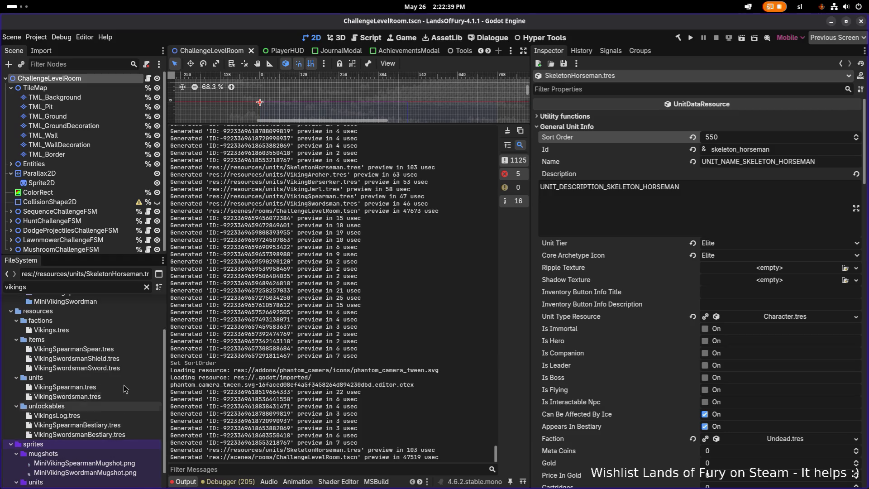
left_click(119, 387)
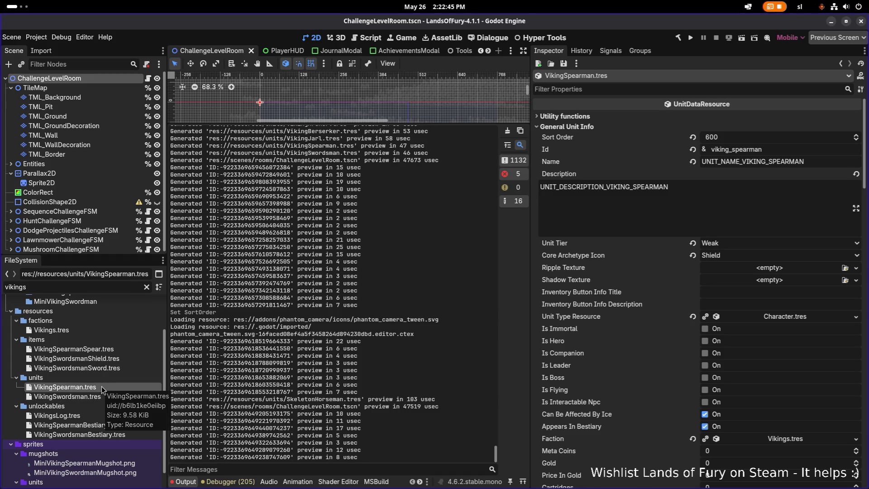
double_click(103, 288)
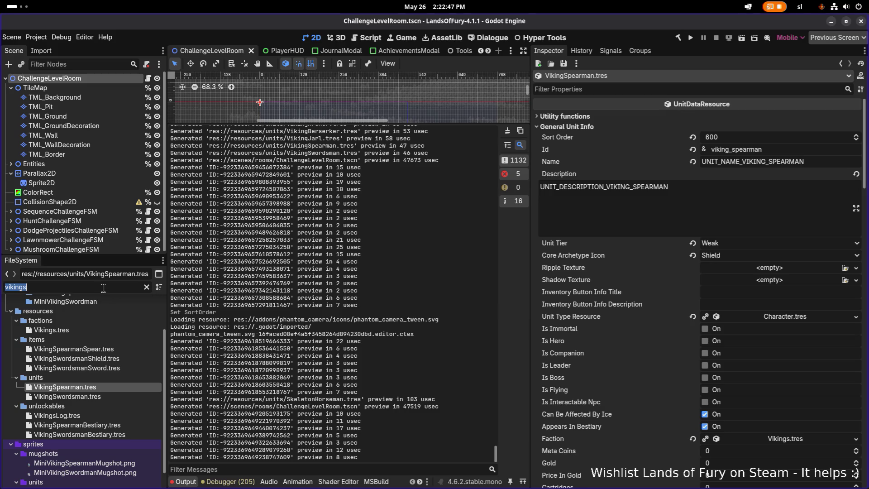
type("dem")
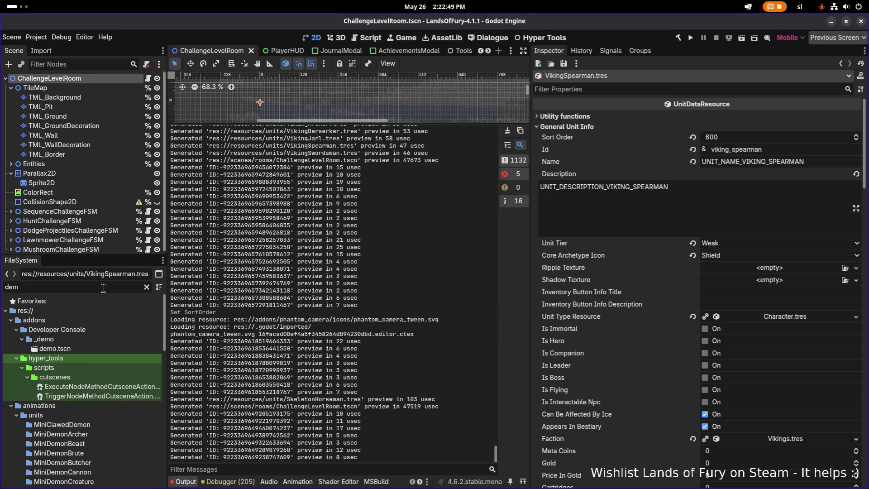
type("onde")
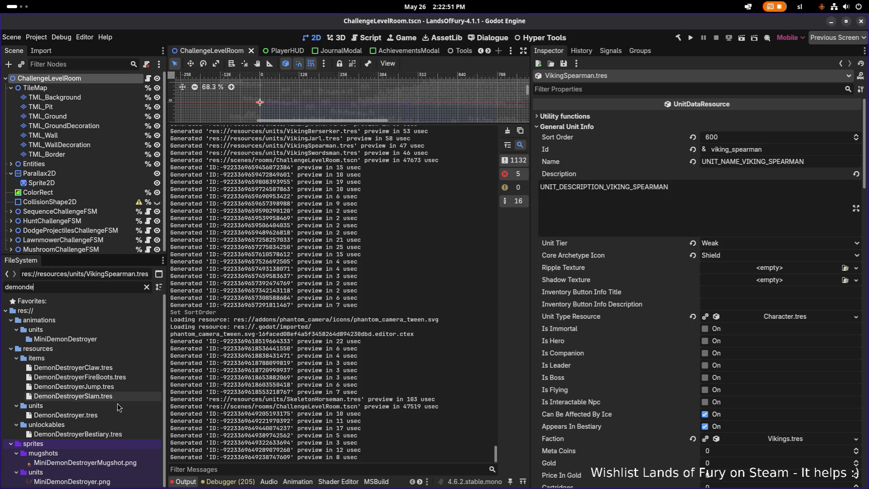
Step: Set DemonDestroyer's Sort Order to 900 and save
left_click(118, 414)
left_click(736, 137)
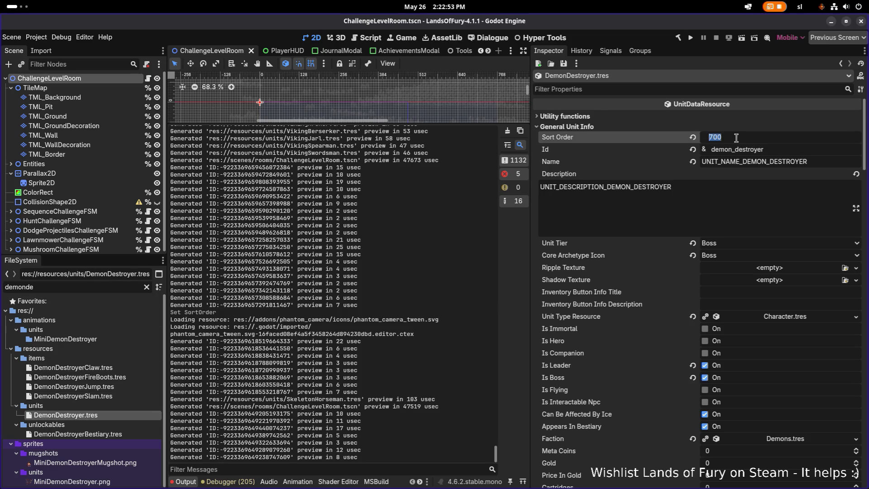
type("80")
key("BackSpace")
key("BackSpace")
key("BackSpace")
type("9")
key("Return")
key("ctrl+s")
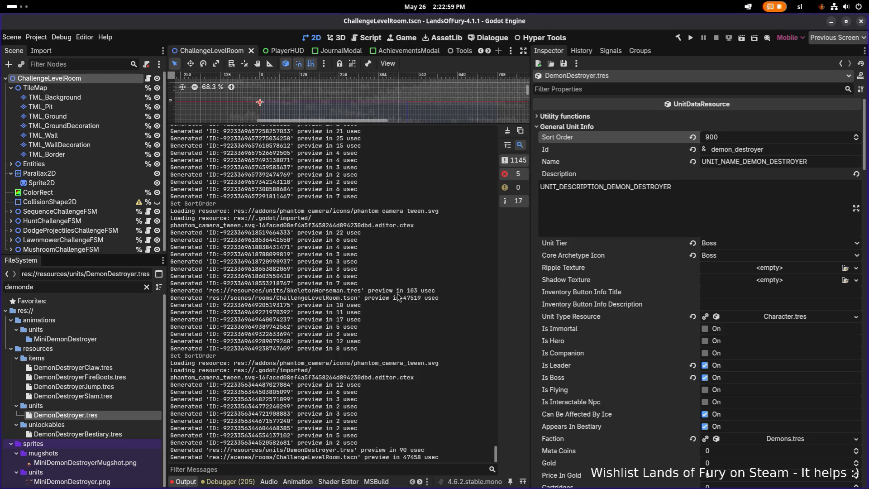
Step: Filter the FileSystem to list all the Viking unit files
double_click(110, 285)
type("vikings")
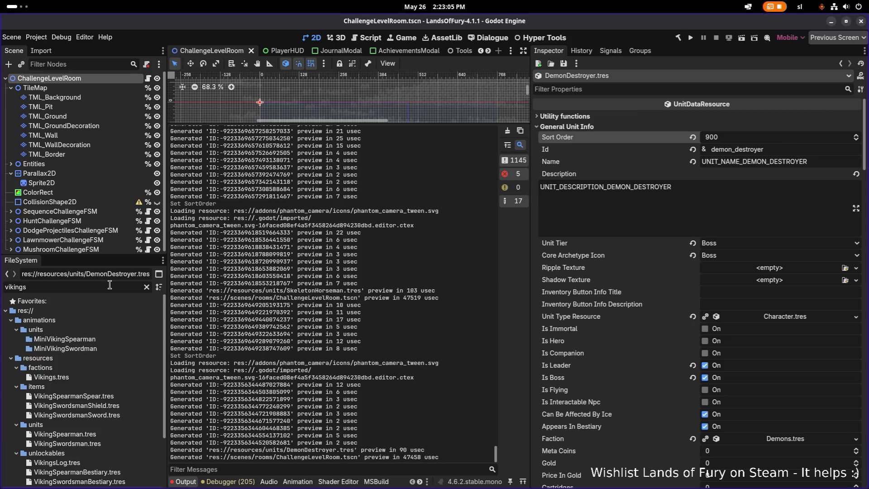
left_click(110, 405)
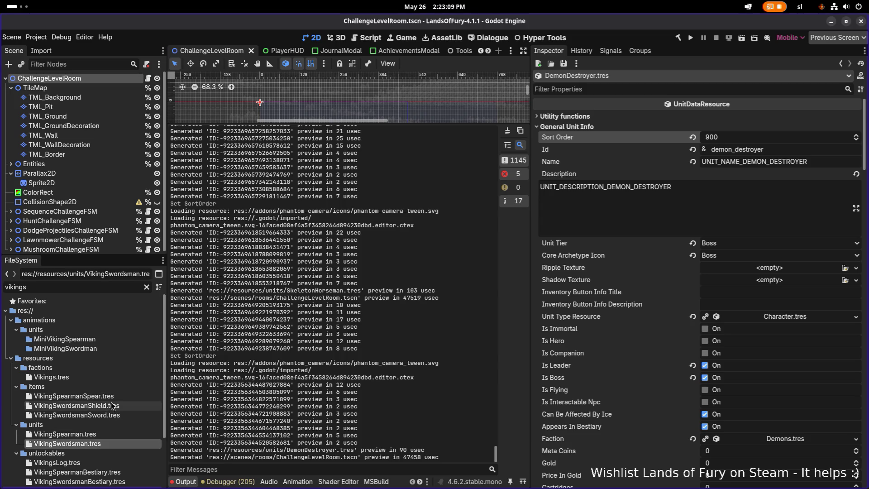
left_click(99, 396)
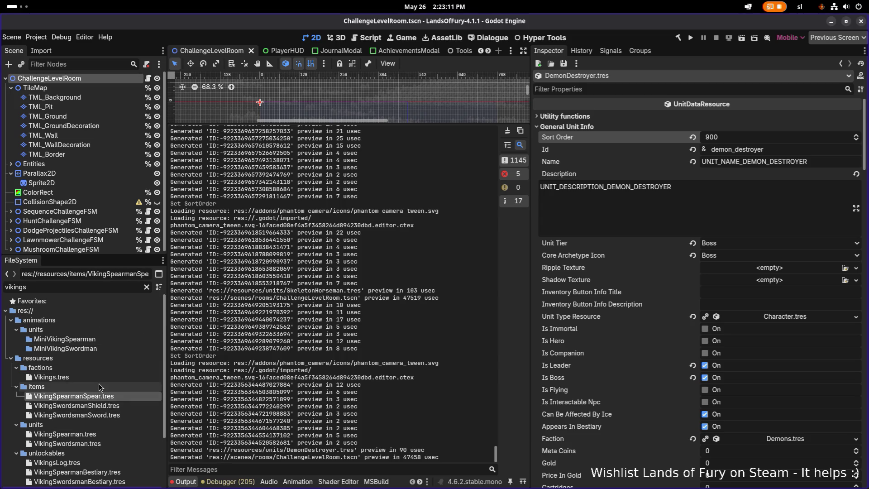
scroll(96, 398, "down", 3)
left_click(95, 285)
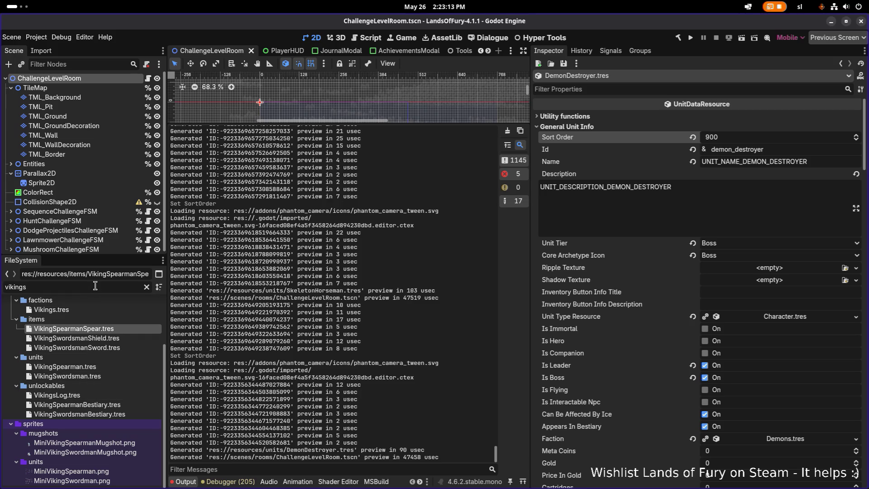
key("BackSpace")
scroll(83, 360, "up", 2)
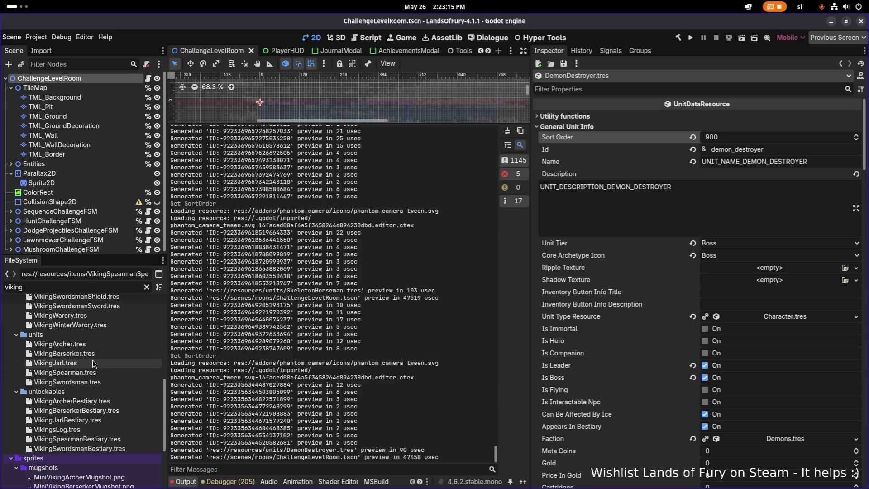
key("Down")
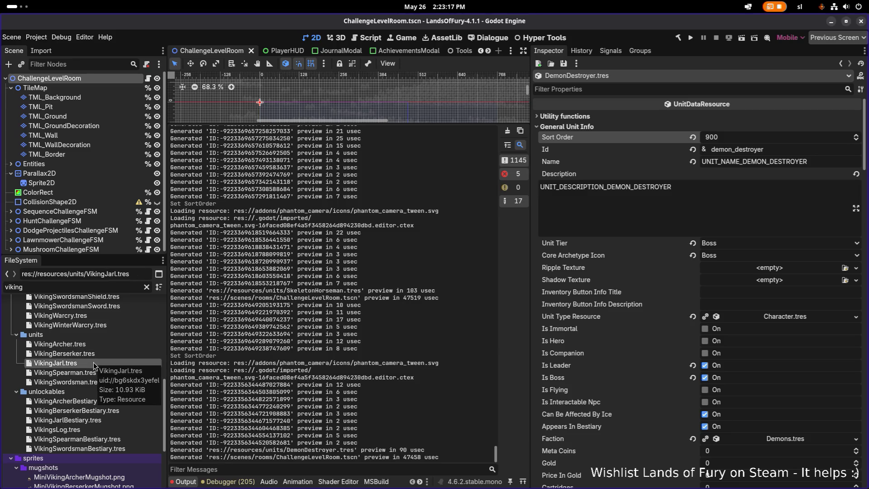
Step: Raise VikingArcher's Sort Order from 610 to 710 and save
left_click(90, 344)
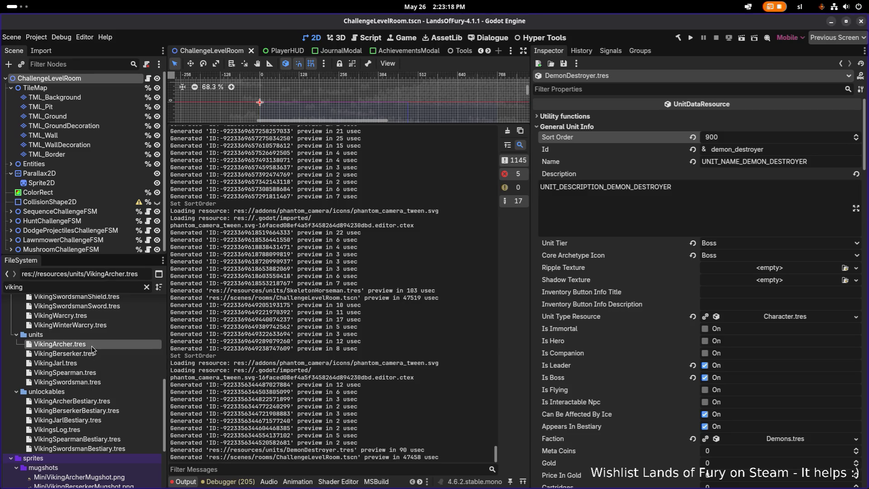
left_click(746, 140)
left_click(746, 140)
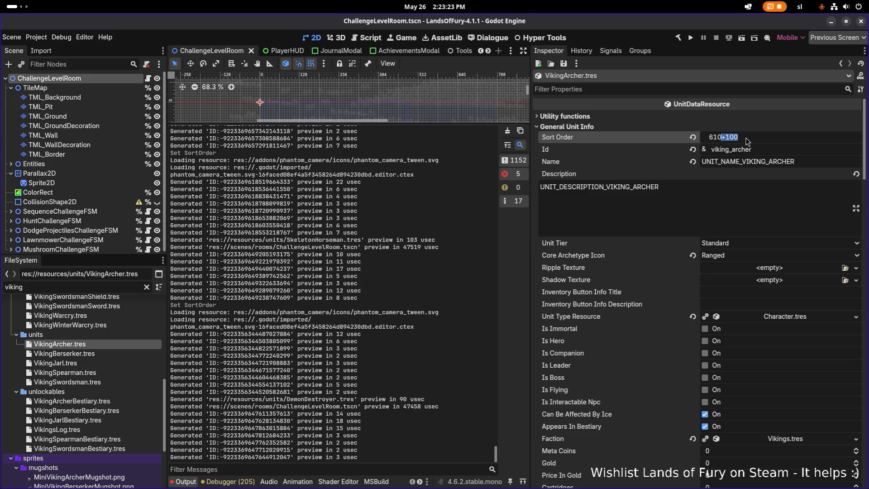
key("Return")
key("ctrl+s")
Step: Raise VikingBerserker to 720 and VikingJarl to 740, saving each
left_click(99, 353)
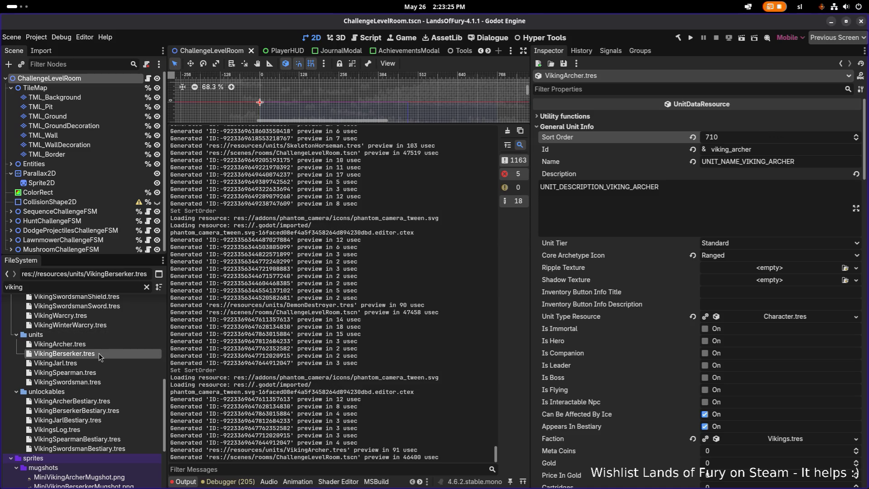
left_click(767, 142)
type("+100")
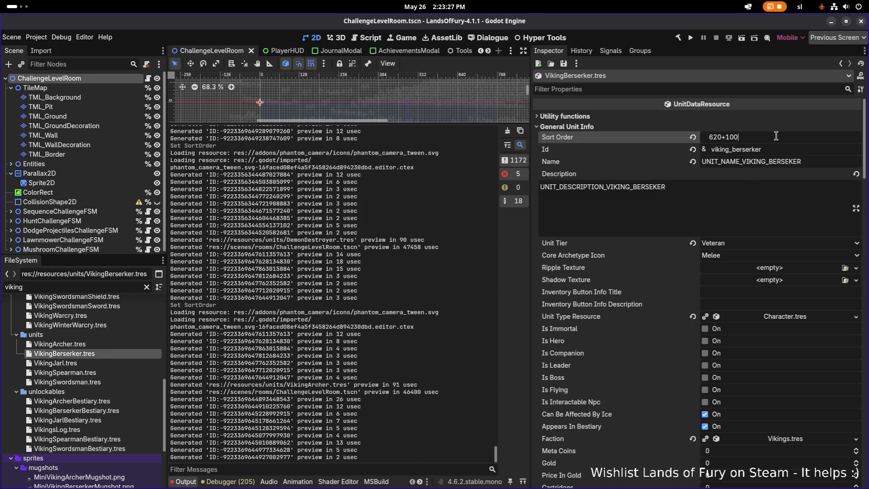
key("Return")
key("ctrl+s")
left_click(68, 363)
left_click(770, 137)
key("Return")
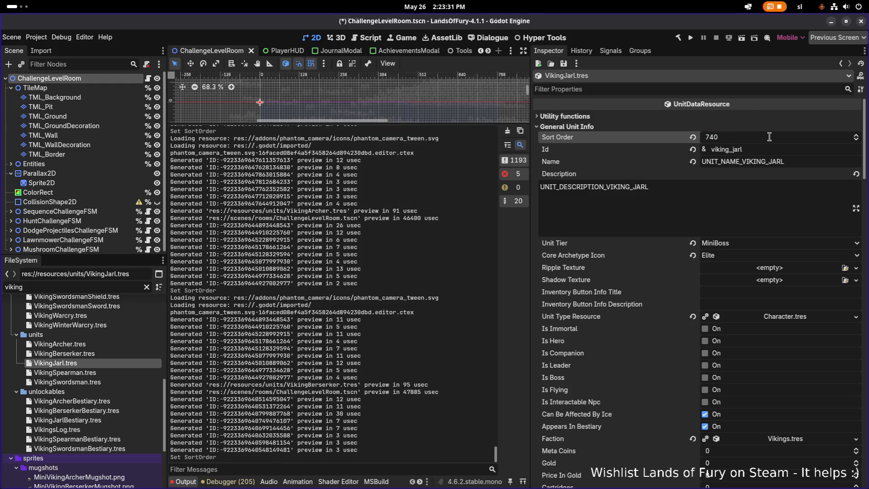
key("ctrl+s")
Step: Set VikingSpearman's Sort Order to 700 and VikingSwordsman's to 730
left_click(65, 372)
left_click(749, 137)
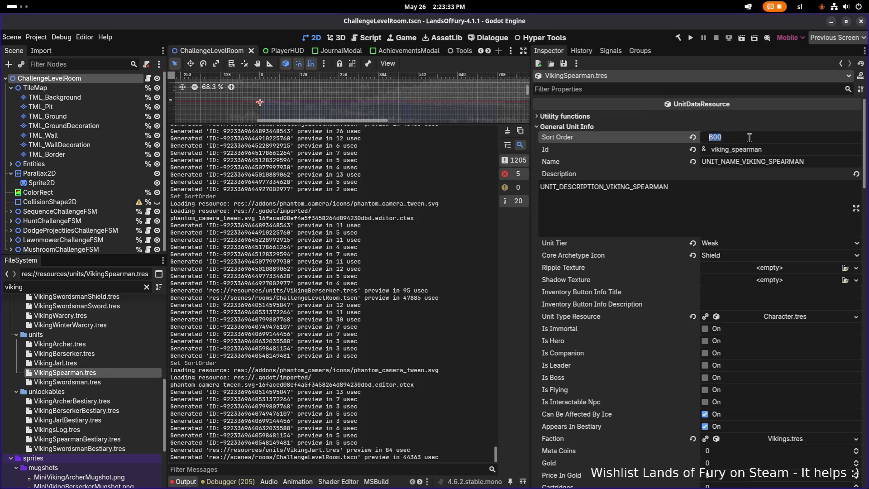
type("700")
key("Return")
key("ctrl+s")
left_click(69, 382)
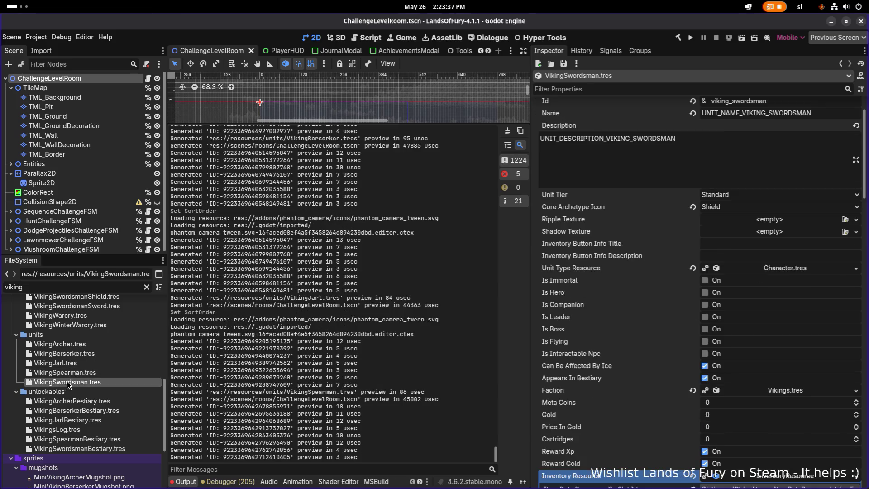
scroll(694, 126, "up", 2)
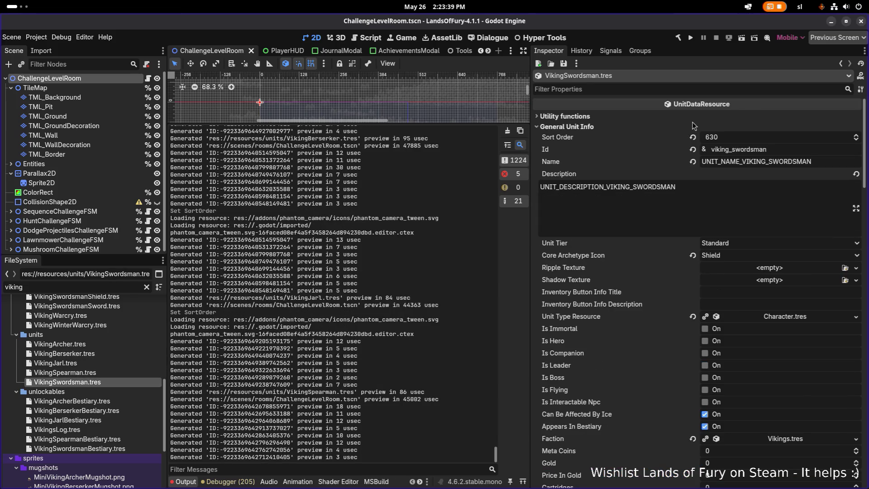
left_click(749, 136)
key("End")
type("+100")
key("Return")
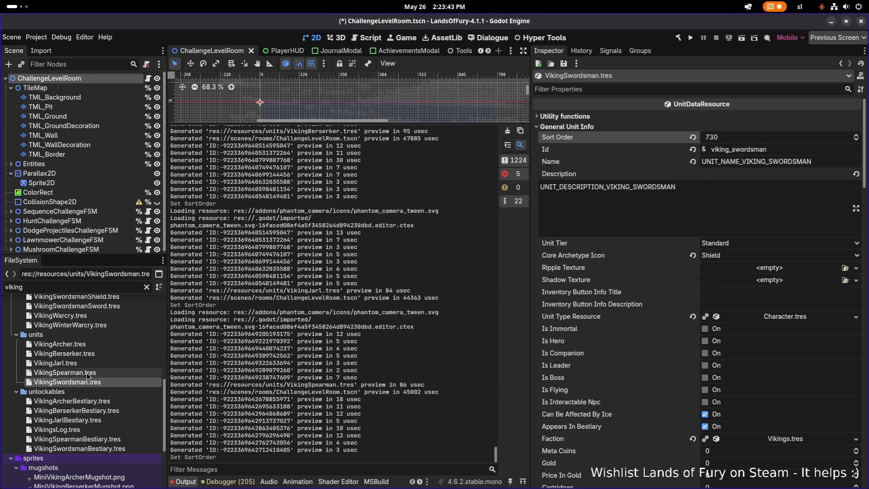
Step: Recheck the updated Spearman, Jarl, Berserker and Archer sort orders
left_click(85, 372)
left_click(91, 362)
left_click(97, 354)
left_click(97, 344)
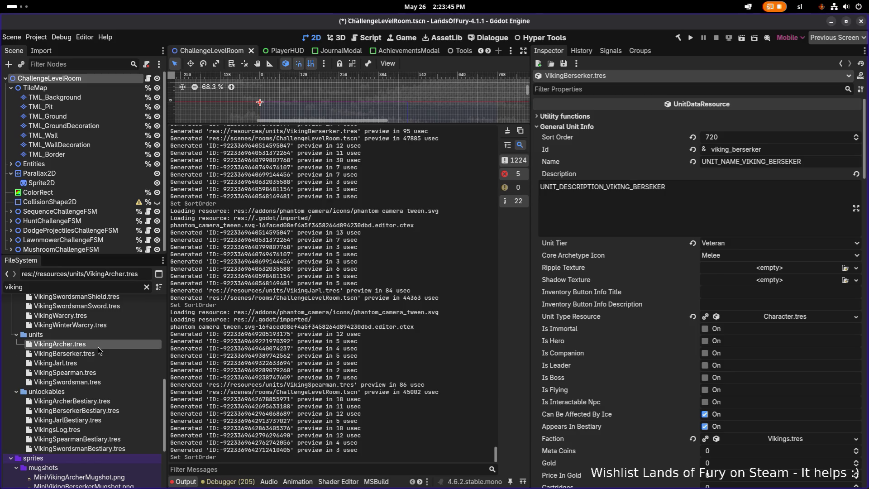
double_click(105, 285)
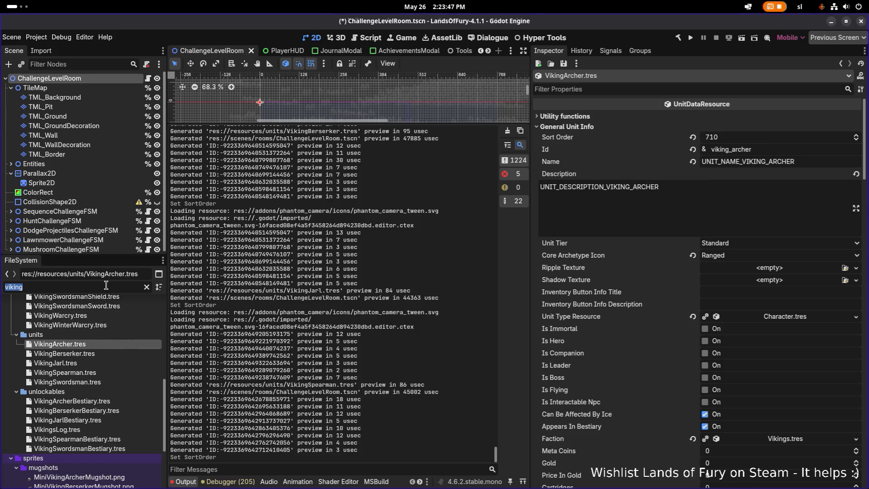
Step: Filter for 'dino' and check the DinoMan and ChallengeBunny sort orders
type("dino")
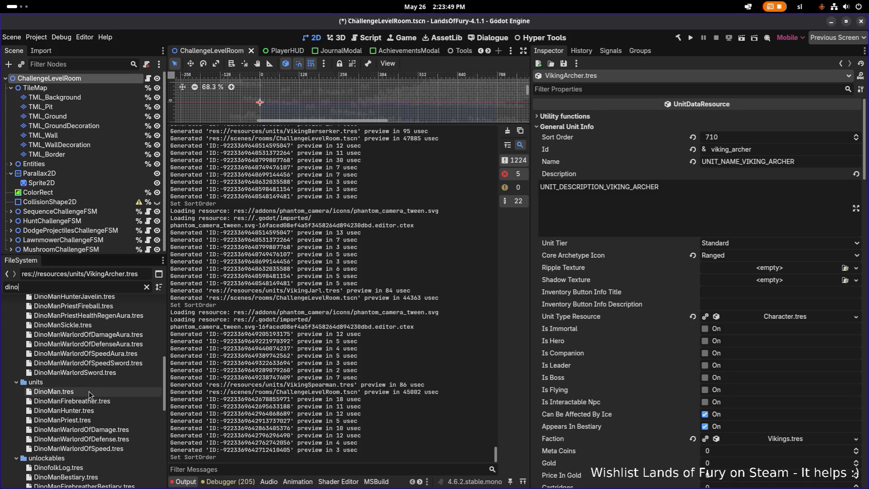
left_click(91, 390)
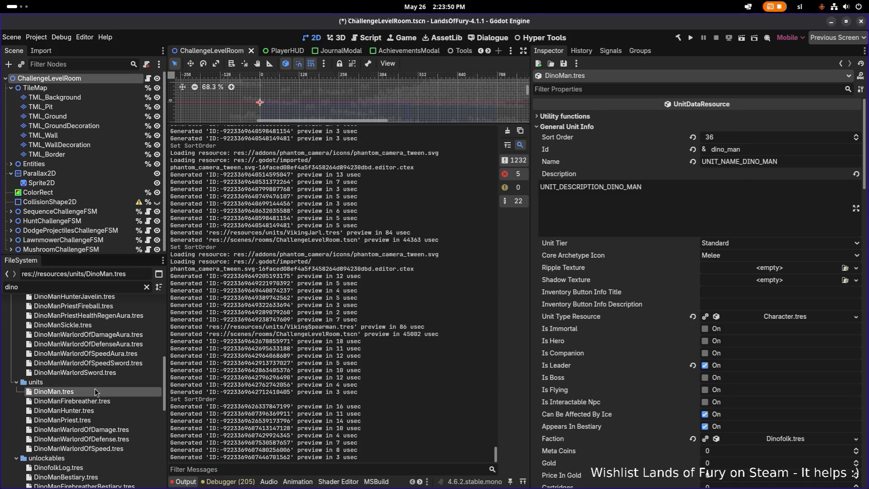
left_click(146, 286)
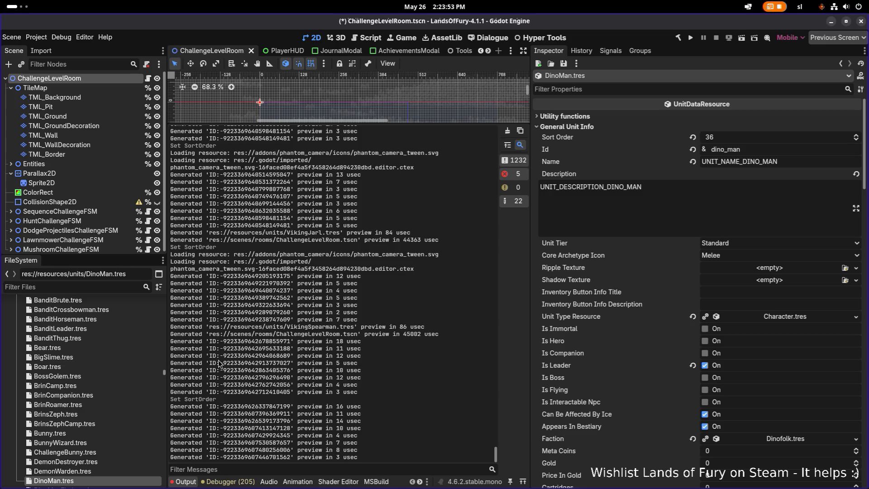
scroll(118, 366, "down", 5)
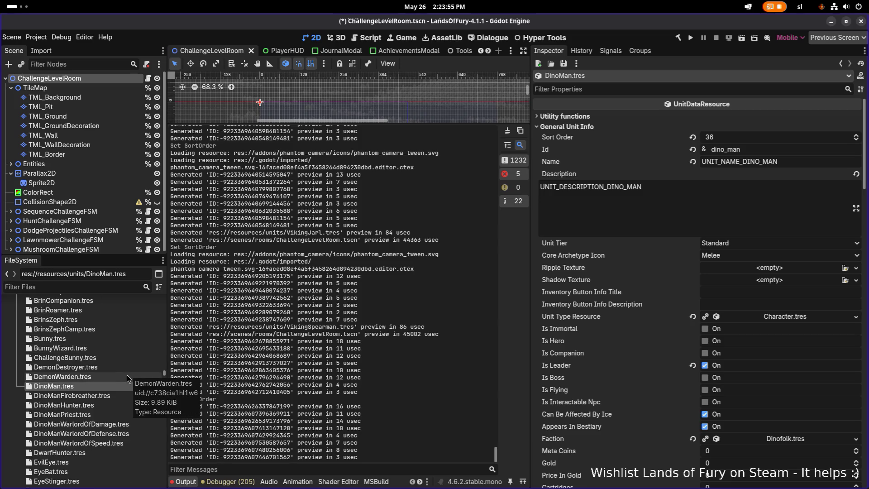
left_click(120, 357)
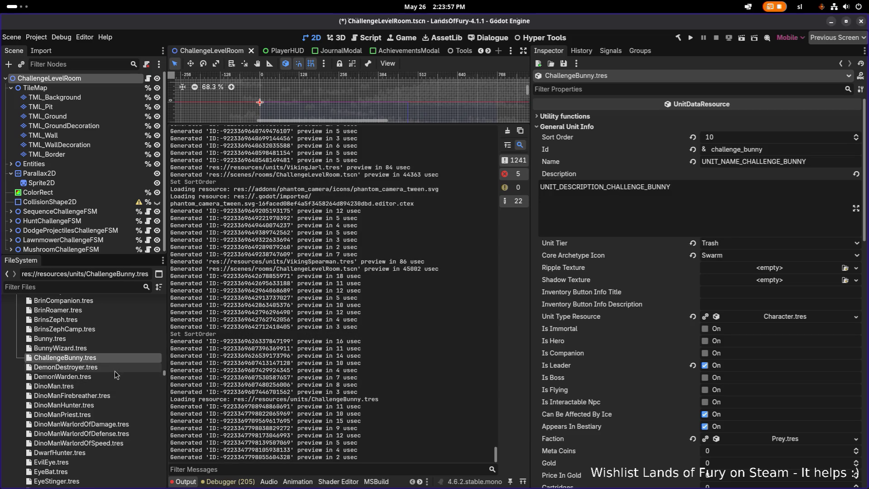
Step: Change DemonWarden.tres's Sort Order from 520 to 910 and save
left_click(106, 387)
left_click(110, 376)
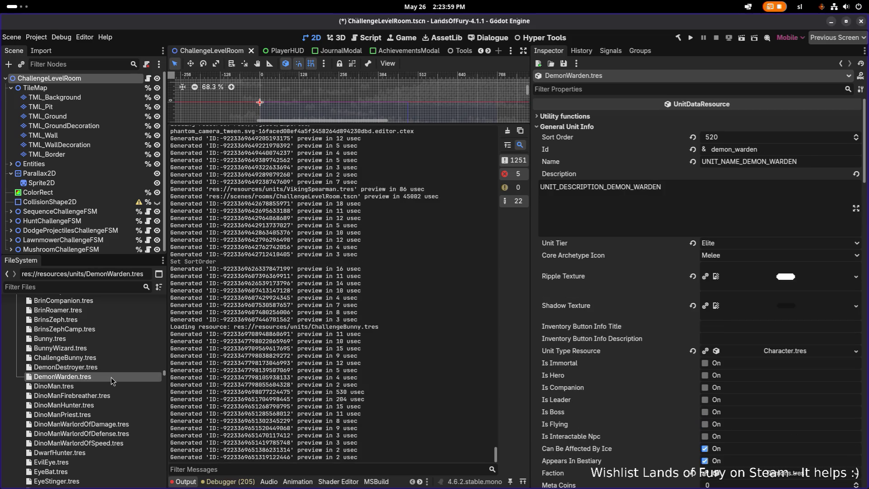
left_click(741, 136)
left_click(743, 135)
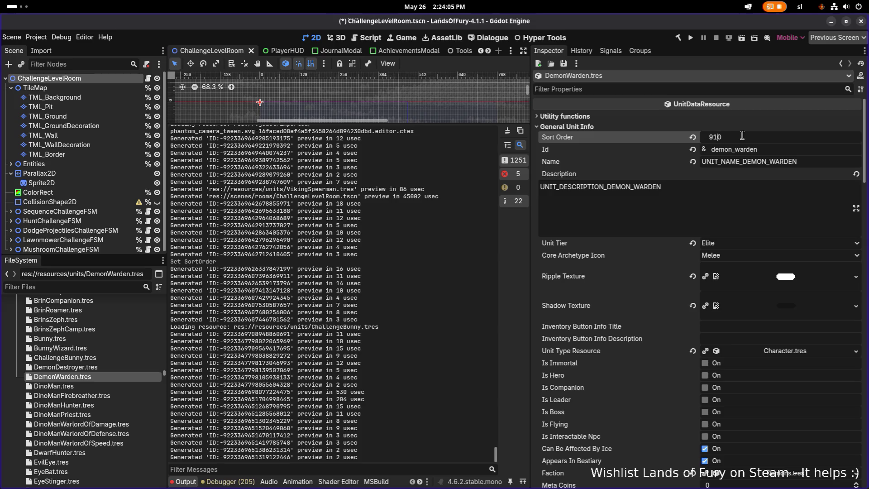
key("Return")
key("ctrl+s")
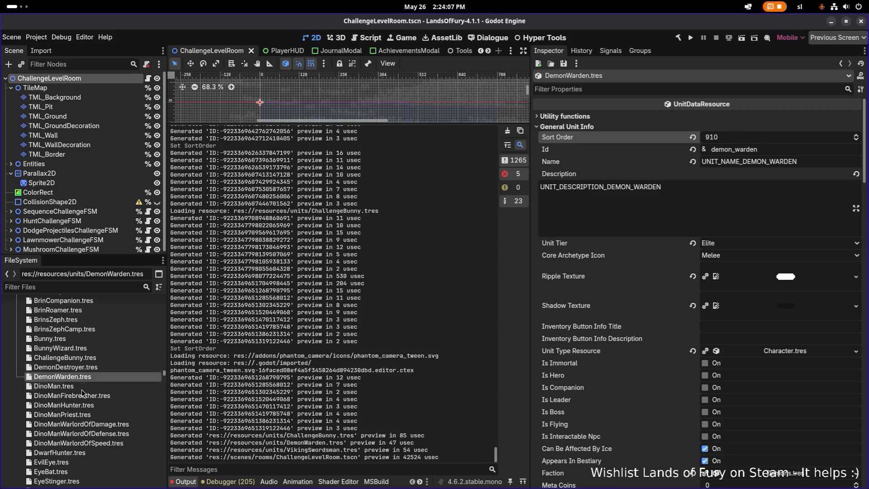
type("dinopm")
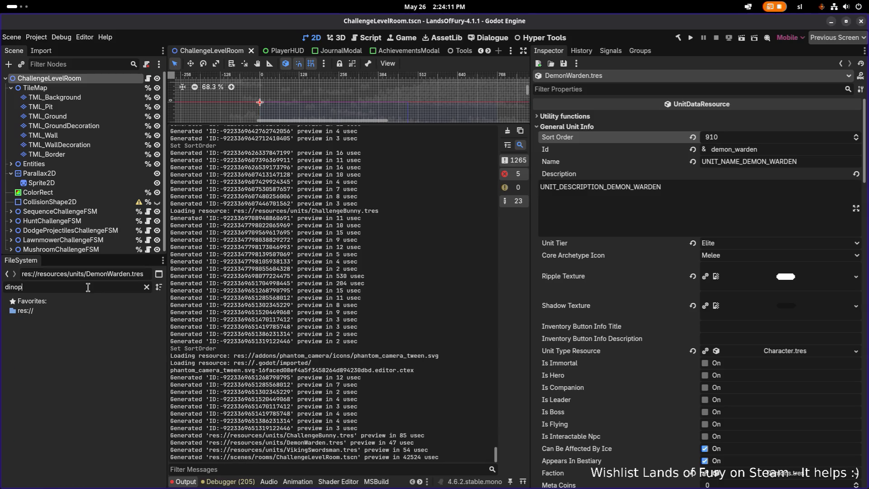
Step: Filter for Dino Man units and set DinoMan's Sort Order to 600, then save
key("BackSpace")
type("man")
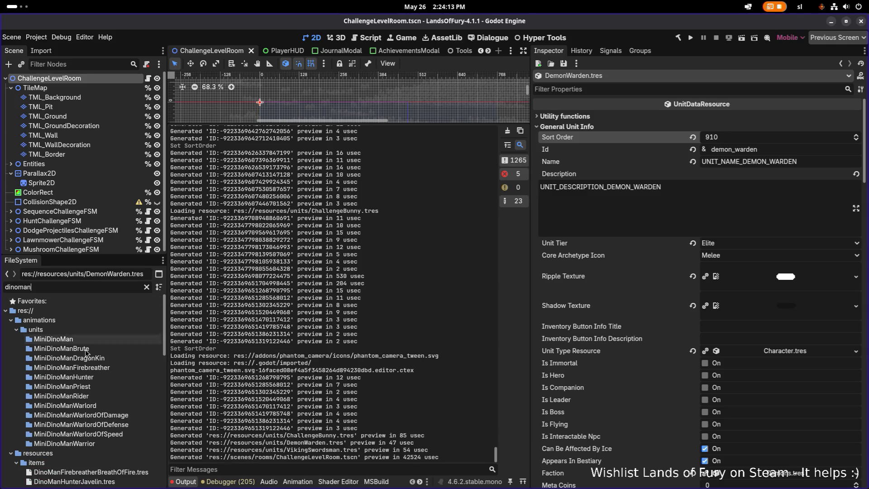
scroll(86, 358, "down", 5)
left_click(73, 349)
scroll(99, 390, "down", 3)
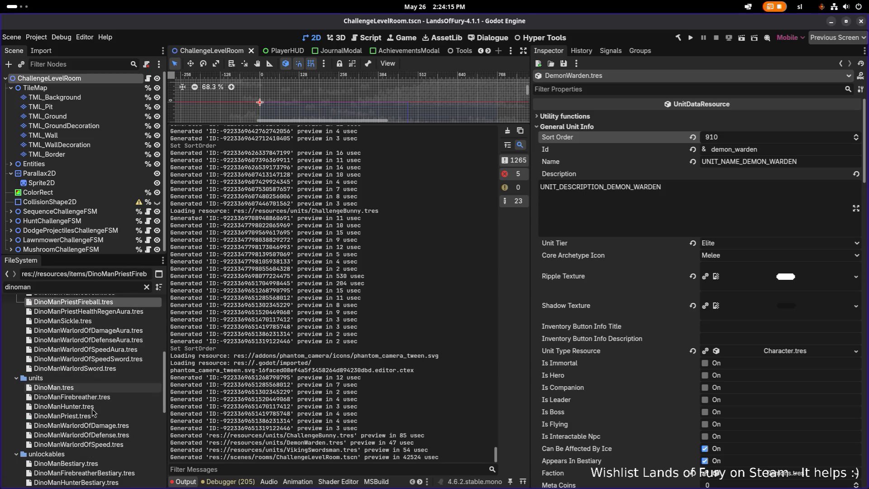
left_click(97, 385)
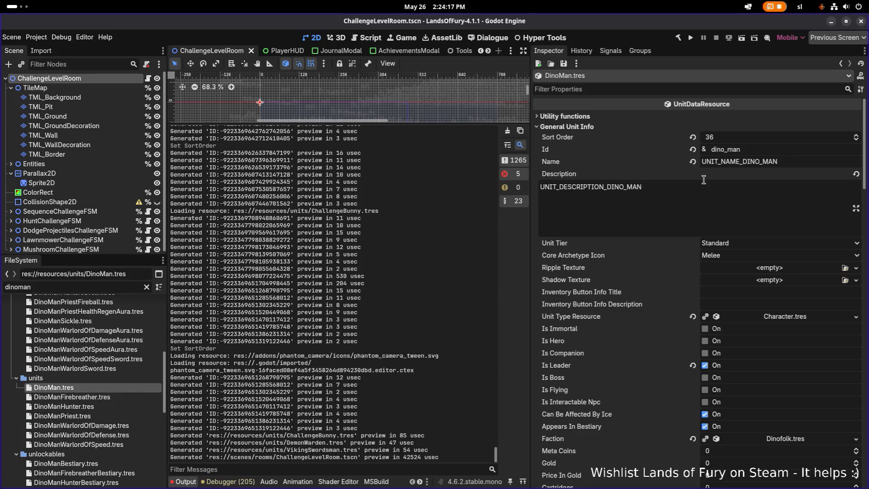
left_click(770, 145)
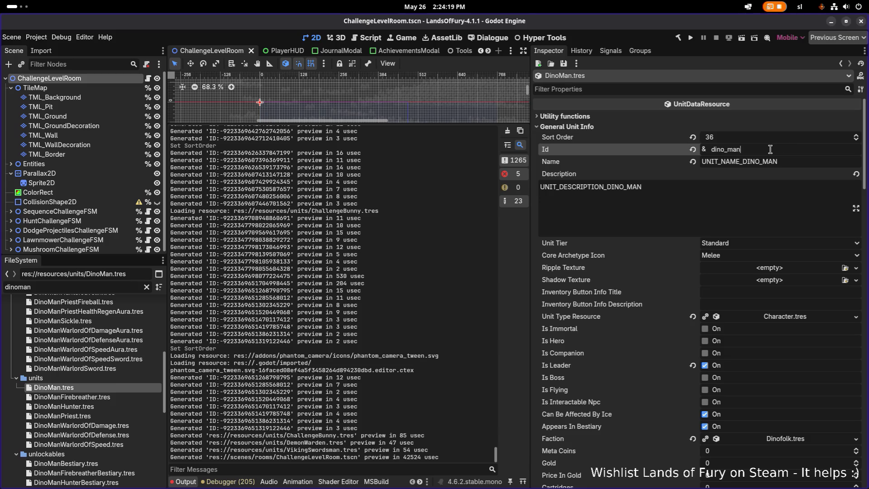
left_click(759, 138)
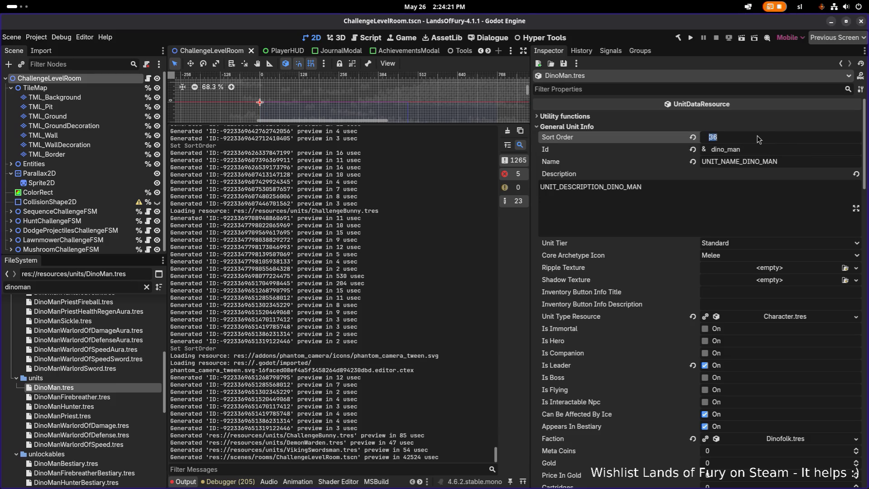
type("60")
key("Return")
key("ctrl+s")
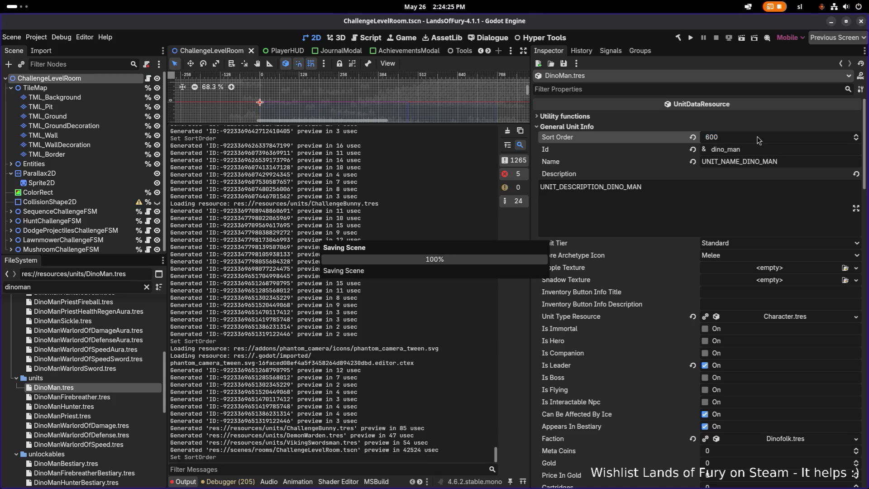
Step: Check the Zombie unit's sort order, then refilter the files for 'dino'
double_click(104, 286)
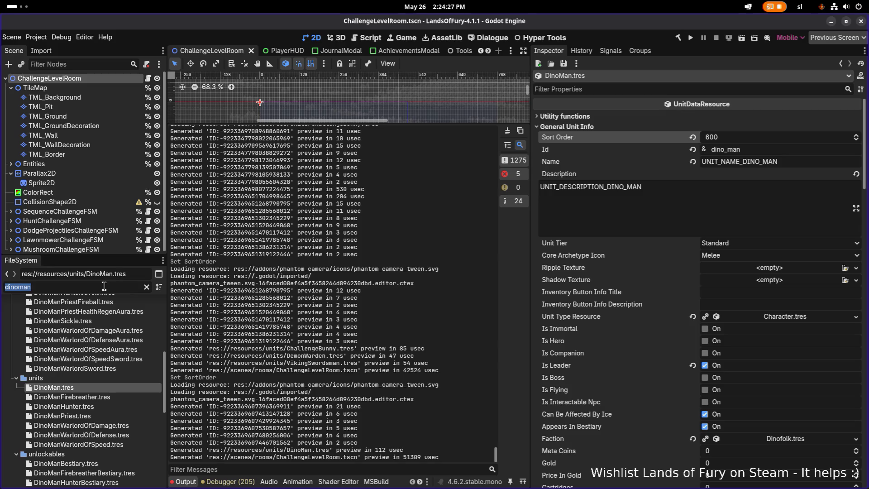
key("BackSpace")
type("zombie")
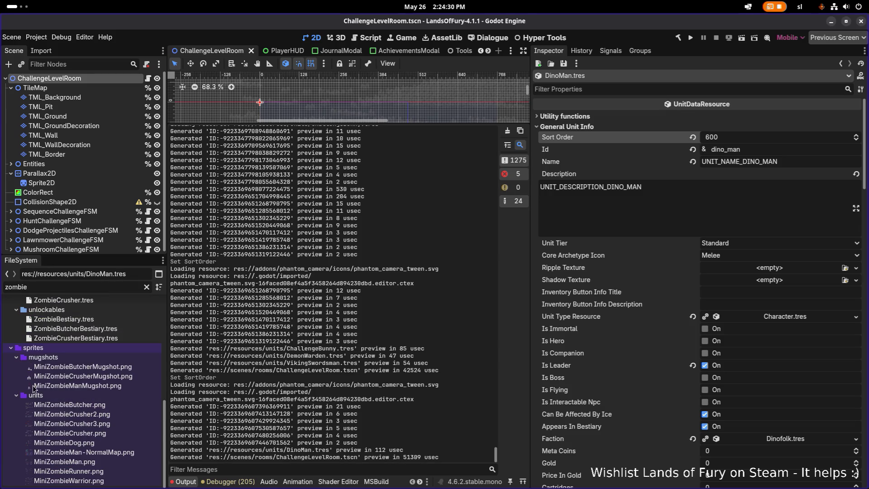
scroll(68, 383, "up", 4)
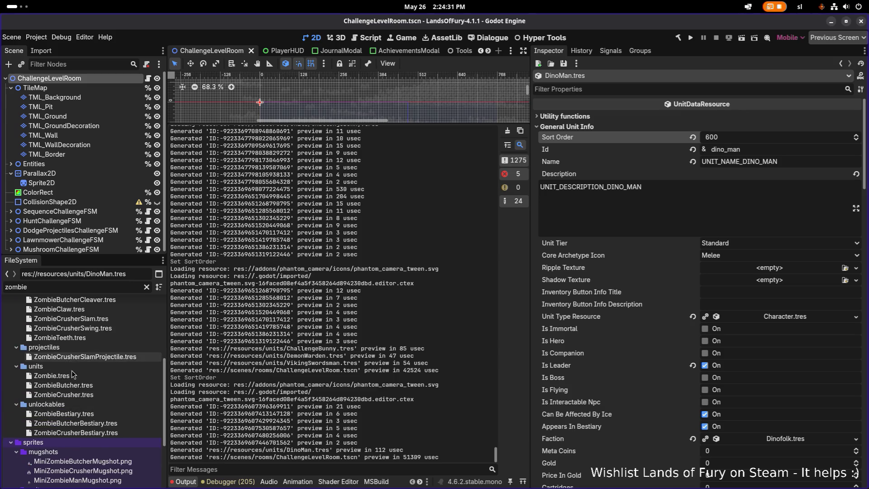
left_click(68, 379)
double_click(90, 284)
type("dino")
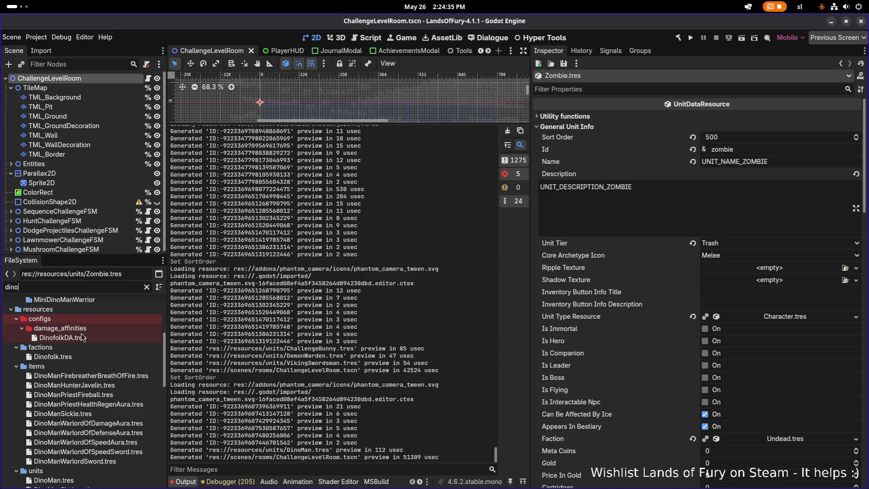
scroll(95, 358, "down", 3)
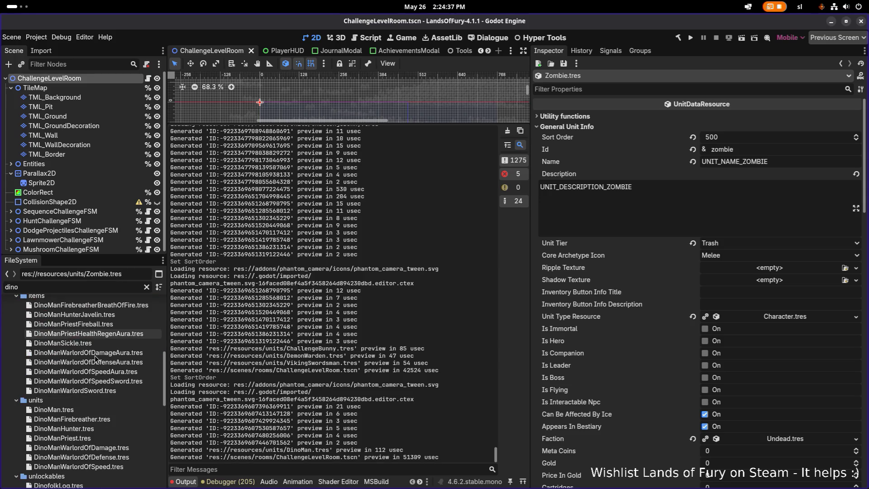
left_click(98, 410)
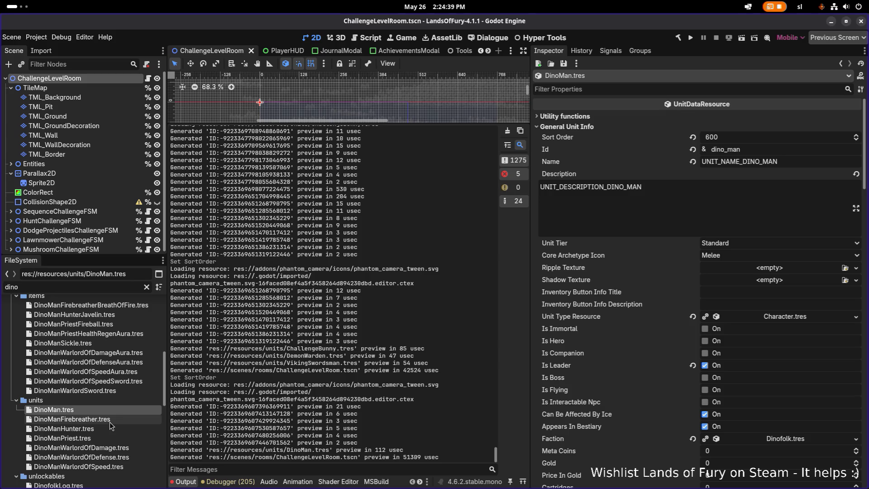
scroll(110, 425, "down", 1)
Step: Set DinoManHunter to 610 and DinoManFirebreather to 620, saving each
left_click(107, 404)
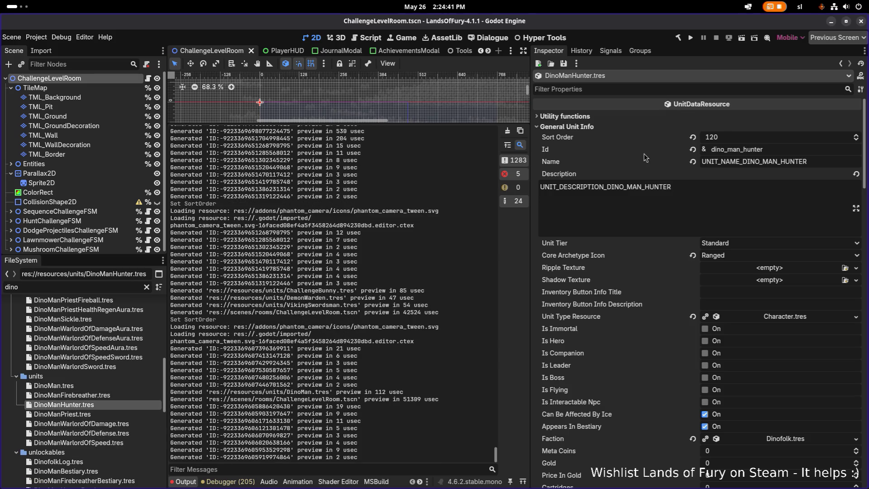
left_click(734, 137)
type("610")
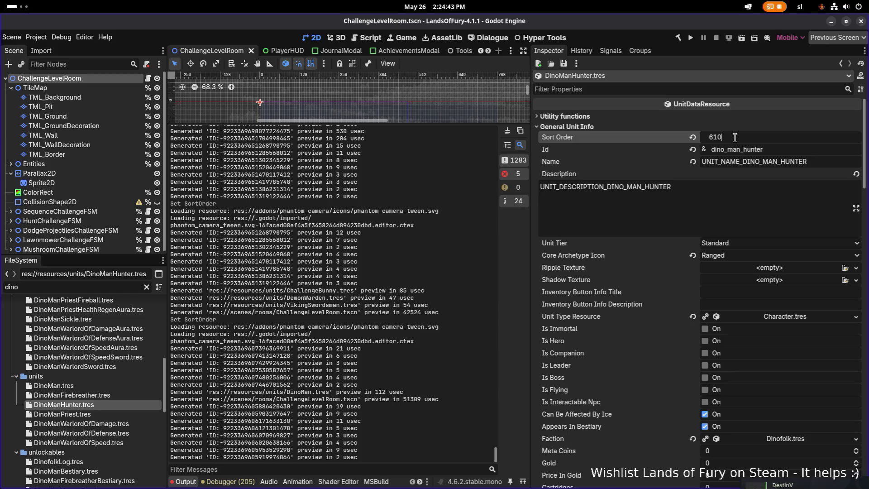
key("Return")
key("ctrl+s")
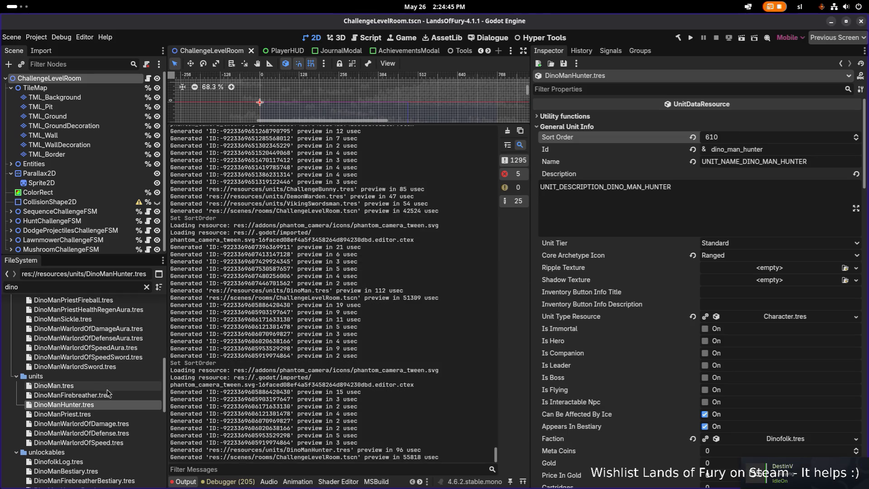
left_click(109, 394)
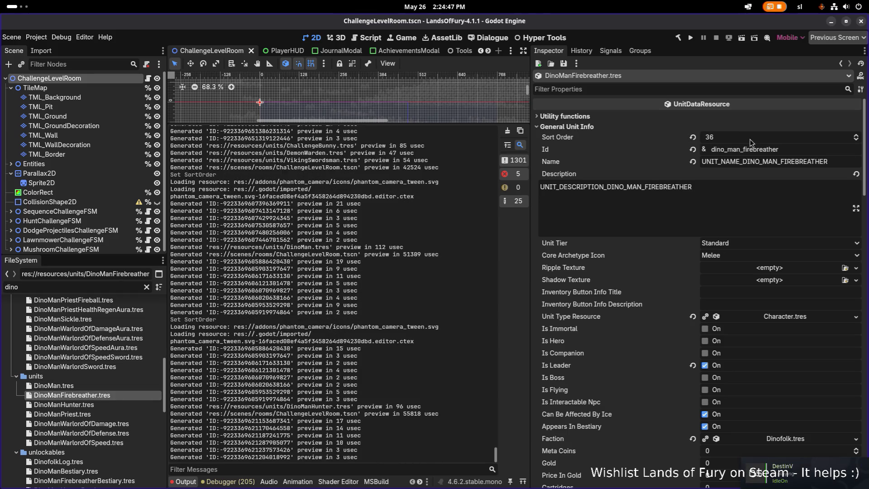
left_click(780, 137)
type("620")
key("Return")
key("ctrl+s")
Step: Set DinoManPriest to 630 and DinoManWarlordOfDamage to 640, saving each
left_click(63, 414)
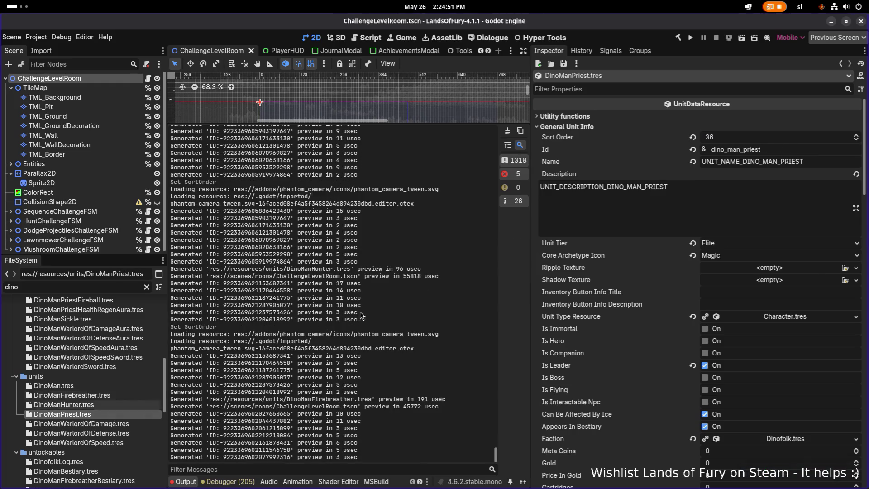
left_click(752, 138)
type("630")
key("Return")
key("ctrl+s")
left_click(112, 425)
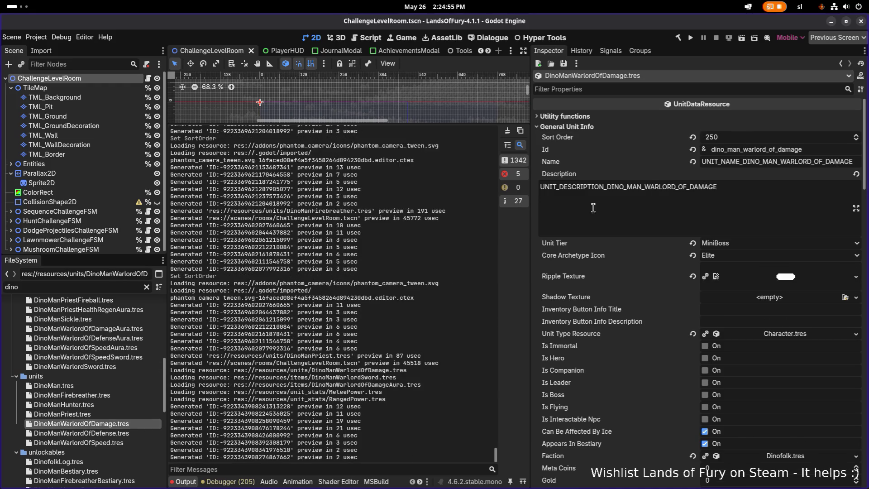
left_click(755, 137)
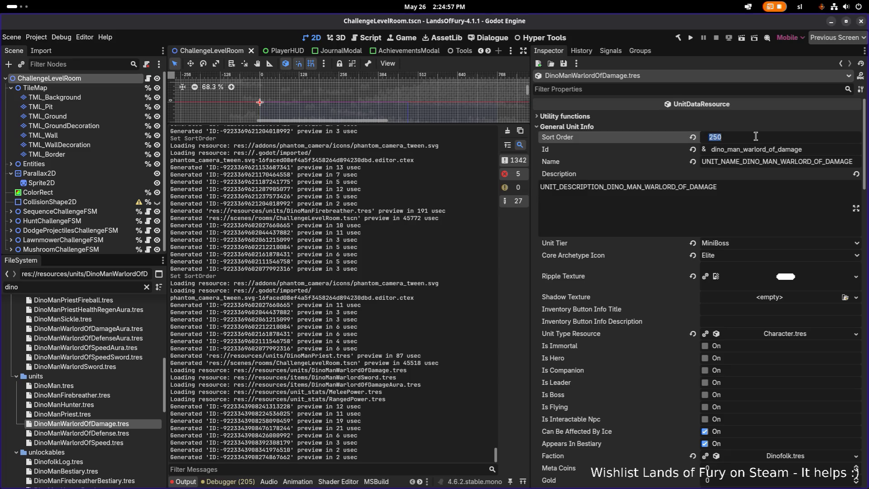
type("640")
key("Return")
key("ctrl+s")
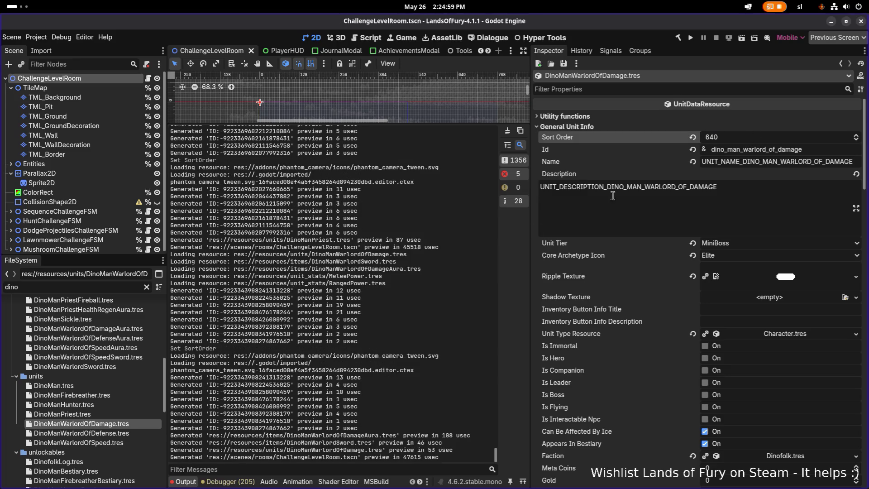
Step: Set DinoManWarlordOfDefense to 650 and DinoManWarlordOfSpeed to 660, saving each
left_click(104, 434)
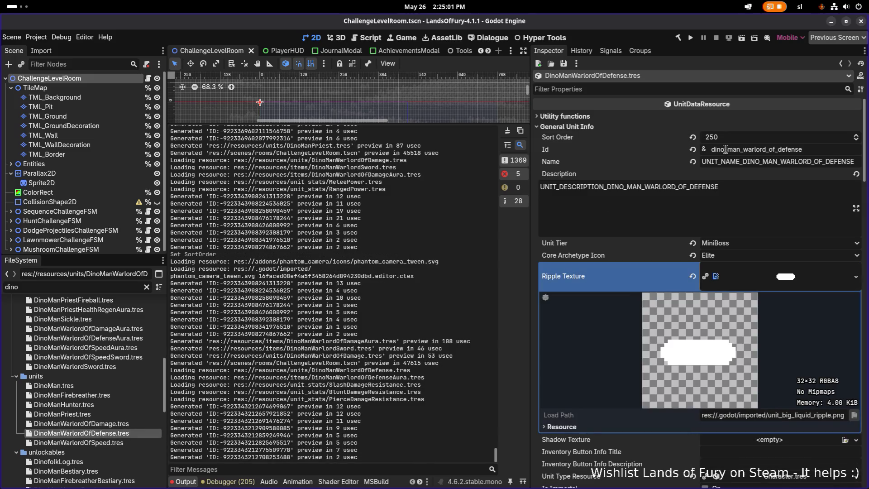
left_click(740, 138)
type("56")
type("0")
key("Return")
key("ctrl+s")
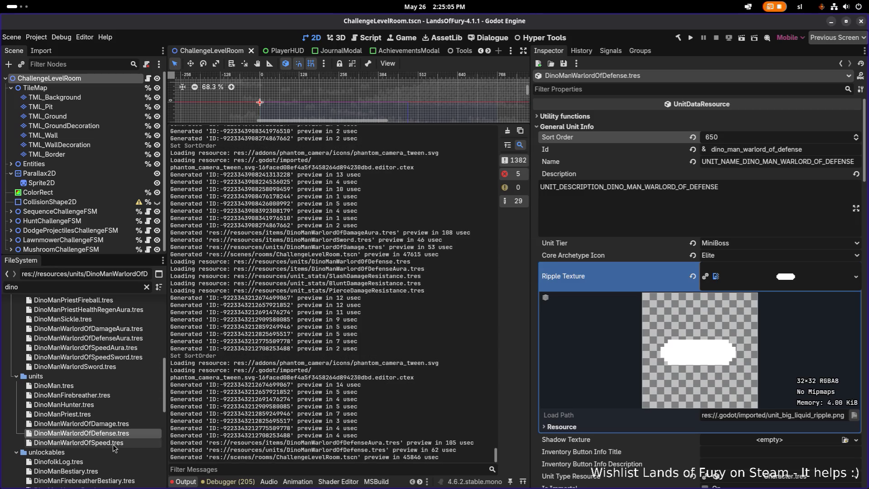
left_click(114, 445)
left_click(725, 137)
type("660")
key("Return")
key("ctrl+s")
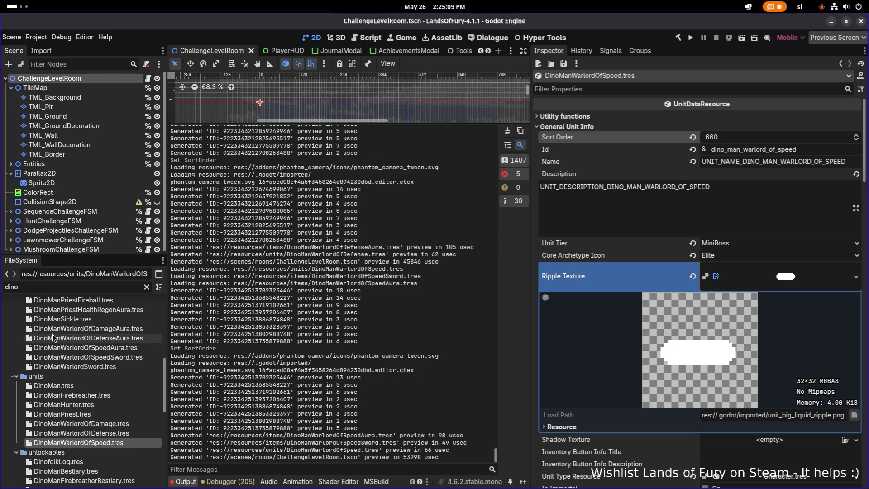
scroll(53, 333, "down", 8)
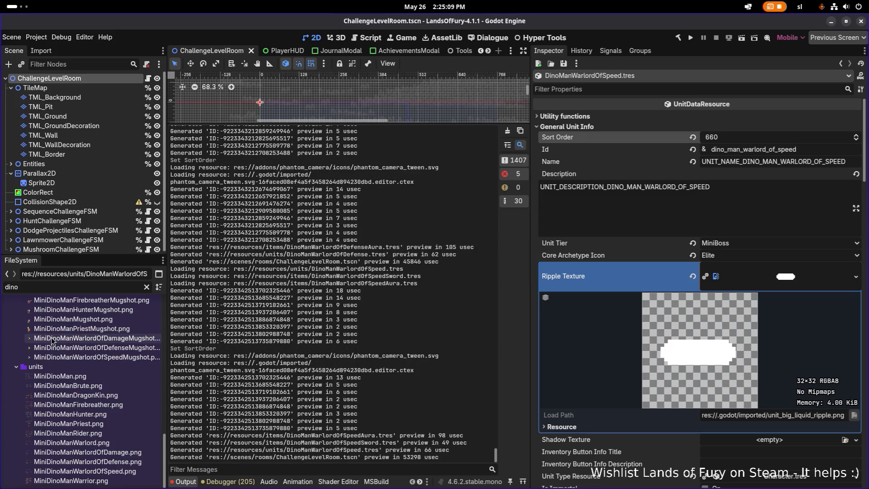
left_click(147, 288)
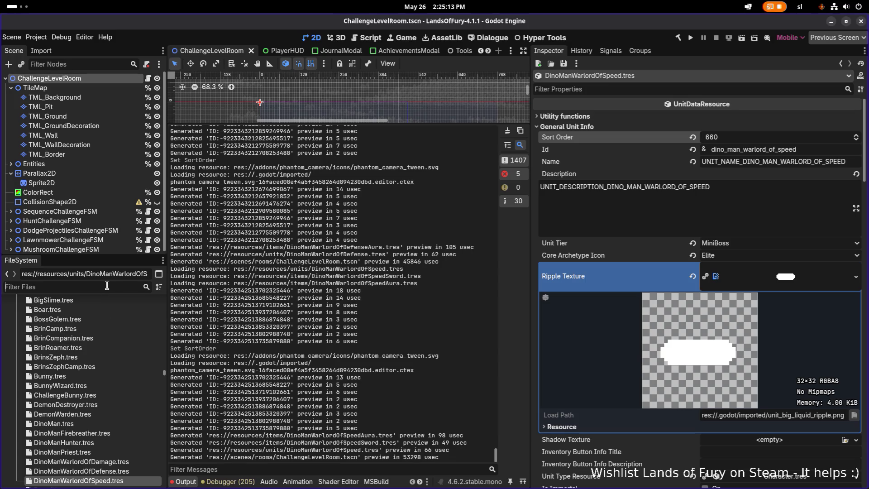
type("unlocka")
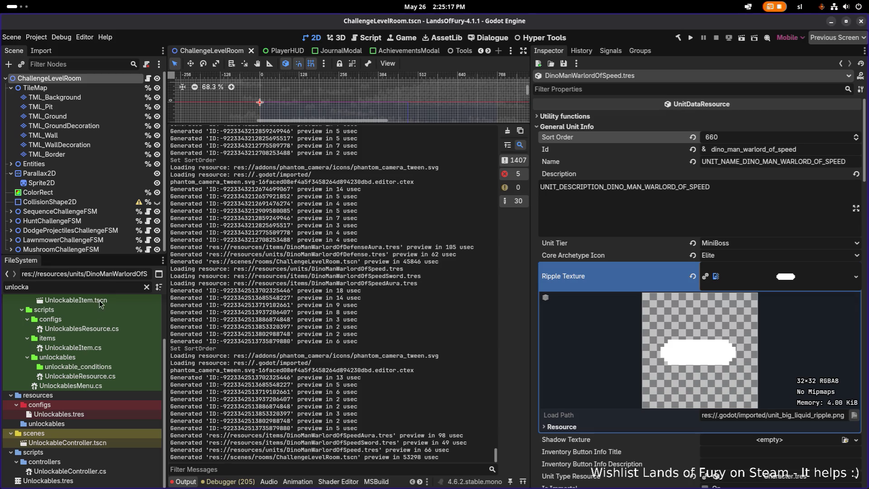
left_click(90, 414)
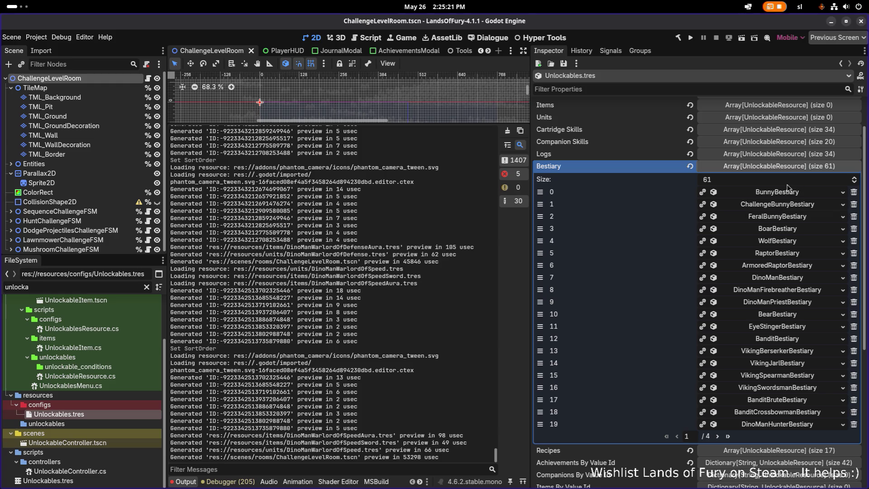
scroll(782, 182, "down", 2)
scroll(788, 136, "up", 2)
left_click(779, 166)
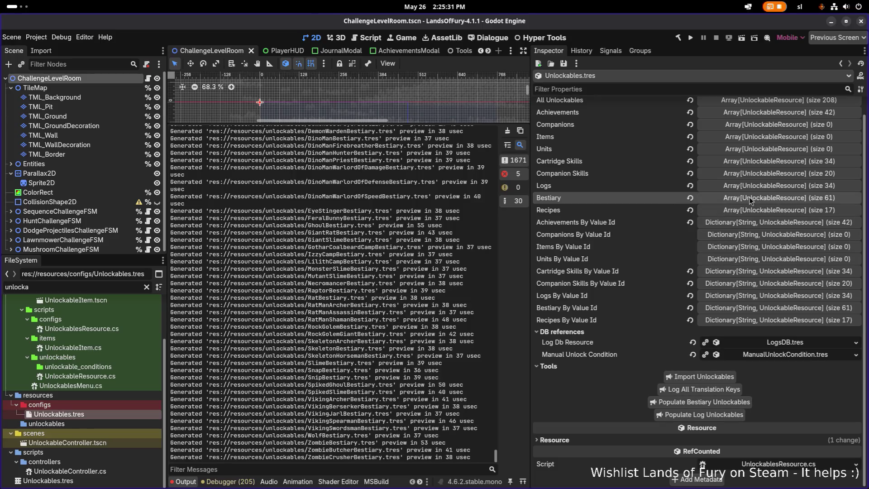
left_click(749, 200)
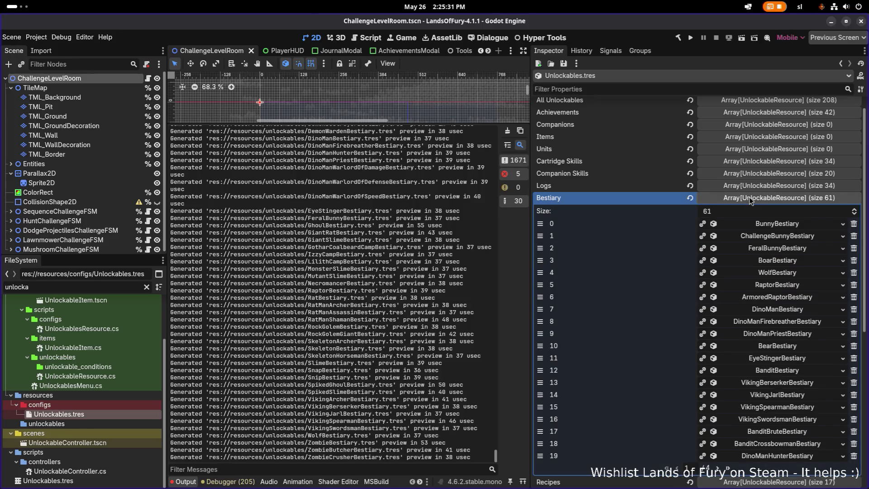
left_click(789, 309)
left_click(788, 310)
left_click(789, 311)
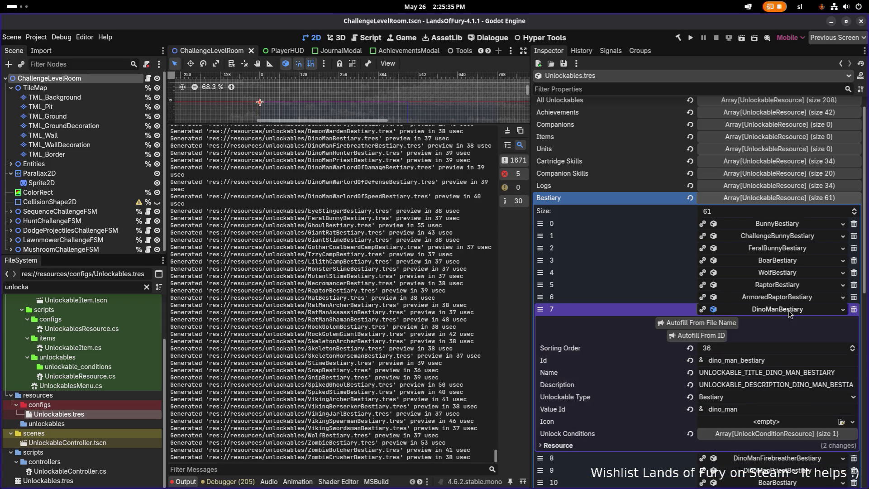
left_click(789, 311)
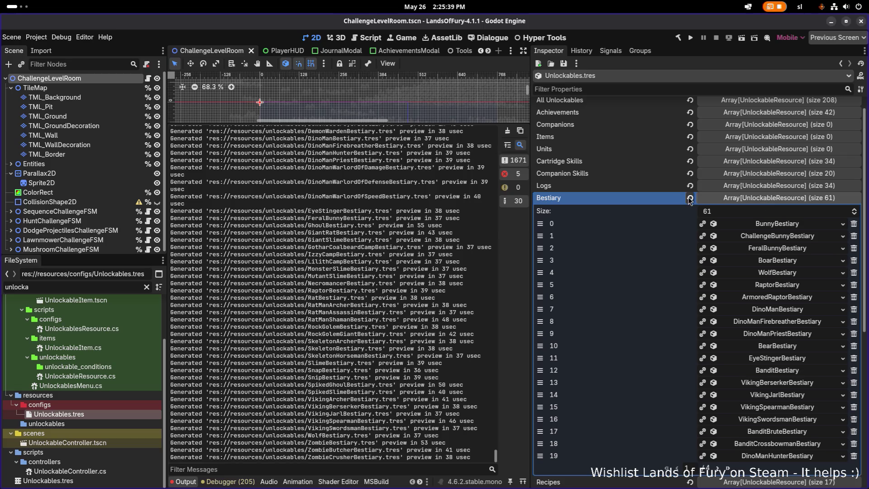
left_click(778, 239)
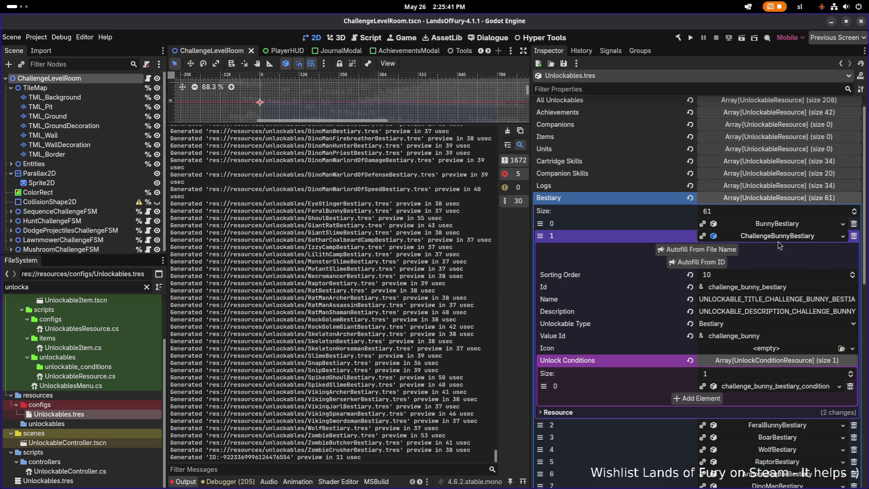
left_click(778, 237)
scroll(724, 362, "down", 3)
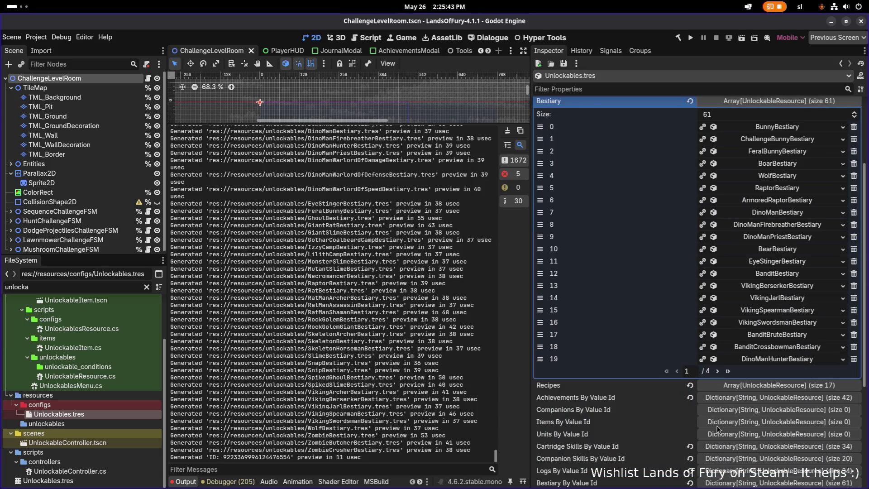
left_click(718, 371)
left_click(802, 190)
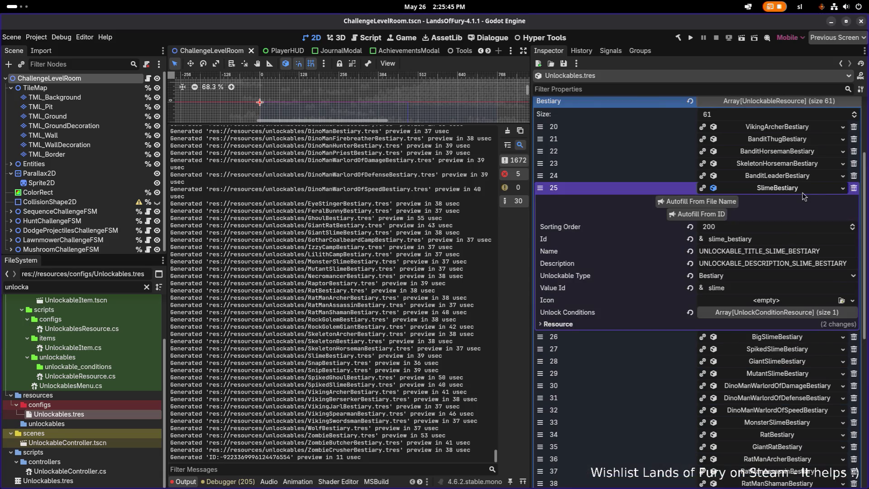
left_click(803, 189)
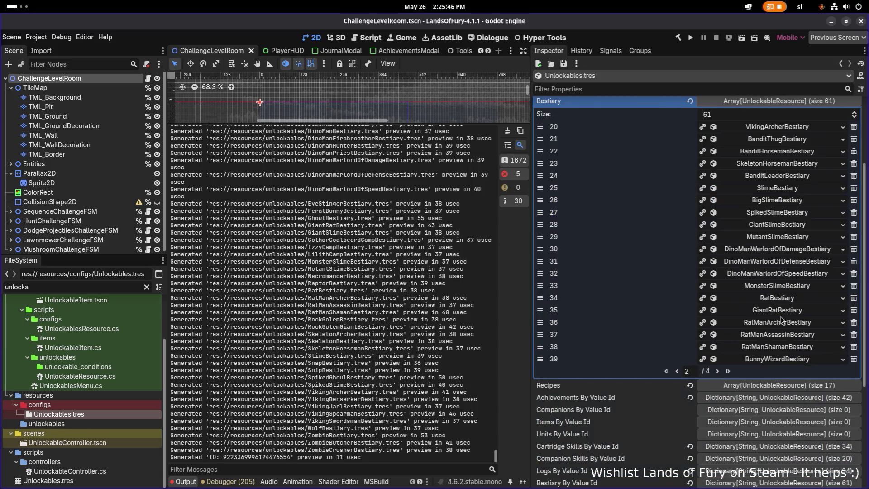
left_click(718, 371)
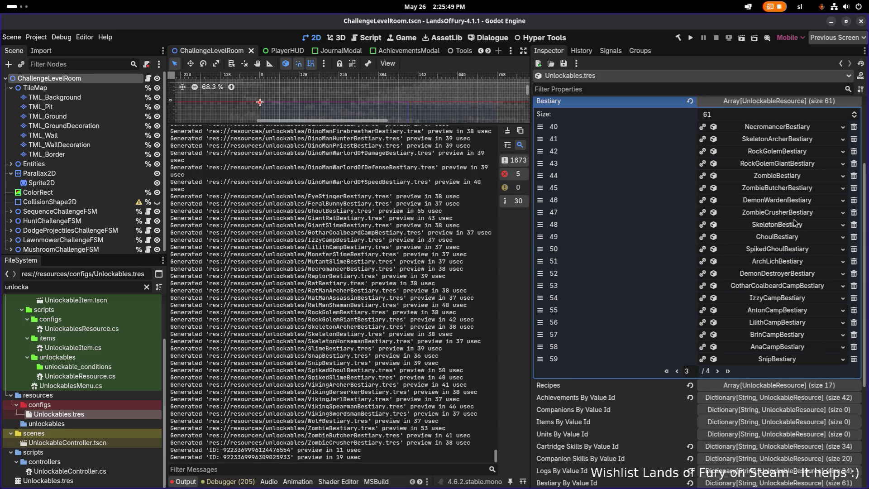
left_click(802, 200)
left_click(806, 189)
left_click(806, 188)
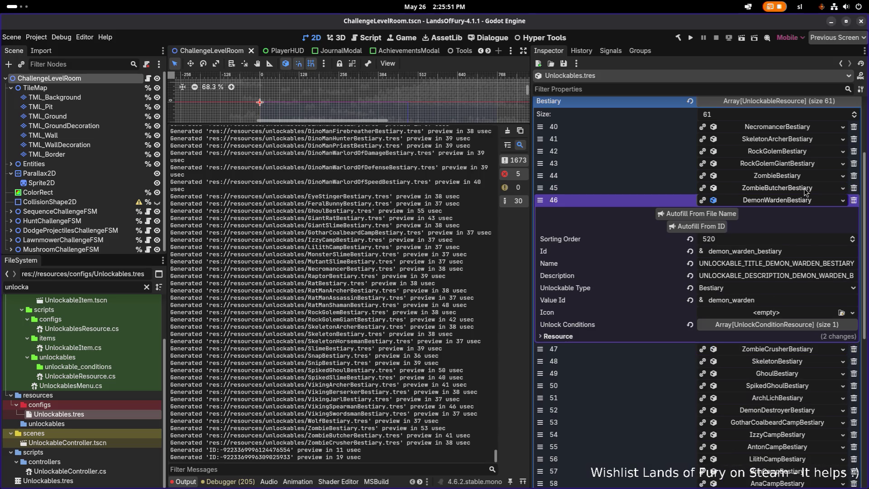
left_click(805, 189)
left_click(802, 189)
left_click(801, 188)
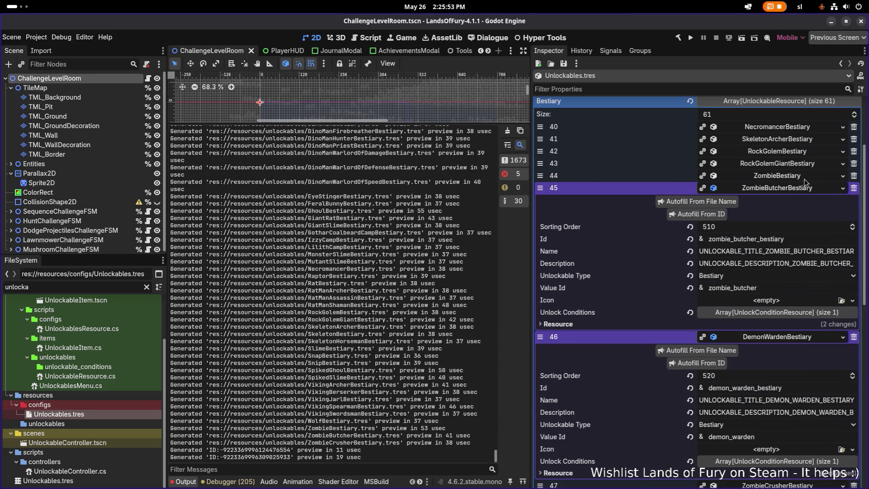
left_click(800, 189)
scroll(776, 267, "down", 5)
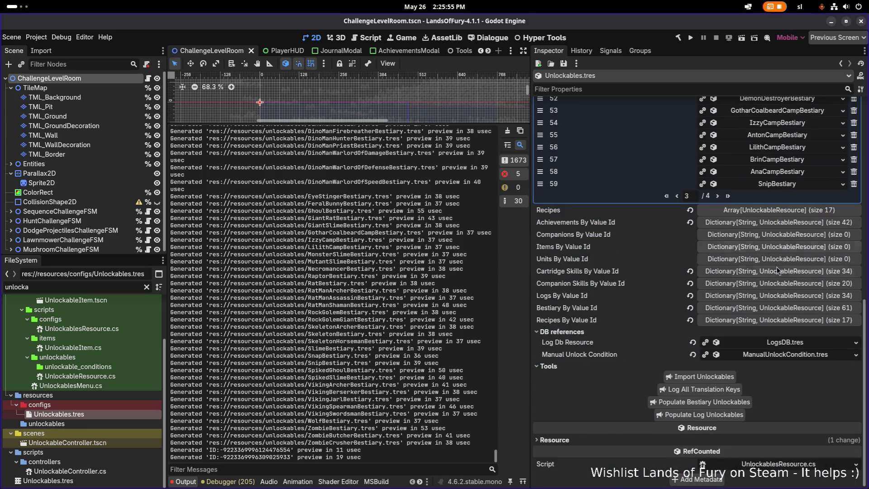
left_click(677, 195)
left_click(678, 195)
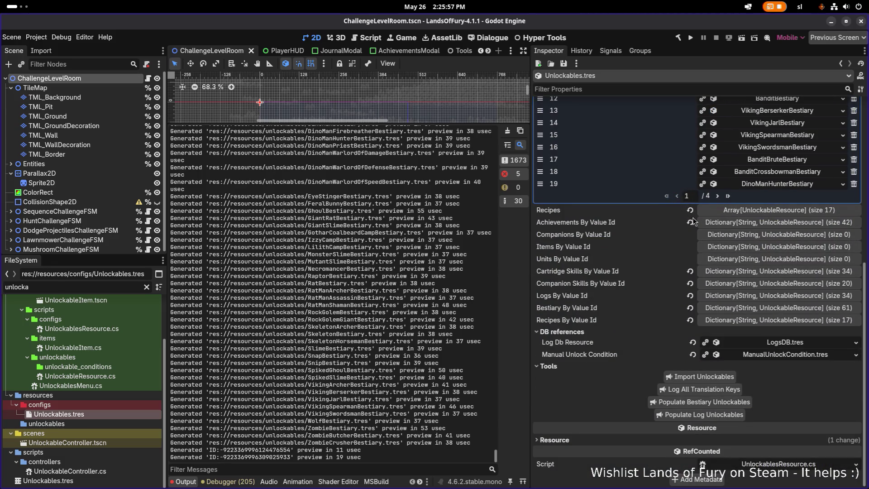
scroll(802, 218, "up", 10)
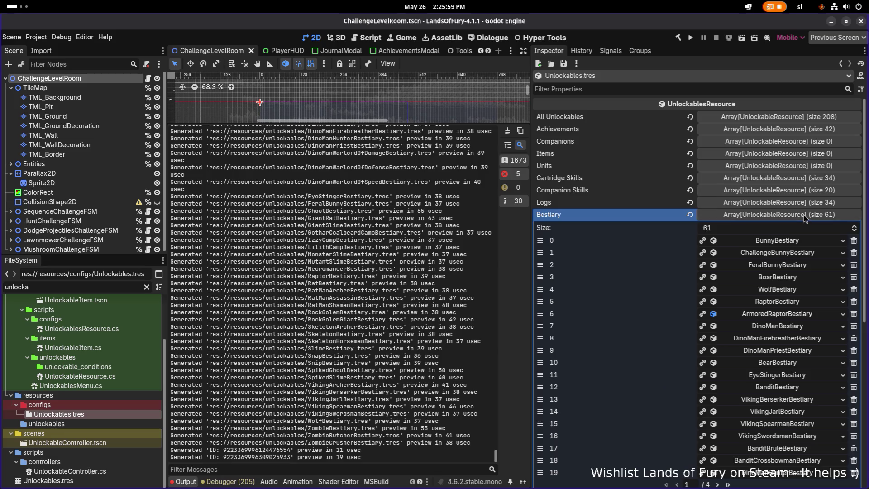
Step: Reset the Bestiary and Bestiary By Value Id arrays to empty and save
left_click(803, 216)
left_click(690, 215)
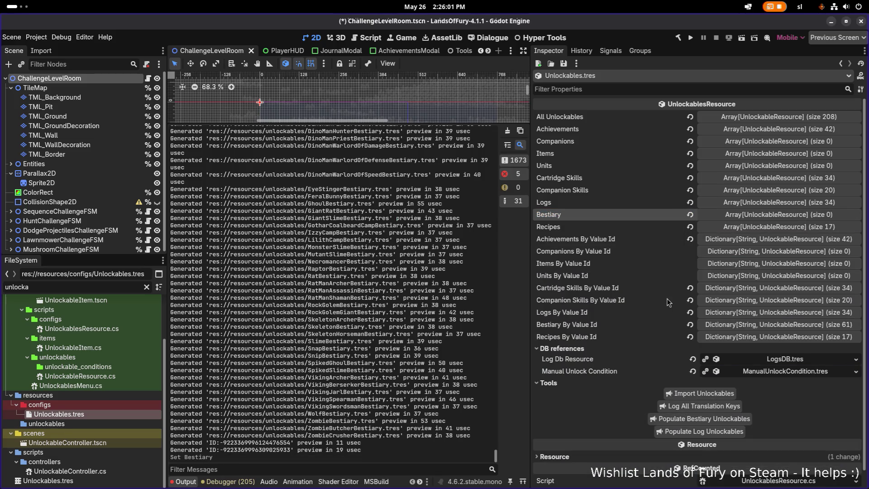
left_click(691, 325)
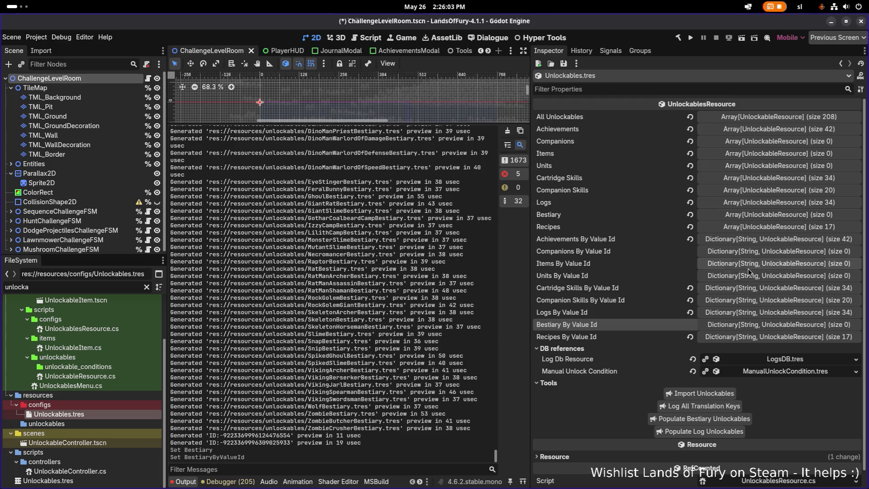
key("ctrl+s")
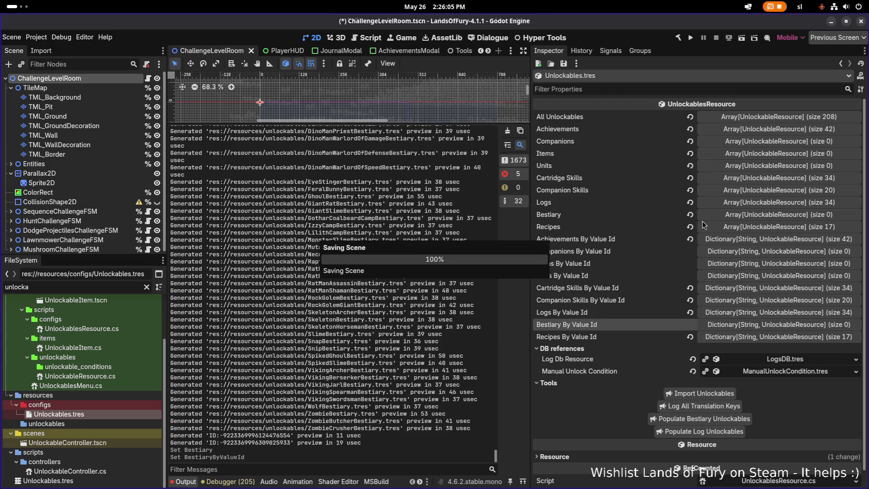
Step: Reset All Unlockables to empty and save Unlockables.tres
left_click(690, 117)
key("ctrl+s")
left_click(563, 64)
left_click(578, 77)
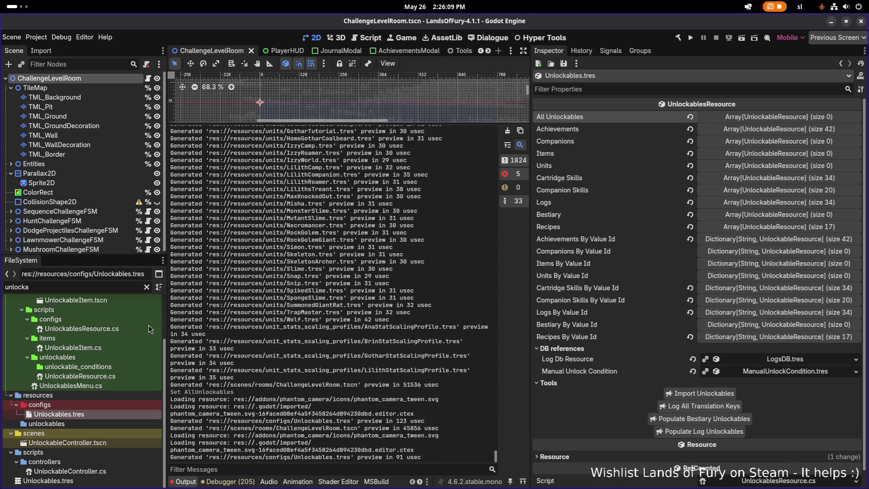
Step: Filter the files for 'bestiary' and open BestiaryDB.tres
double_click(117, 288)
key("BackSpace")
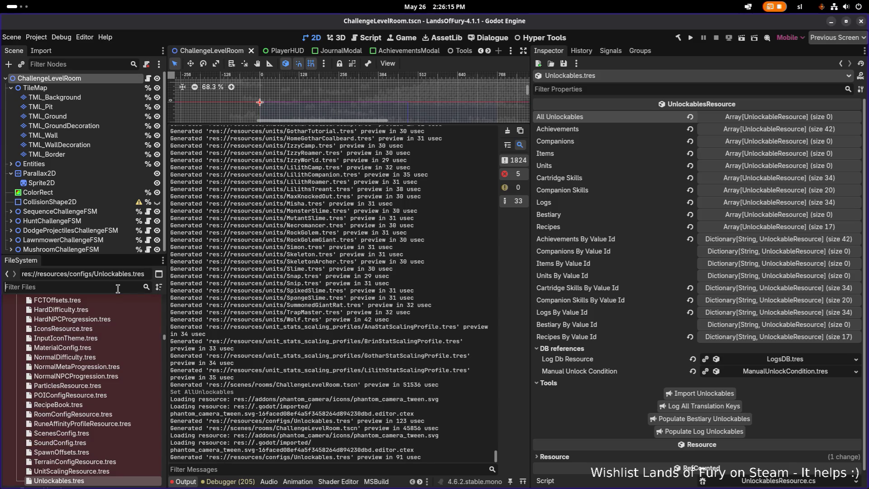
type("bestiary")
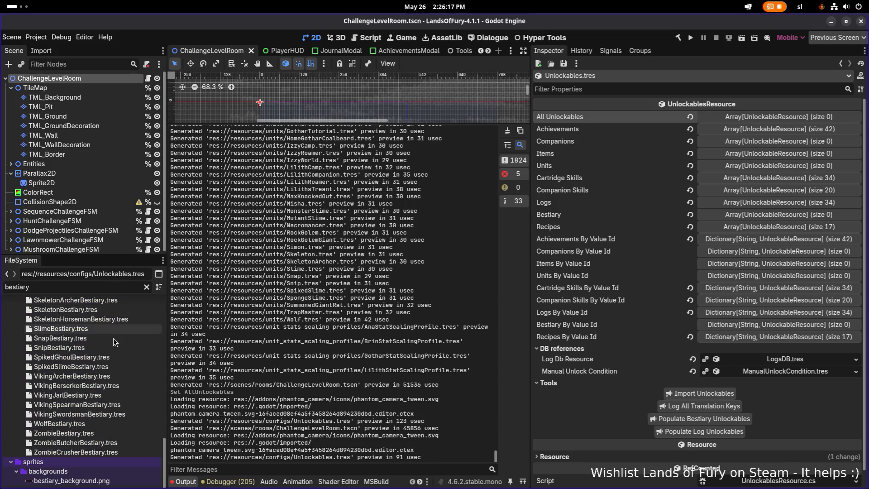
scroll(112, 341, "up", 10)
scroll(100, 344, "down", 2)
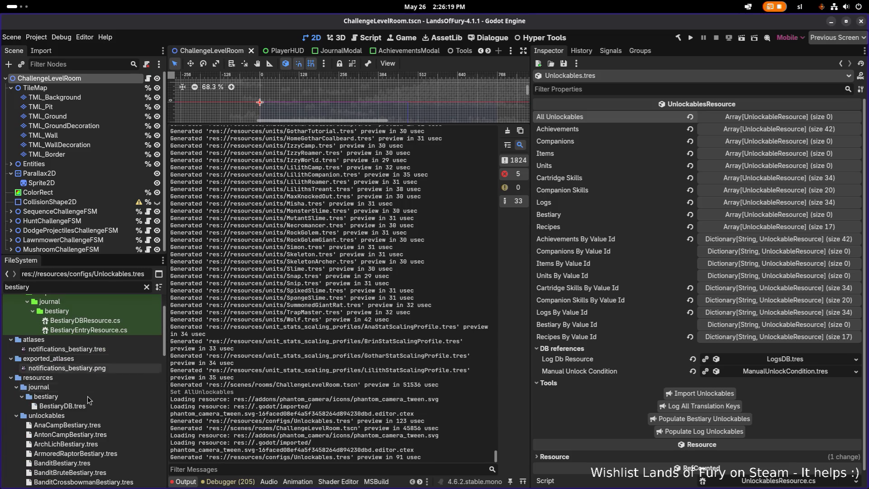
left_click(91, 406)
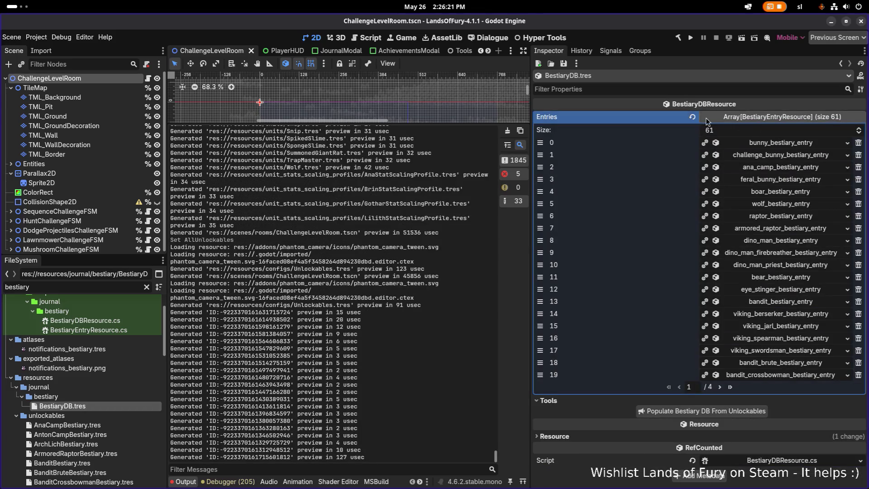
Step: Clear all 61 BestiaryDB entries, save, and filter the FileSystem for 'best'
left_click(693, 117)
key("ctrl+s")
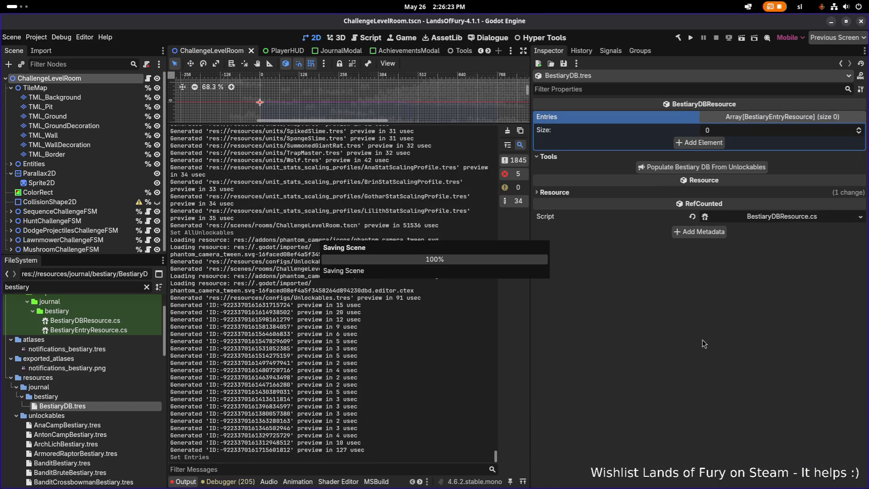
left_click(62, 285)
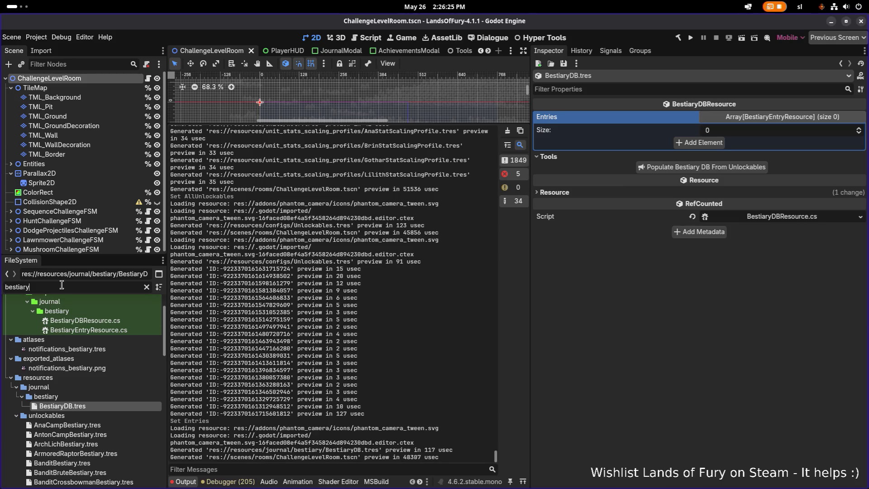
key("ctrl+a")
type("unlo")
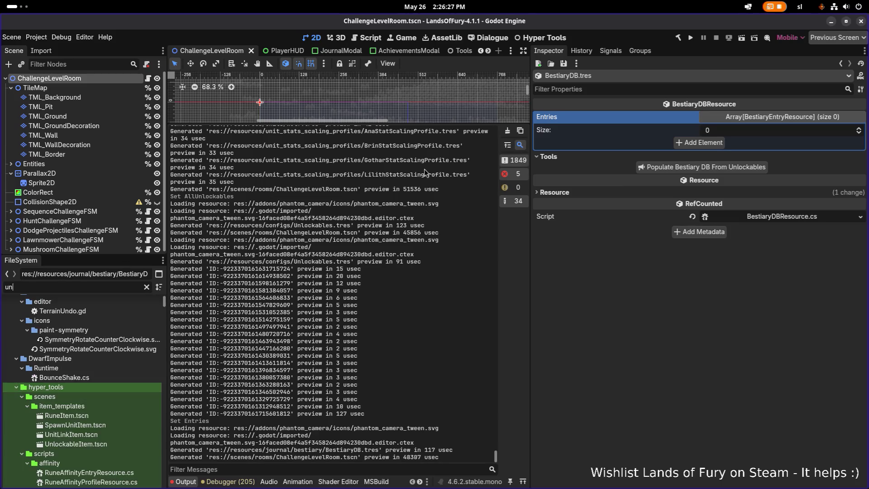
key("ctrl+a")
type("best")
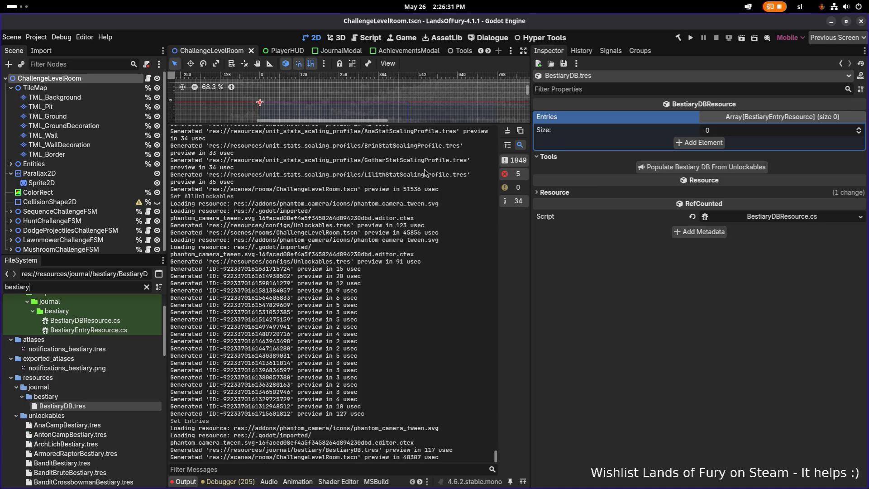
Step: Select the unlockables bestiary .tres files, AnaCampBestiary through ZombieCrusherBestiary, and request their deletion
left_click(103, 424)
scroll(104, 424, "down", 5)
scroll(104, 425, "down", 10)
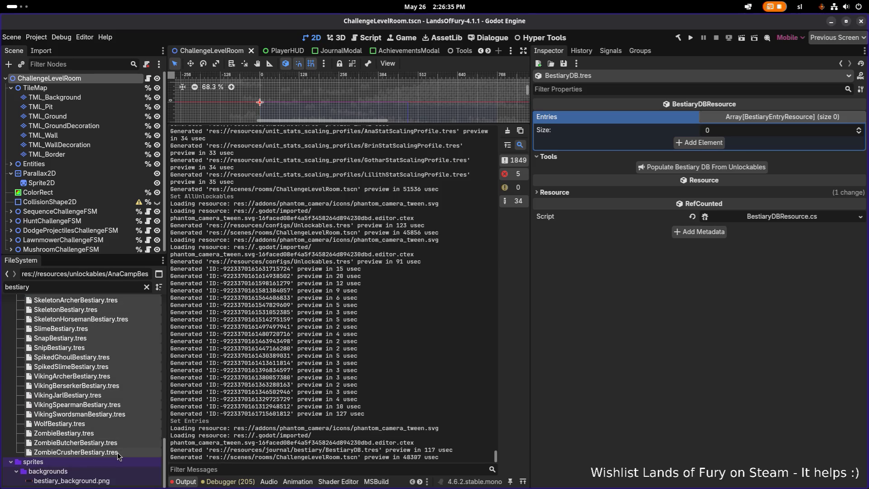
key("Delete")
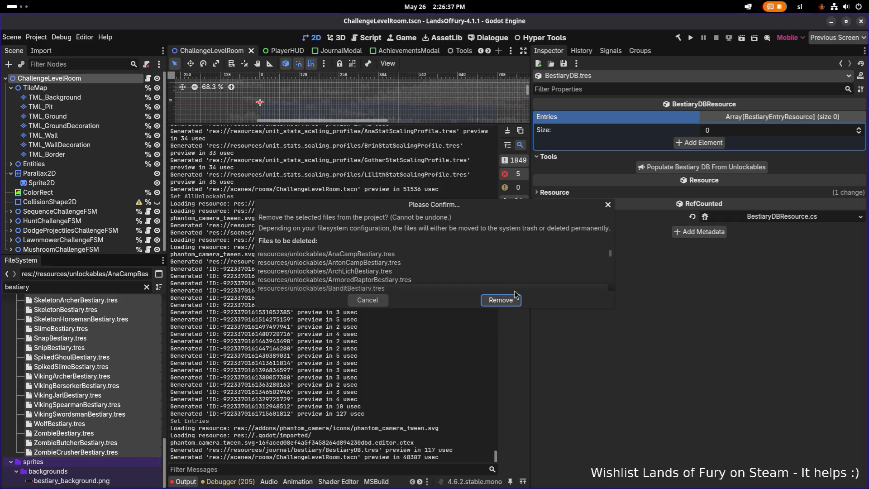
scroll(497, 275, "down", 10)
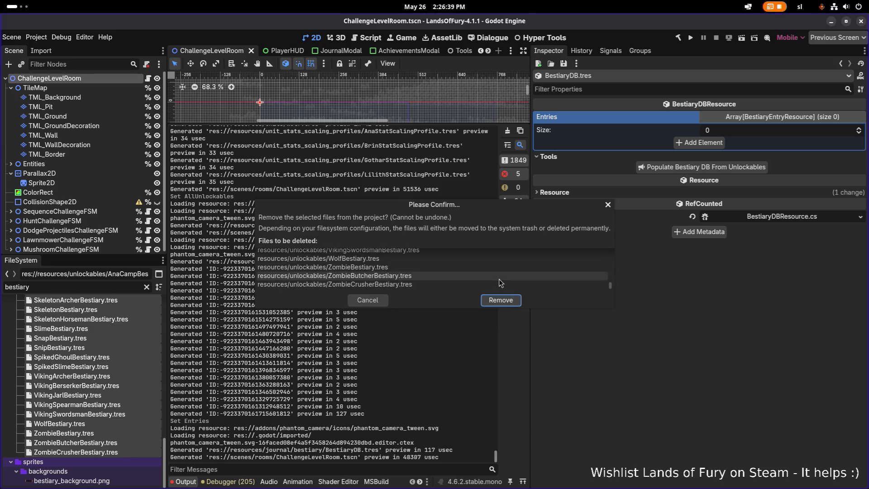
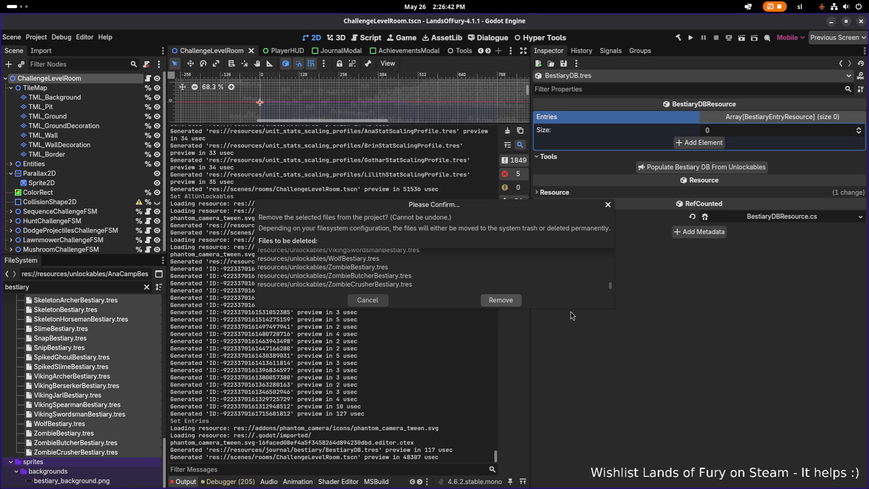
Step: Confirm removal of the selected bestiary files and filter the FileSystem for 'unlockables'
left_click(515, 305)
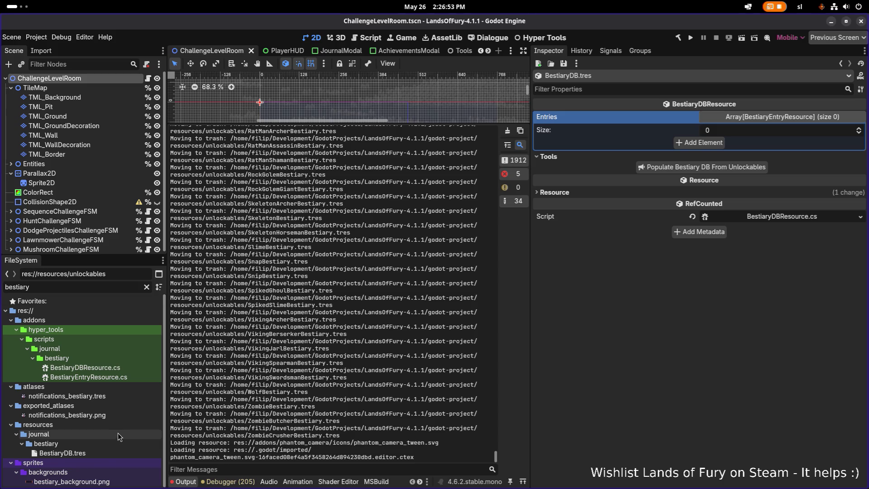
left_click(101, 452)
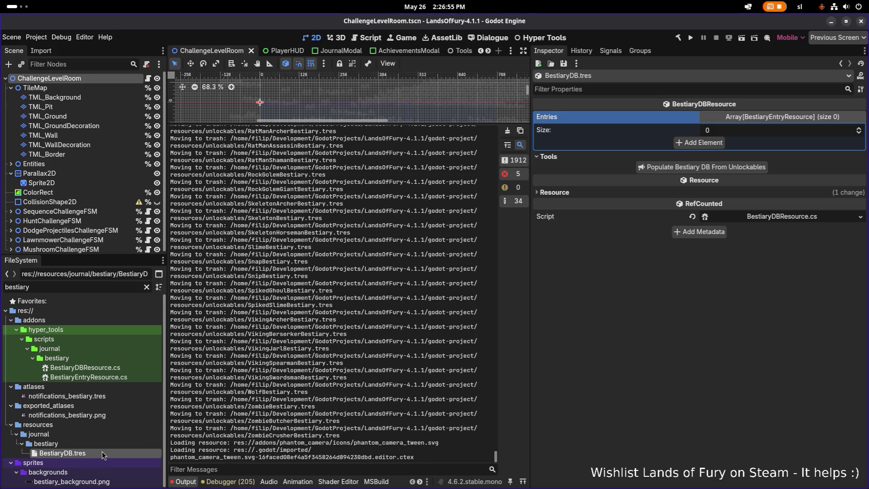
double_click(119, 287)
type("unlockable")
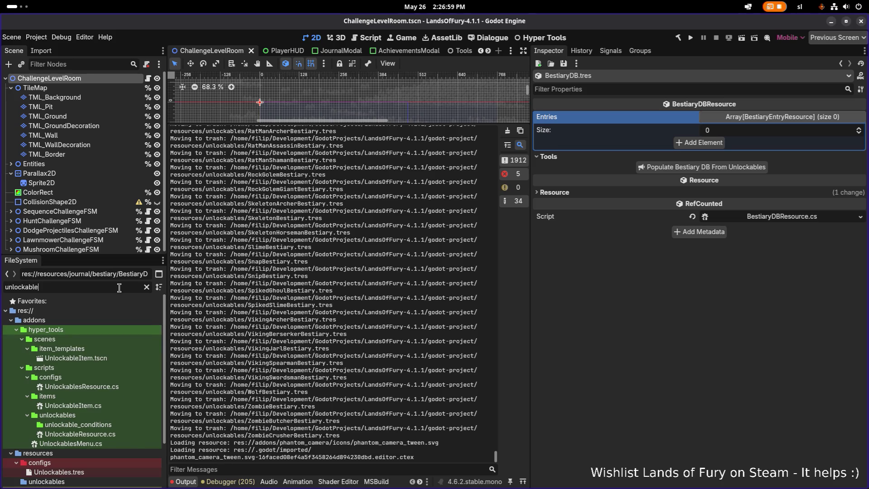
type("s")
Step: Populate Unlockables.tres with 61 Bestiary entries, inspect the list, then filter files for 'anac'
left_click(104, 406)
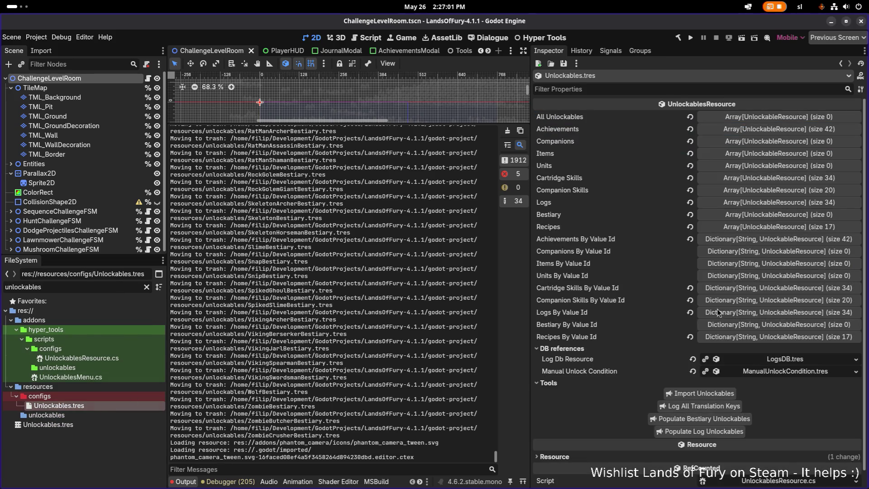
left_click(736, 419)
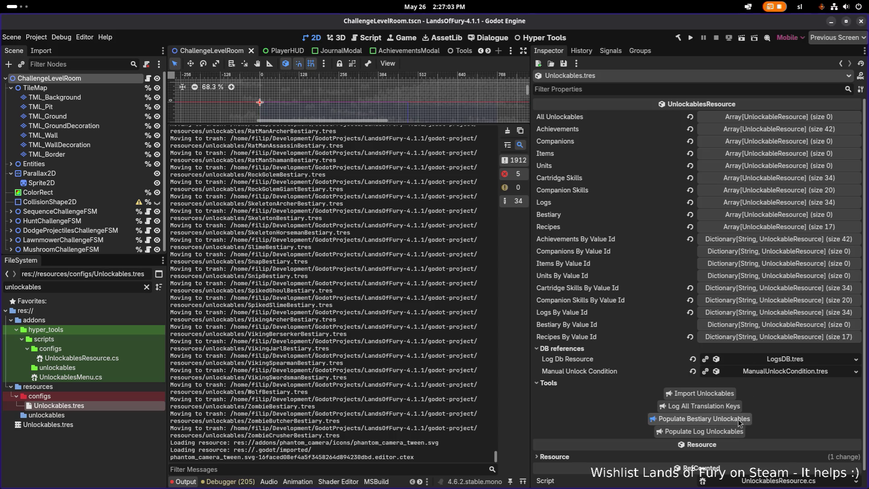
left_click(801, 216)
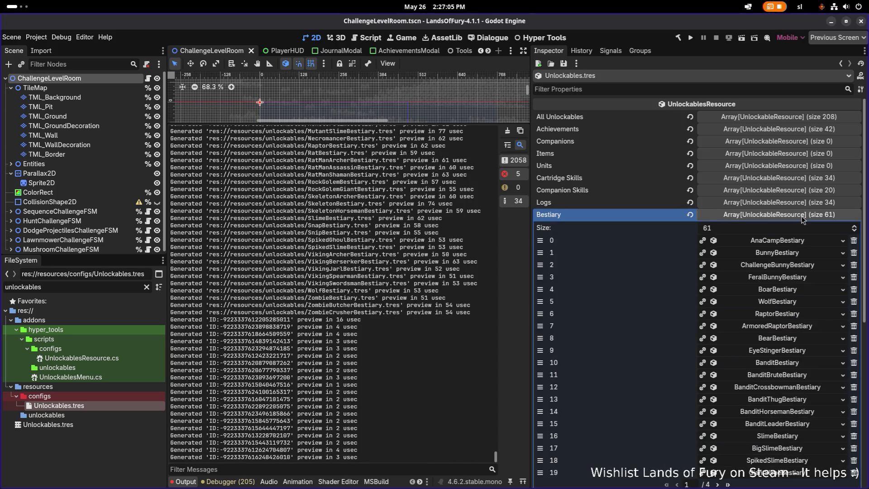
left_click(797, 242)
left_click(796, 244)
left_click(796, 215)
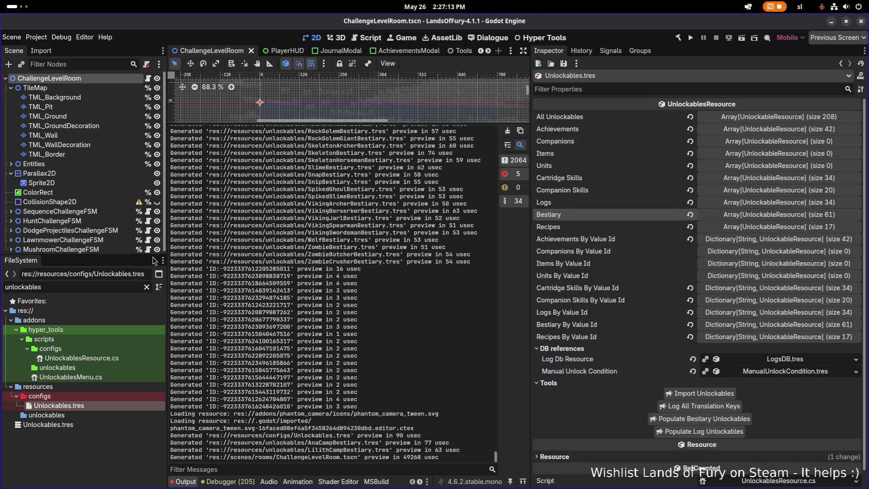
double_click(100, 287)
type("anac")
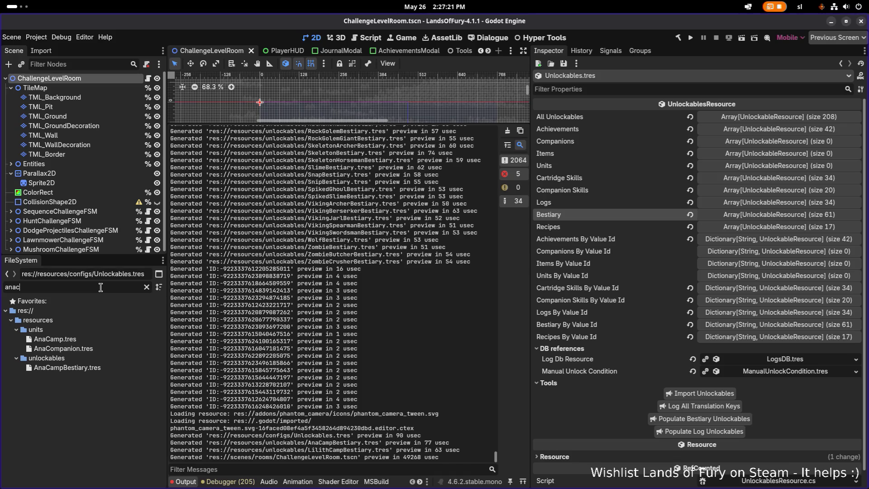
Step: Open the AnaCamp.tres unit resource to view its properties
left_click(771, 215)
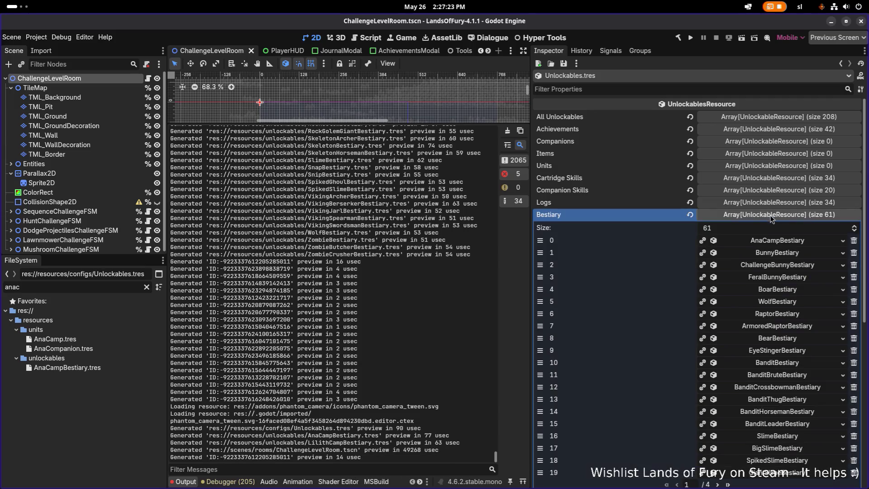
left_click(777, 240)
left_click(713, 240)
left_click(99, 338)
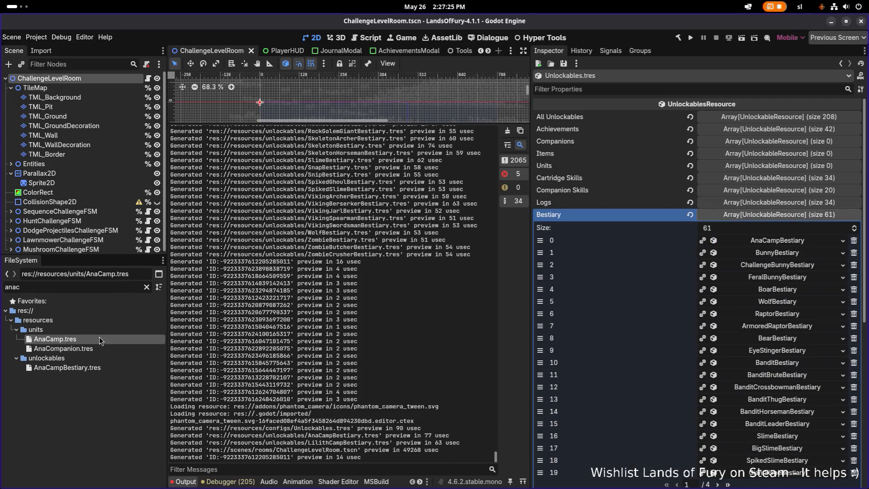
double_click(97, 339)
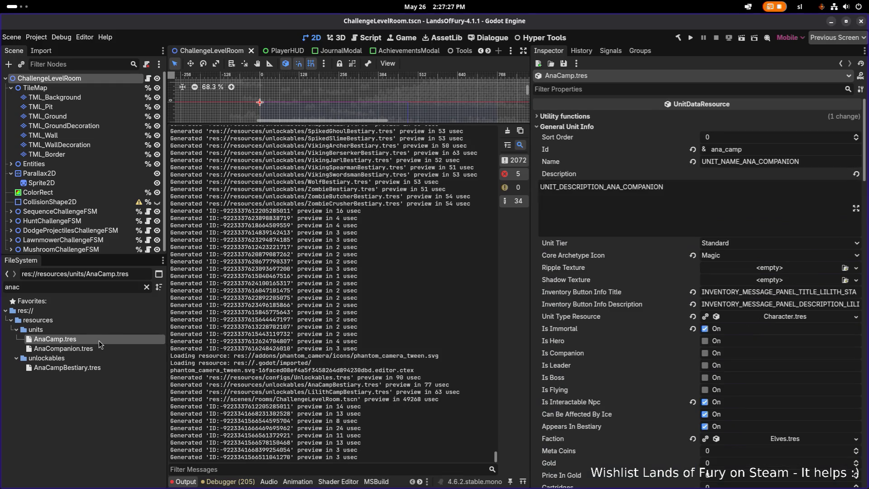
Step: Filter for 'dinom' and compare the Sort Orders of the DinoMan units
double_click(95, 285)
type("dinom")
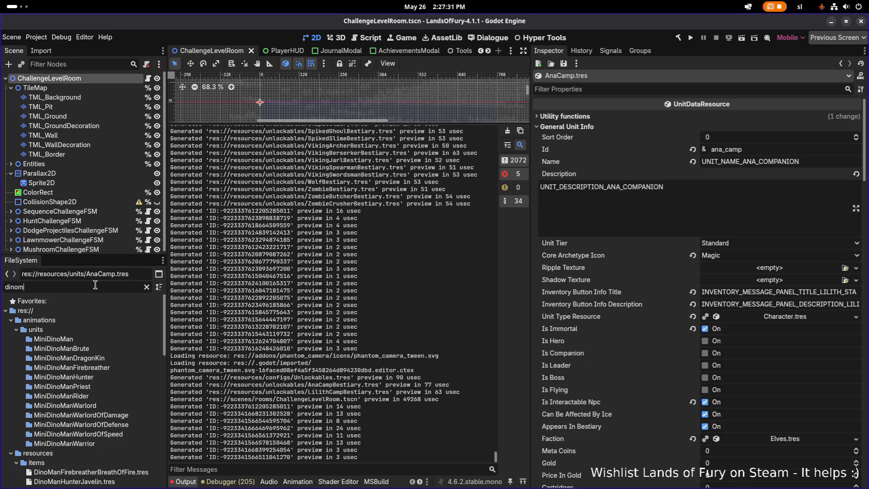
scroll(72, 357, "down", 5)
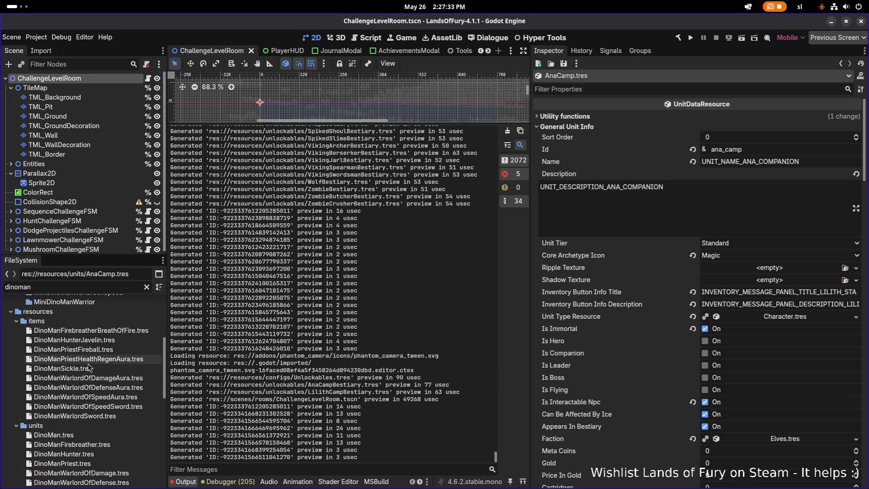
scroll(111, 348, "down", 3)
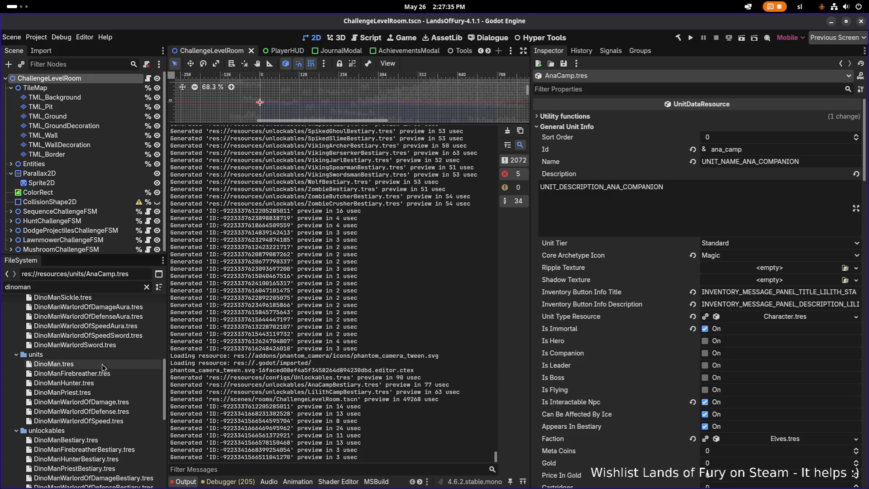
left_click(102, 364)
left_click(101, 377)
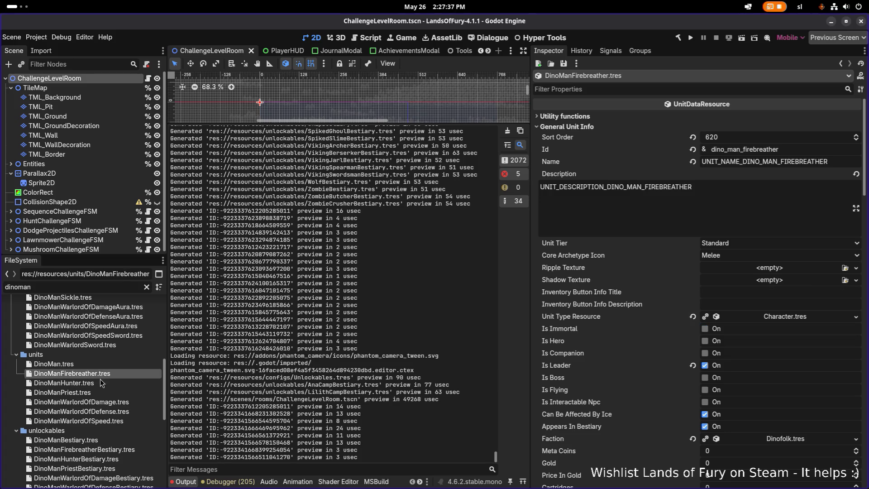
left_click(99, 382)
left_click(96, 393)
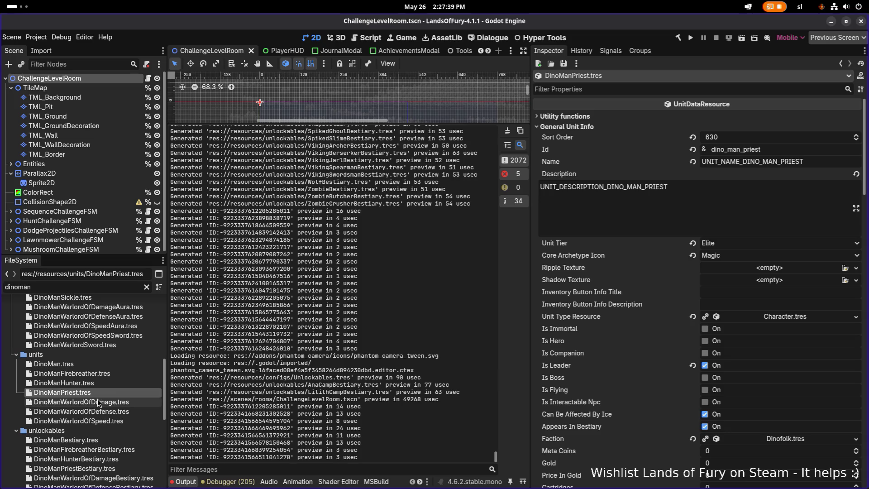
left_click(96, 373)
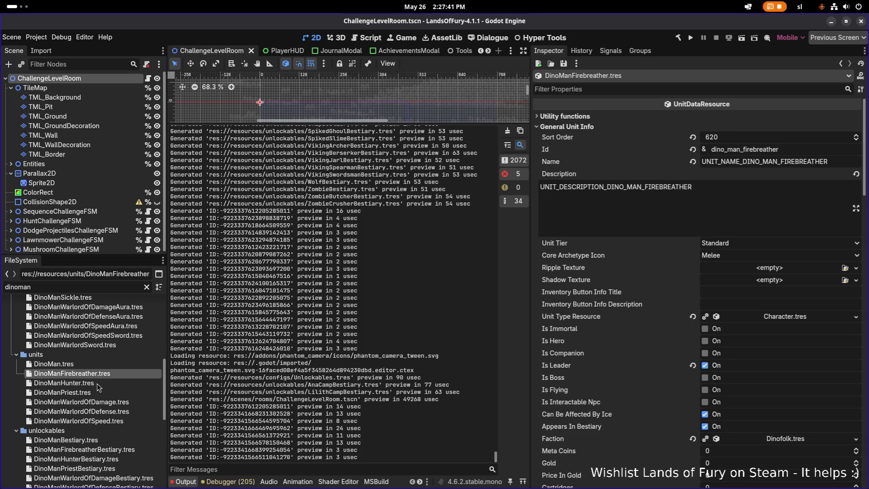
left_click(101, 402)
Step: Refilter the files for 'anacamp' and reopen the AnaCamp unit resource
left_click(94, 285)
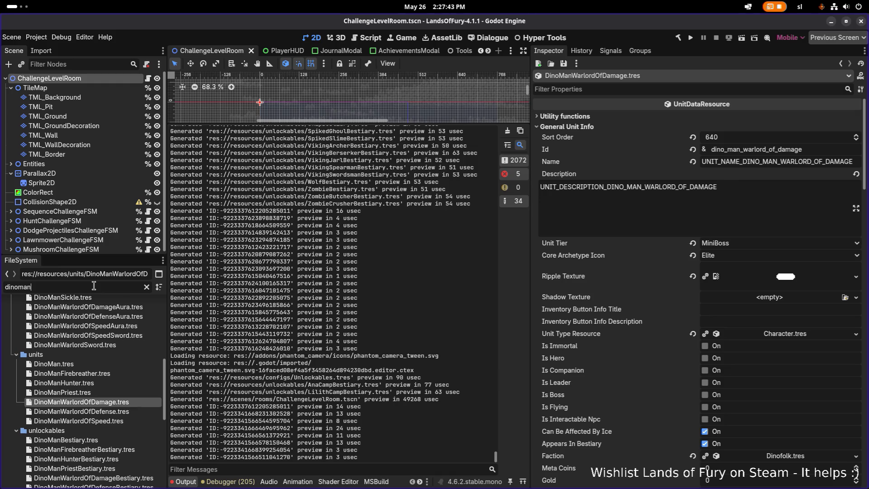
double_click(94, 286)
type("campan")
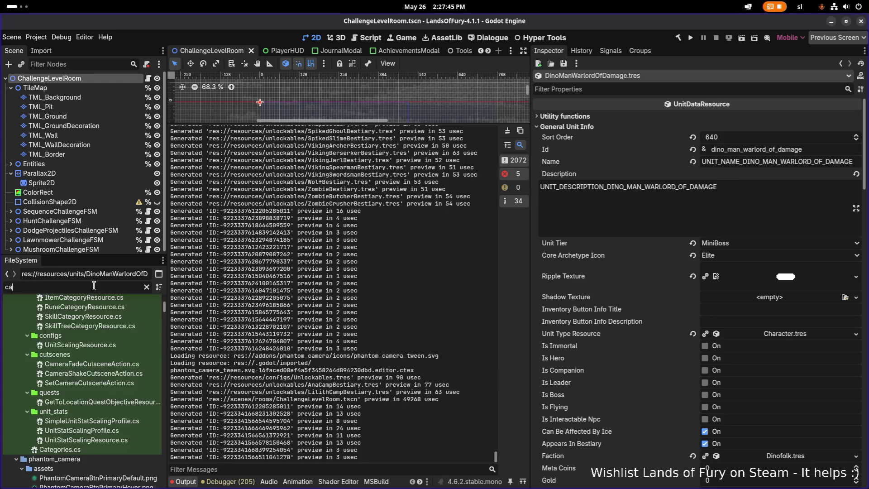
double_click(94, 286)
type("anacamp")
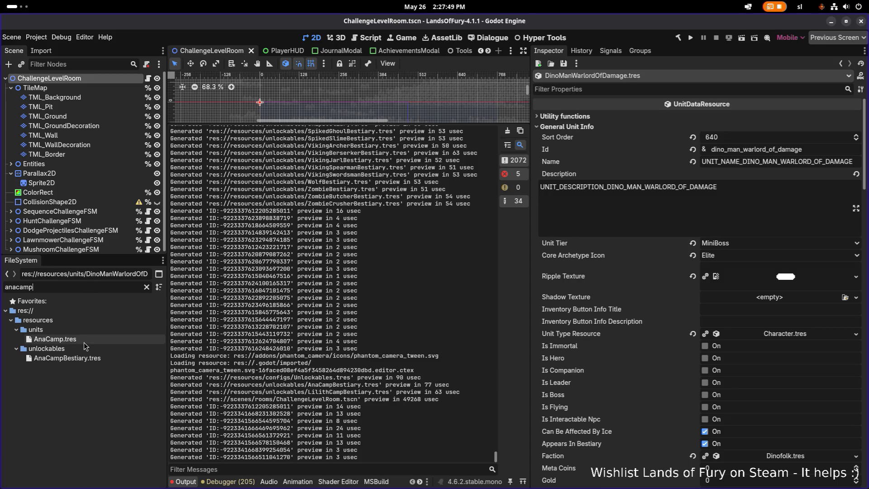
left_click(83, 340)
Step: Set AnaCamp's Sort Order to 5040, save, and filter the files for unlockables
left_click(759, 140)
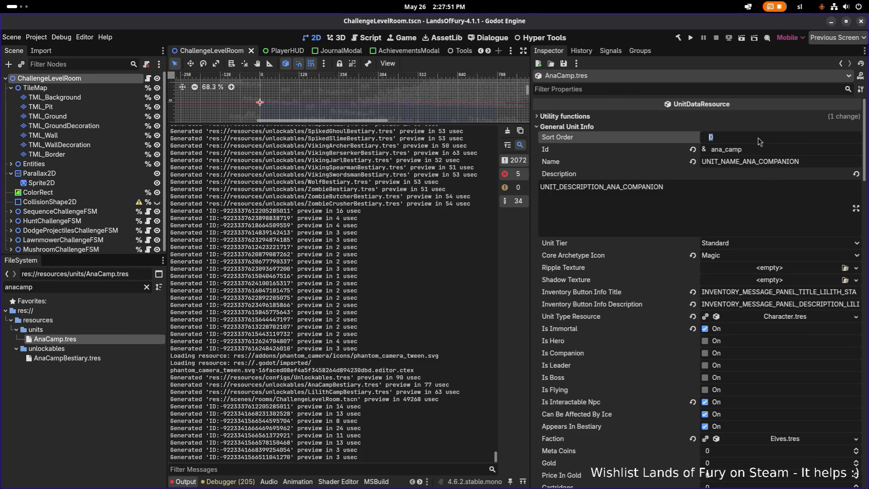
type("04")
key("Return")
key("ctrl+s")
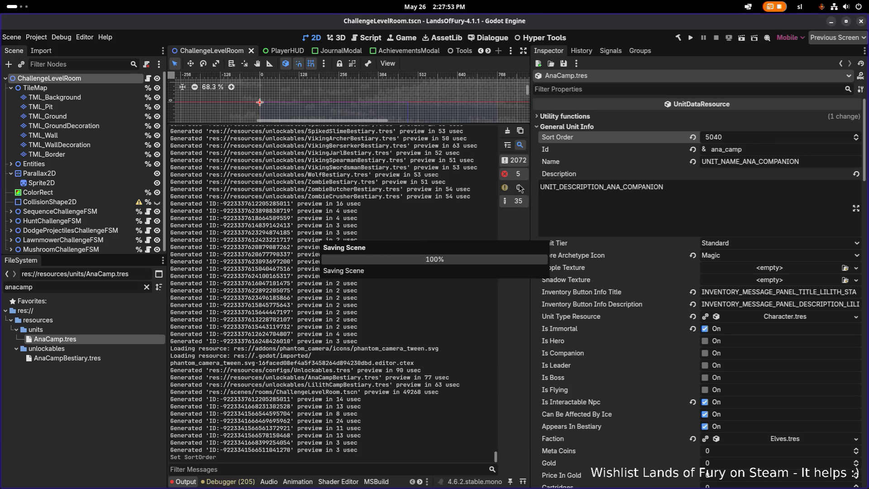
double_click(109, 290)
type("unlok")
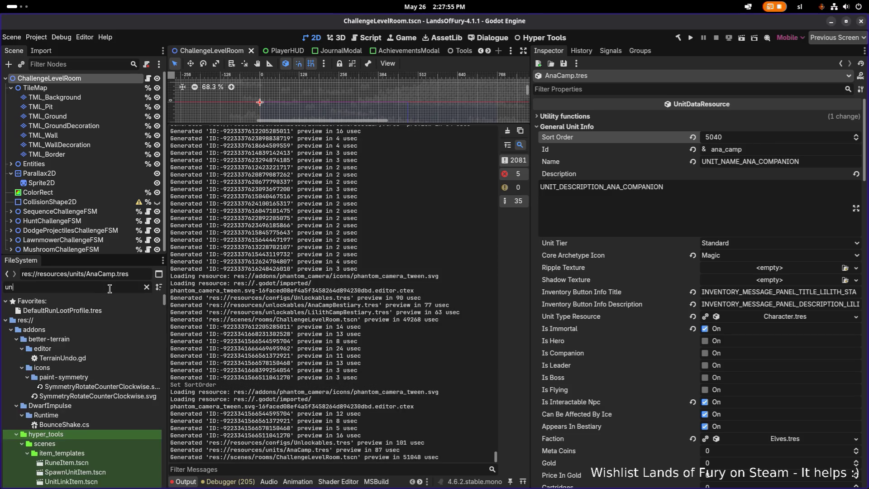
key("BackSpace")
Step: Open Unlockables.tres and move AnaCampBestiary down beside the other camp entries
type("ckables")
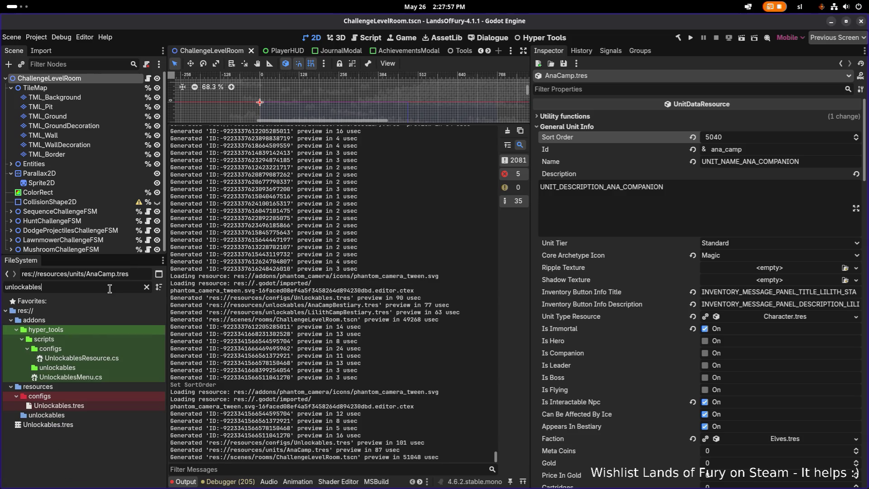
double_click(104, 405)
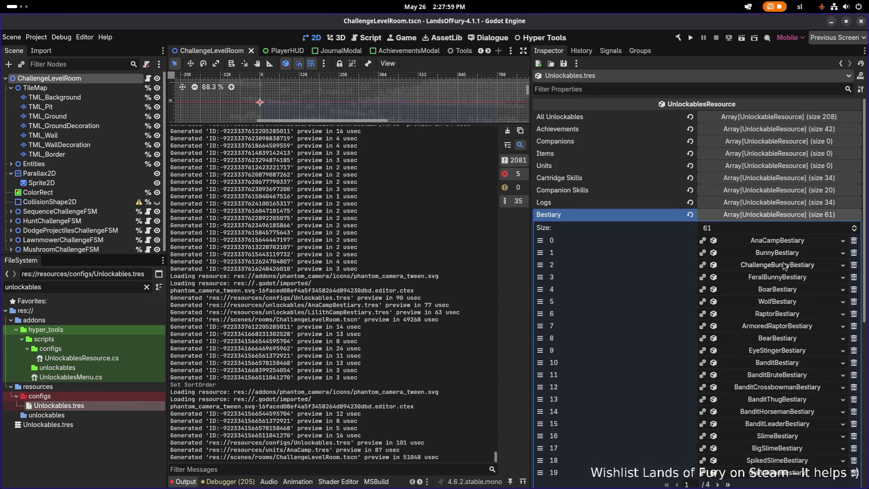
left_click_drag(540, 240, 540, 460)
left_click(763, 450)
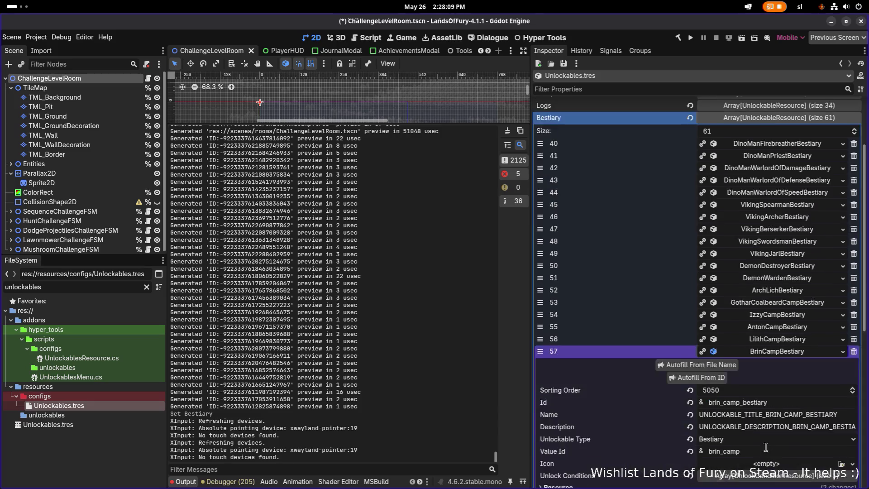
left_click(779, 451)
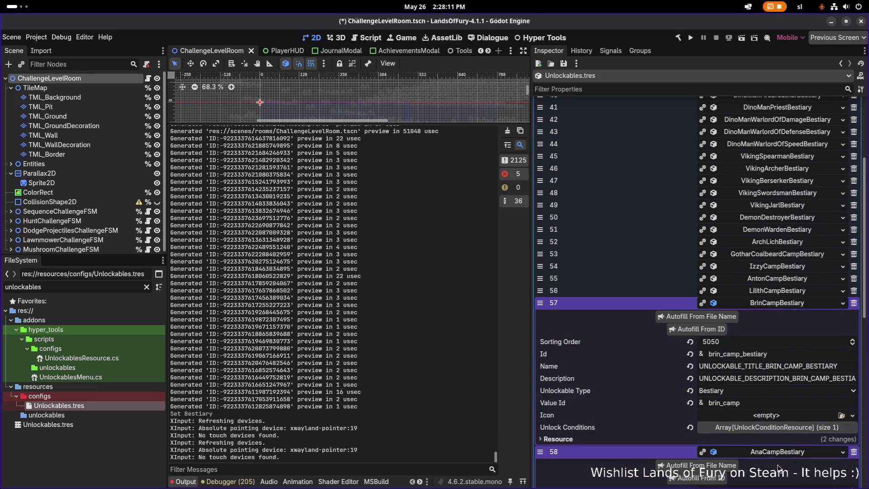
Step: Update AnaCampBestiary's sorting order, save, and return to the first Bestiary page
left_click(788, 301)
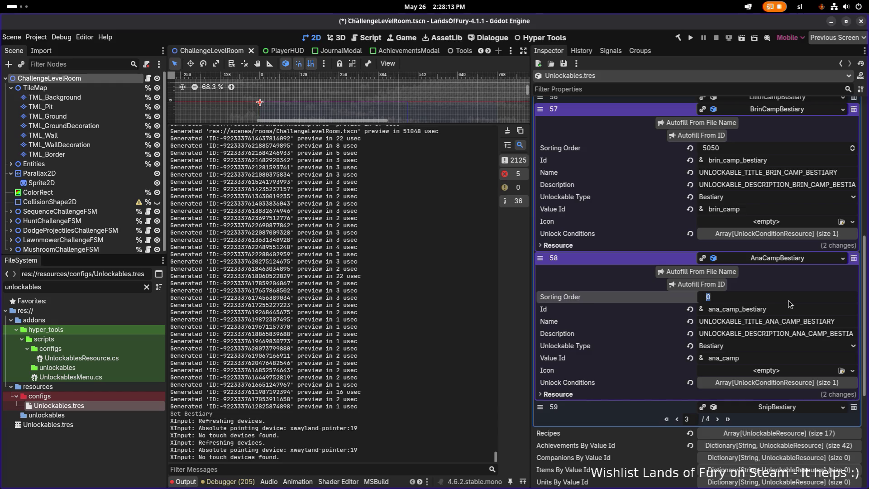
type("5060")
key("Return")
key("ctrl+s")
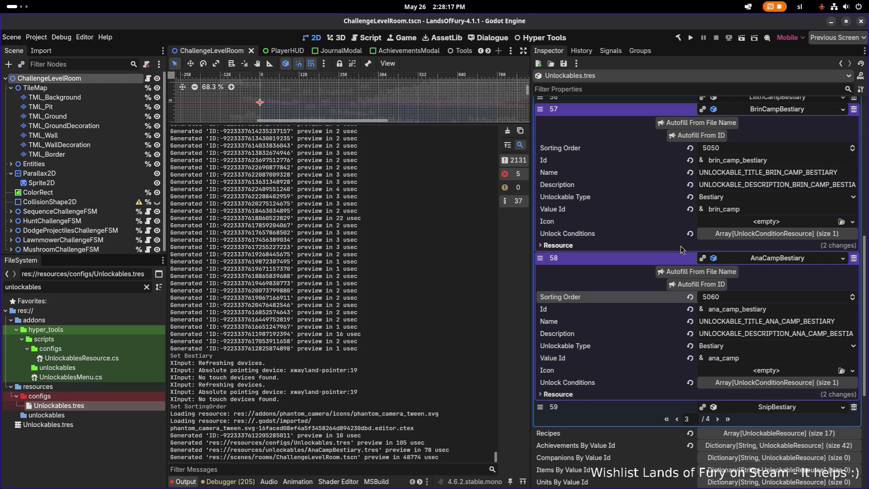
left_click(675, 421)
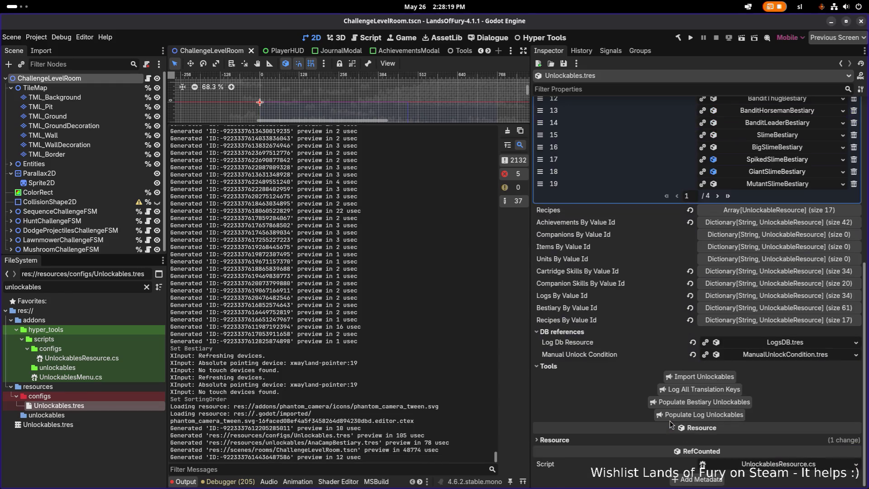
scroll(757, 241, "up", 6)
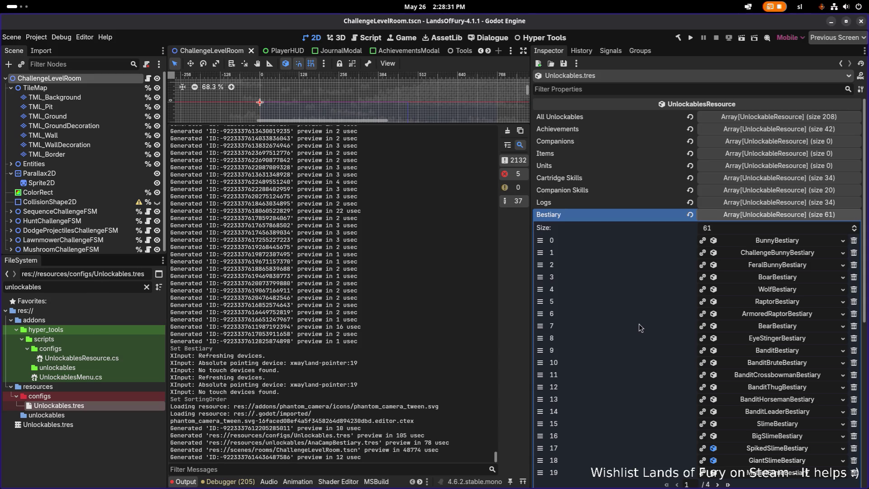
Step: Filter for 'rapt' and open Raptor.tres to edit its Sort Order
double_click(79, 288)
type("raptor")
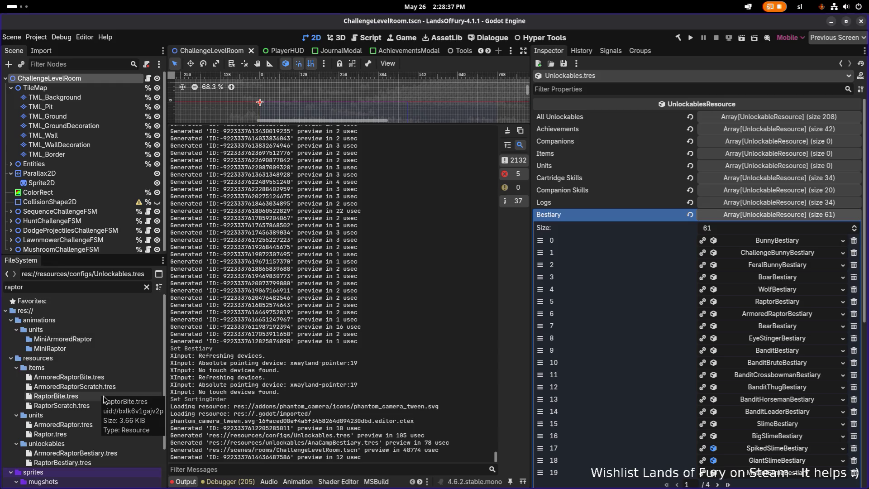
scroll(104, 397, "down", 1)
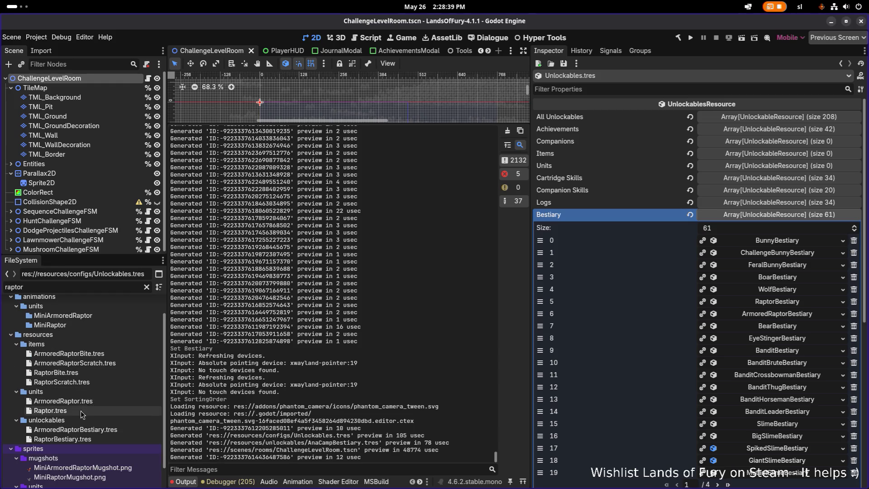
double_click(83, 410)
scroll(753, 141, "down", 1)
scroll(738, 148, "up", 1)
left_click(754, 141)
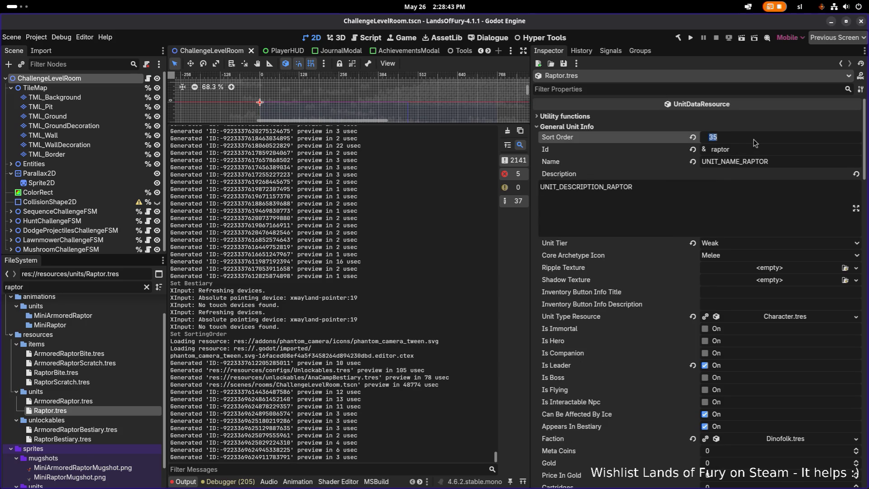
type("660")
key("Return")
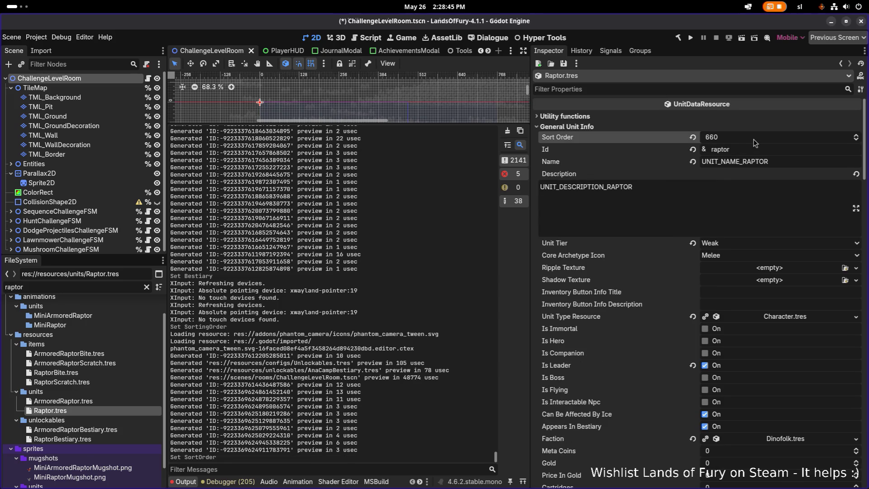
Step: Check ArmoredRaptor, then set Raptor's Sort Order to 600 and save
double_click(113, 399)
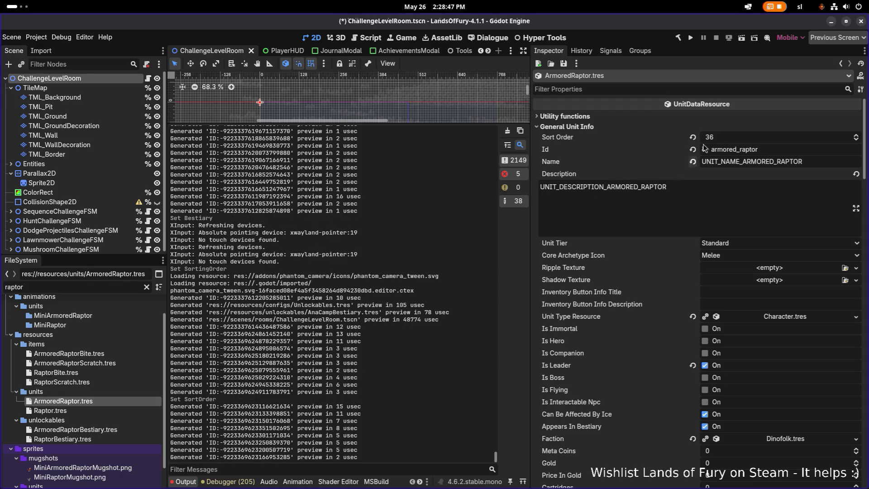
left_click(733, 137)
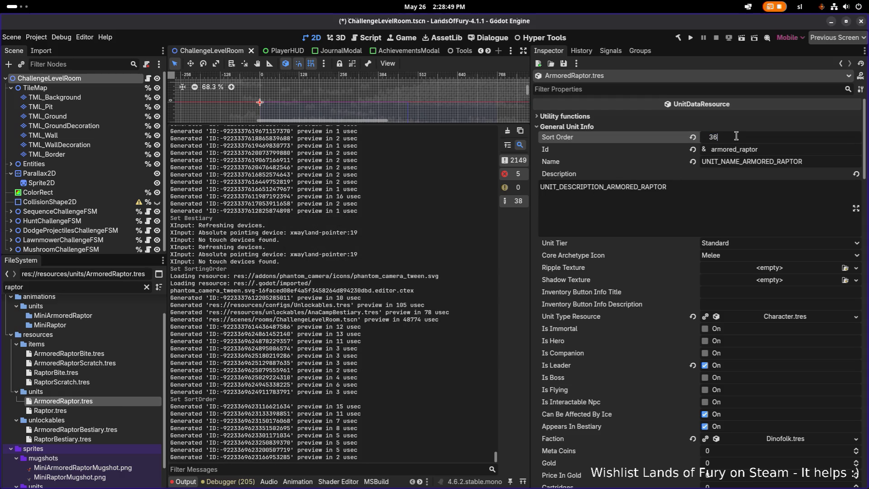
double_click(83, 410)
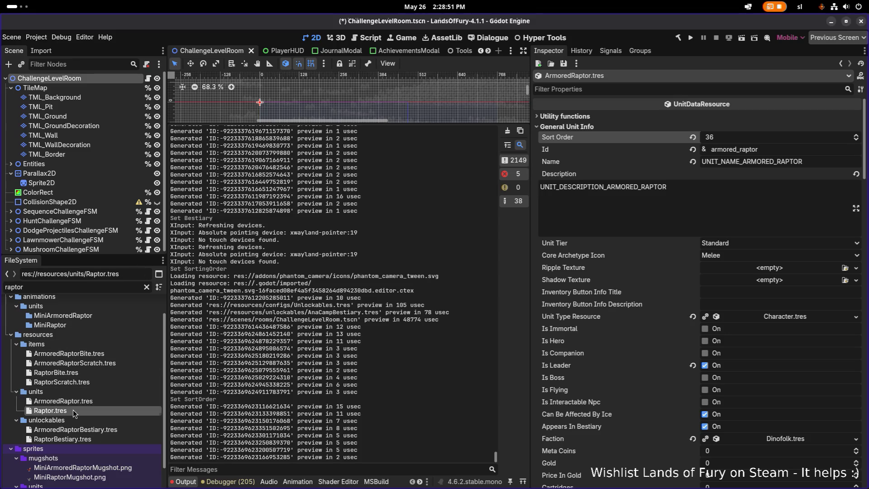
left_click(742, 139)
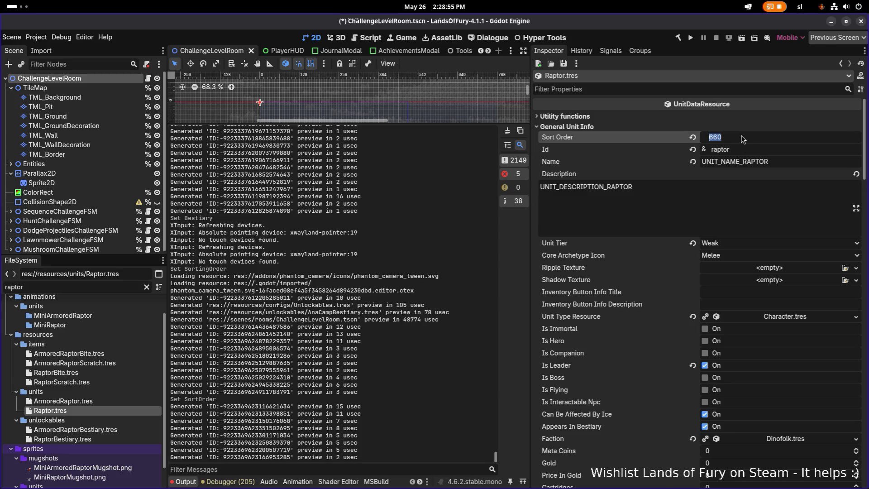
type("6")
key("Return")
key("ctrl+s")
Step: Set ArmoredRaptor's Sort Order to 601 and save
left_click(121, 401)
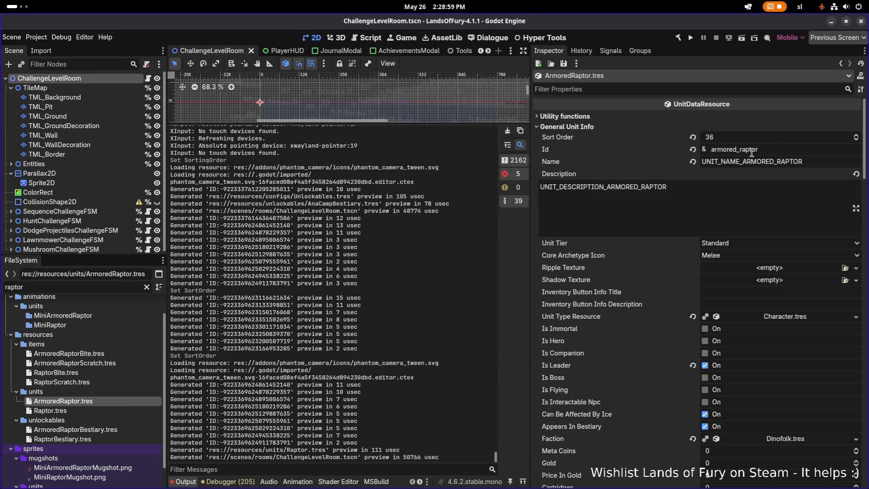
left_click(771, 139)
type("6")
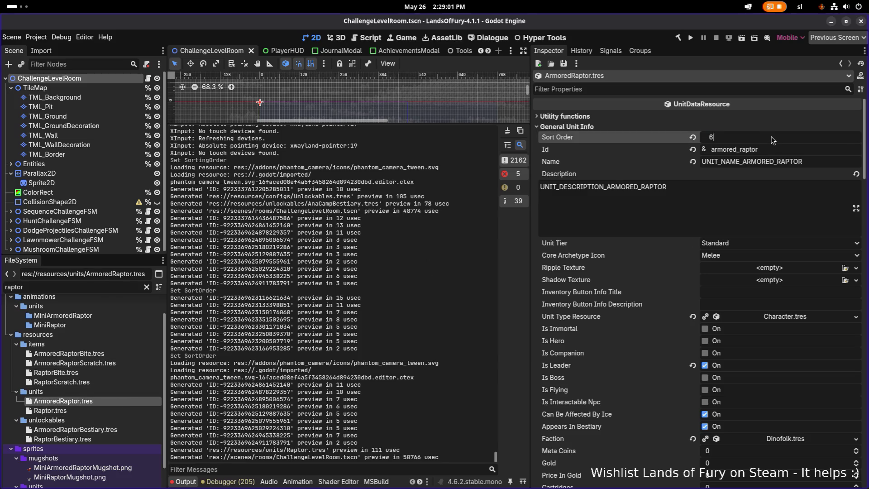
key("BackSpace")
type("1")
key("Return")
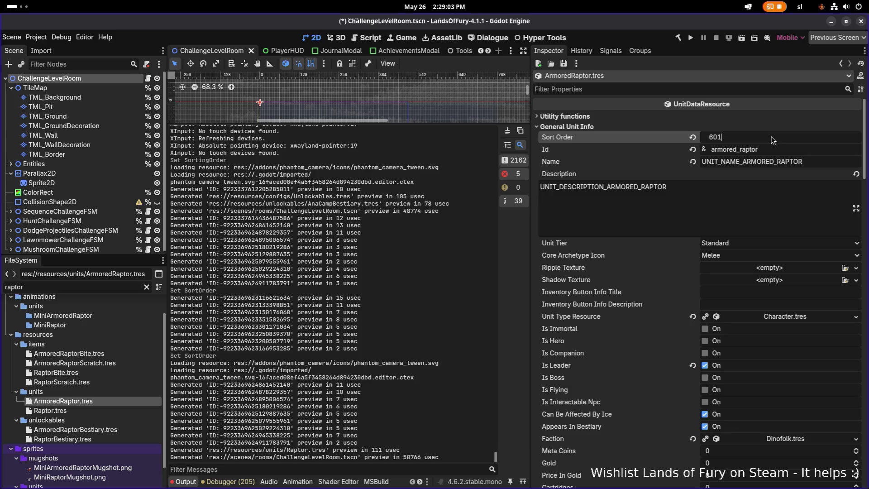
key("ctrl+s")
Step: Find DinoMan.tres, set its Sort Order to 603 and save
double_click(83, 287)
type("dinoma")
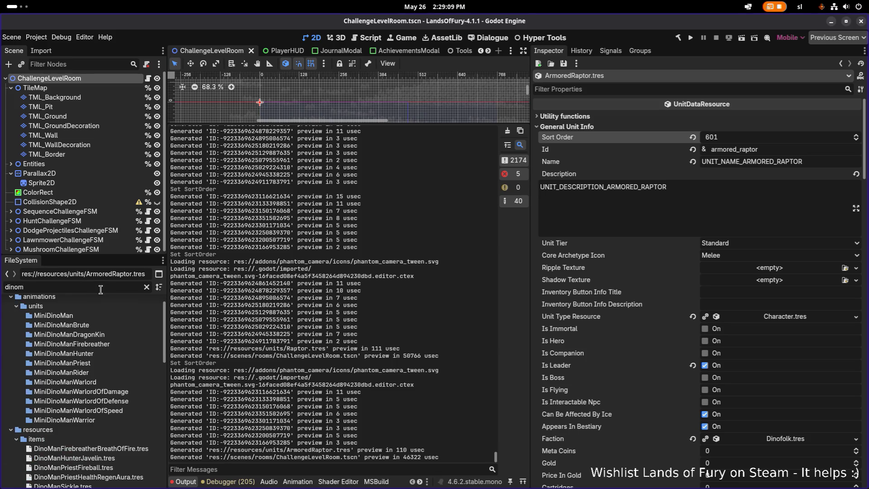
key("BackSpace")
scroll(89, 328, "down", 5)
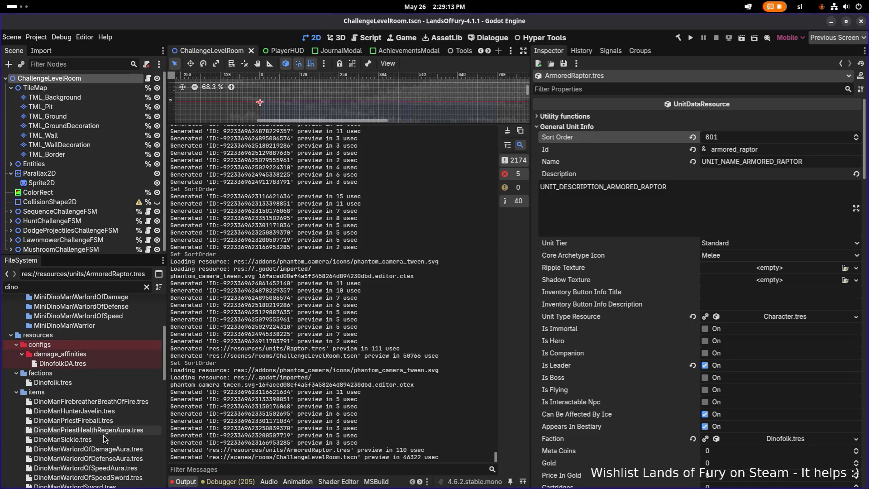
scroll(109, 418, "down", 2)
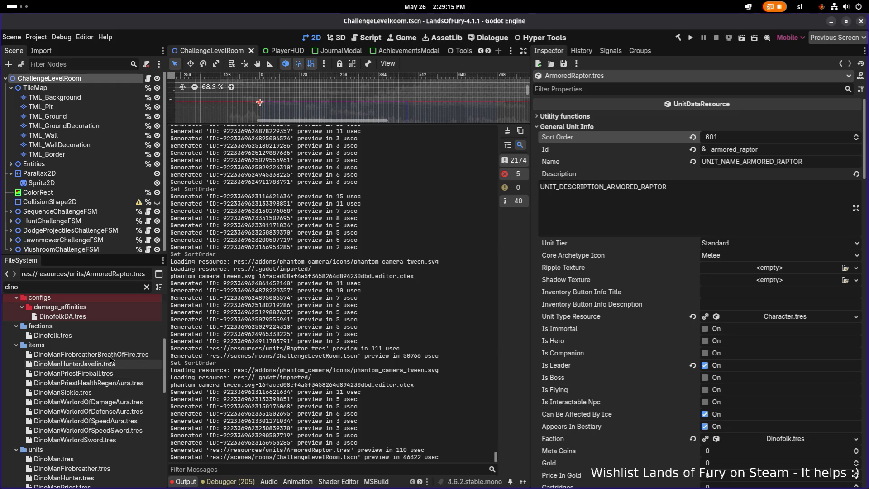
type("man")
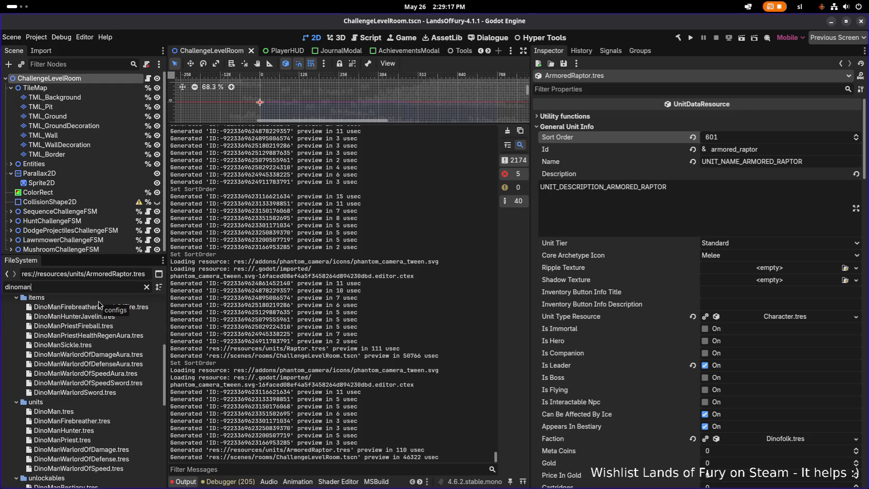
left_click(88, 412)
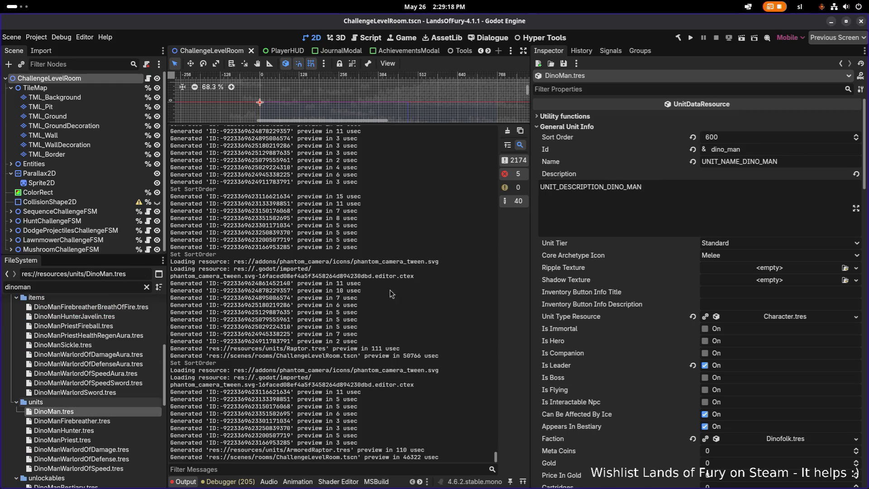
left_click(763, 140)
type("603")
key("Return")
key("ctrl+s")
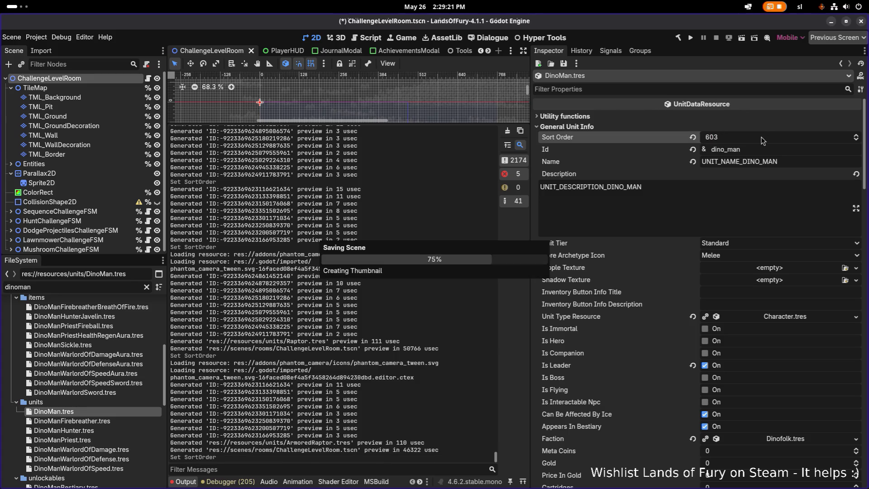
Step: Filter for 'unlockables' and open the Unlockables resource
key("ctrl+a")
type("u")
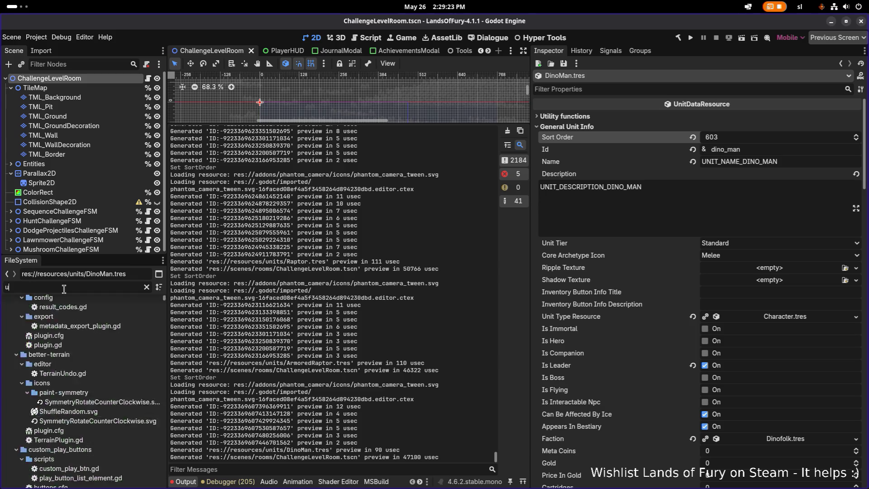
type("nlockables")
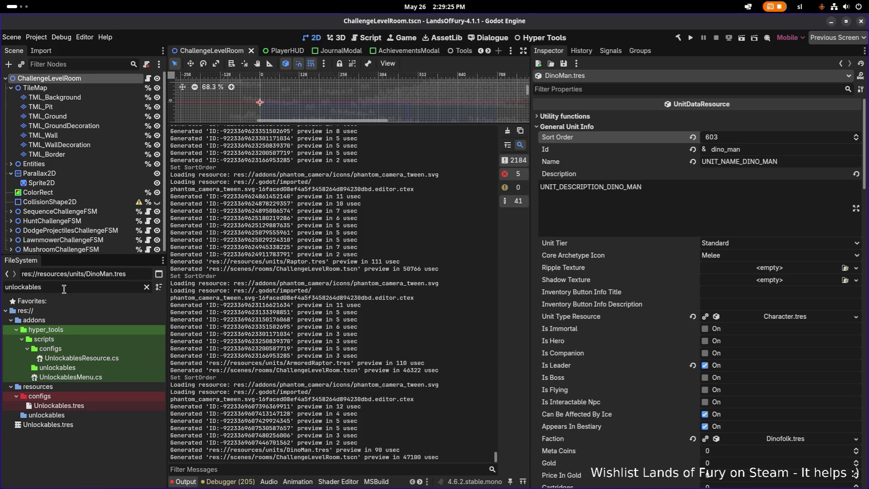
left_click(116, 406)
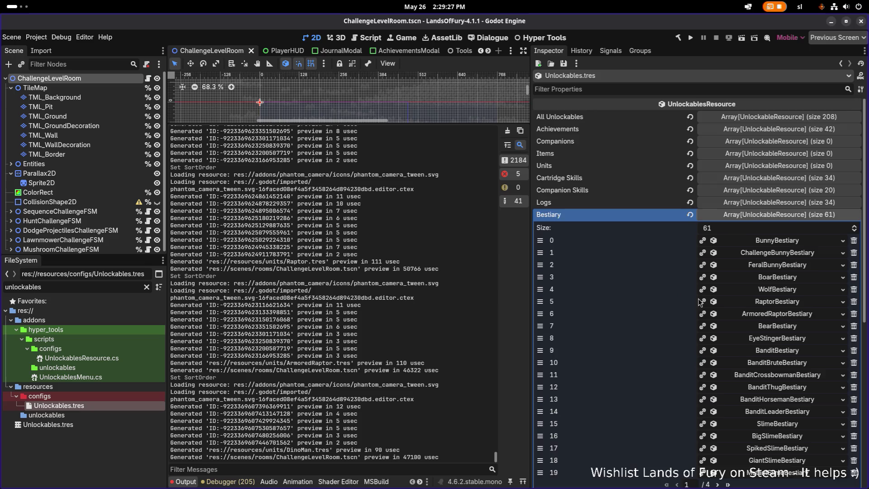
Step: Confirm RaptorBestiary's Sorting Order as 600 and save
scroll(726, 331, "down", 3)
scroll(748, 356, "up", 1)
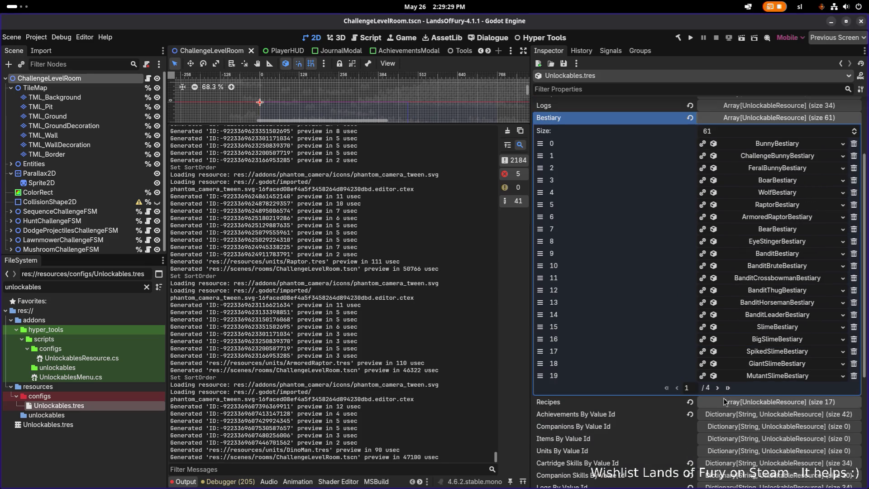
left_click(788, 205)
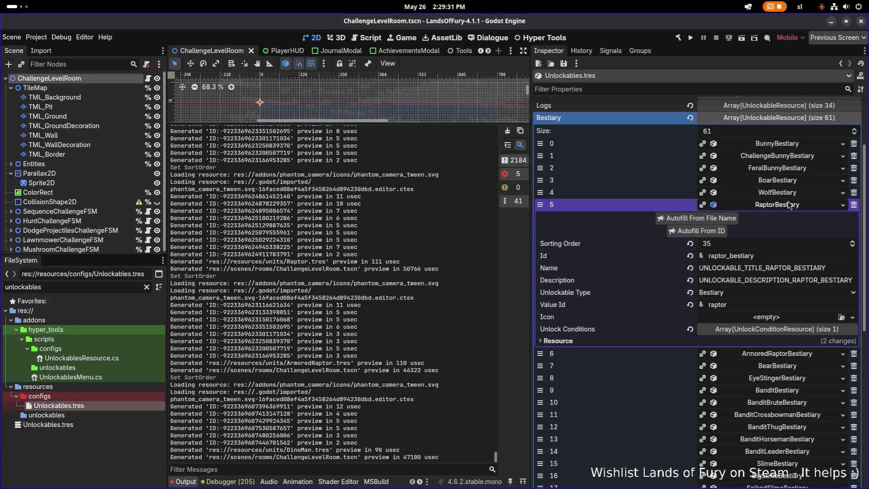
left_click(760, 243)
key("Return")
key("ctrl+s")
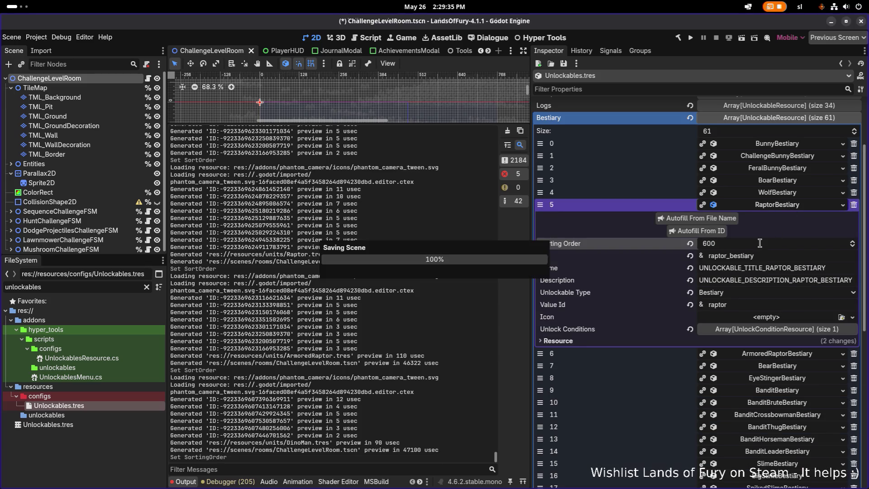
Step: Update ArmoredRaptorBestiary's Sorting Order and save
left_click(771, 208)
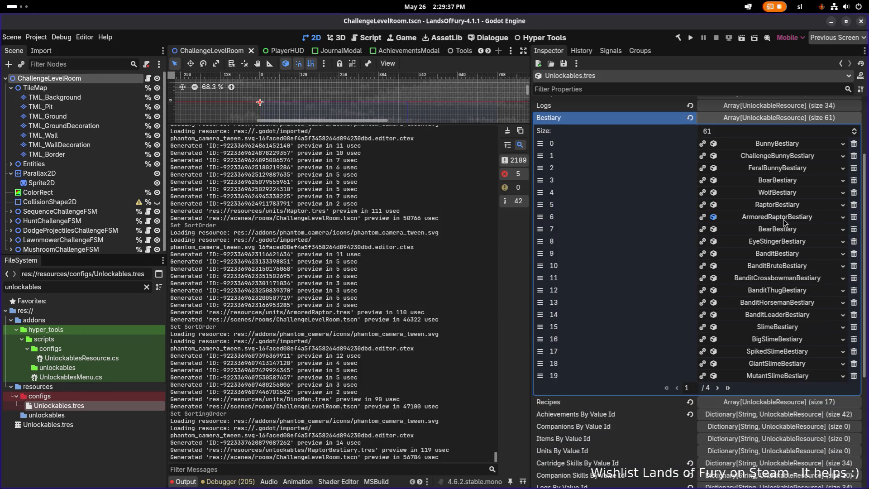
left_click(782, 218)
left_click(757, 256)
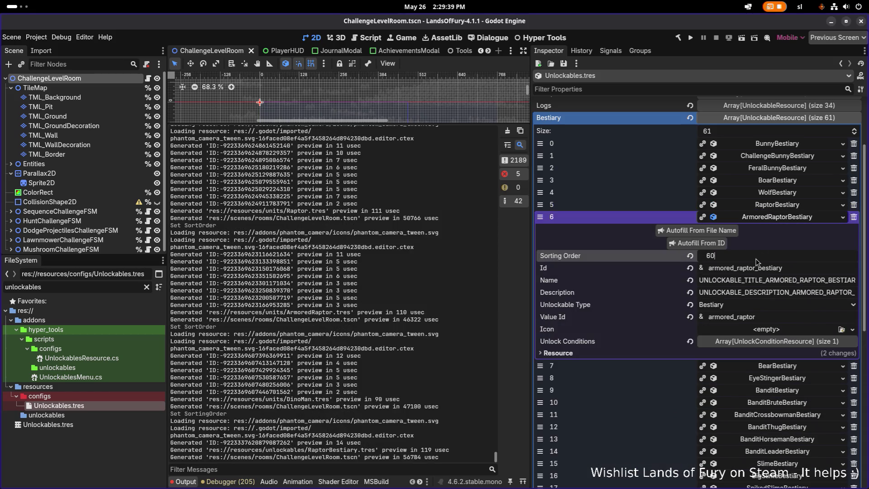
key("Return")
key("ctrl+s")
left_click(772, 218)
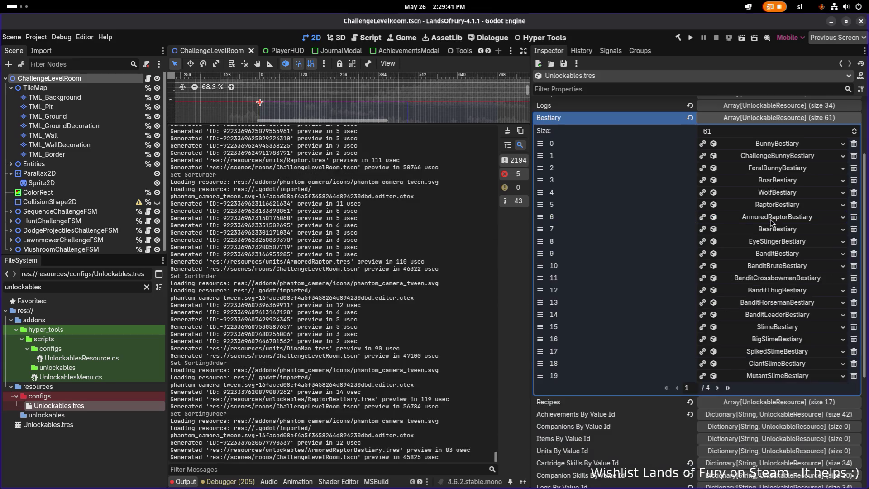
Step: Drag RaptorBestiary and ArmoredRaptorBestiary down to entries 36 and 37, then save the resource
mouse_move(540, 204)
left_mouse_down()
mouse_move(540, 271)
mouse_move(540, 192)
mouse_move(540, 363)
left_mouse_up()
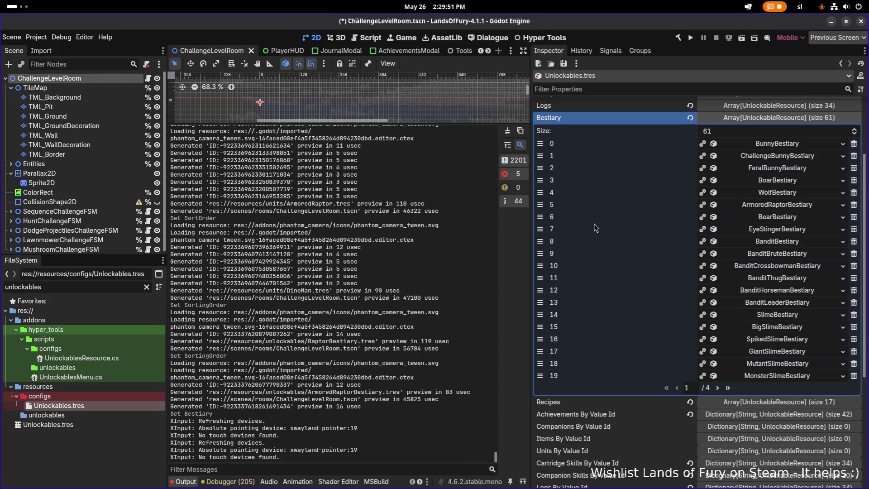
mouse_move(539, 204)
left_mouse_down()
mouse_move(540, 253)
mouse_move(540, 191)
mouse_move(540, 363)
mouse_move(540, 351)
left_mouse_up()
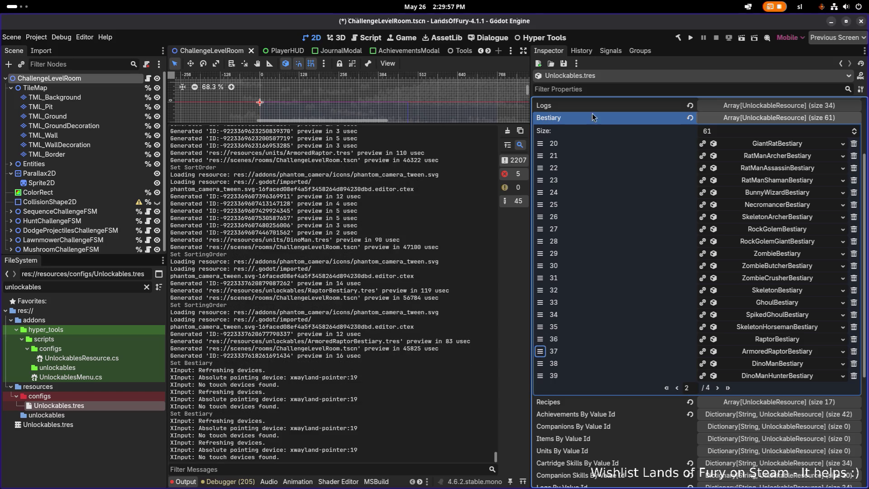
left_click(563, 63)
left_click(581, 76)
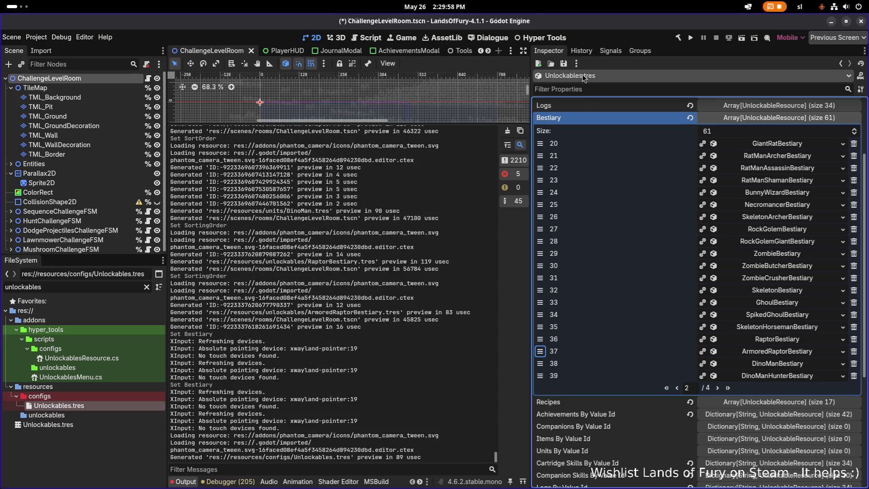
Step: Run the project, start with a save profile, and fight the nearby enemy
left_click(690, 38)
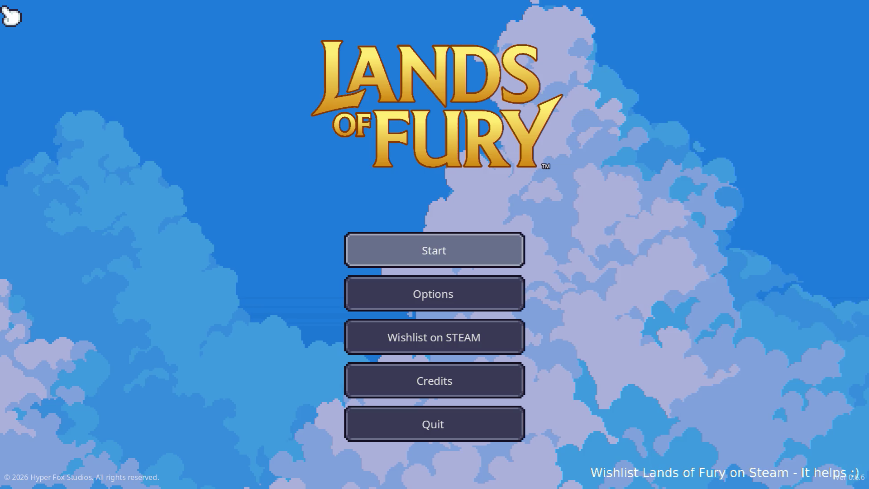
left_click(432, 253)
left_click(434, 252)
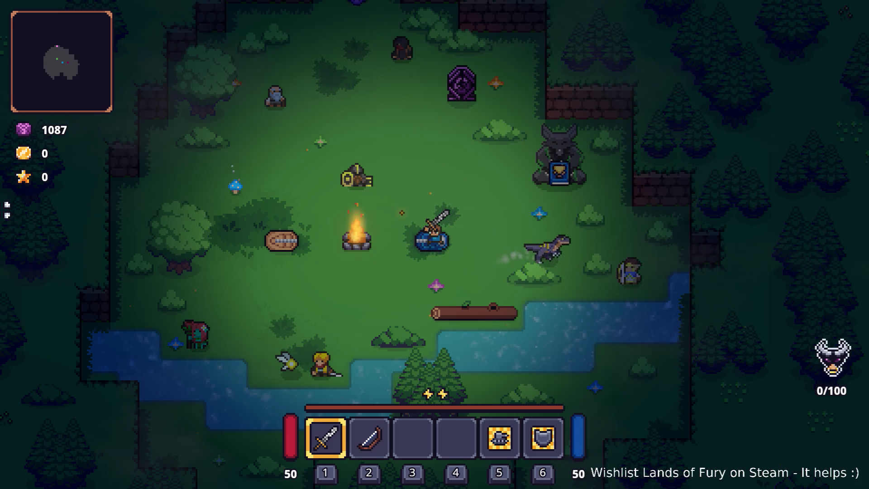
left_click(450, 196)
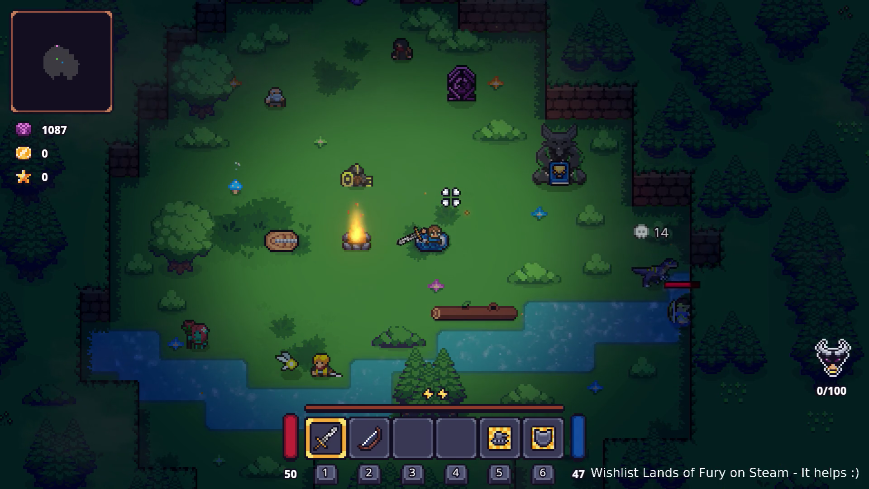
left_click(635, 239)
key("d")
key("w")
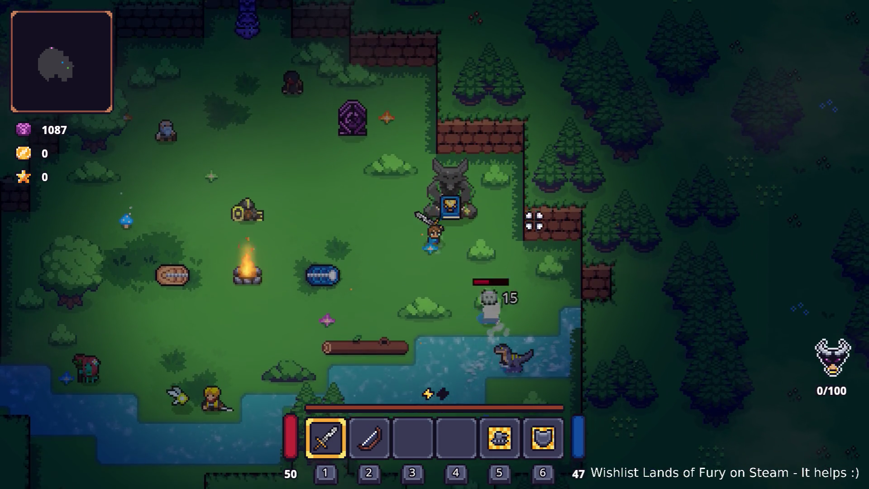
Step: Browse the journal's Bestiary, Logs and Recipes, finding bestiary entries still unknown
key("i")
left_click(285, 414)
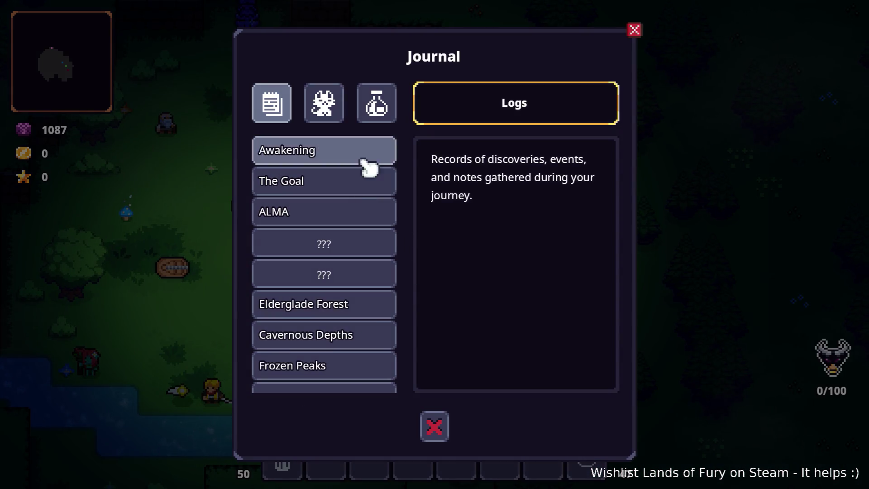
left_click(337, 116)
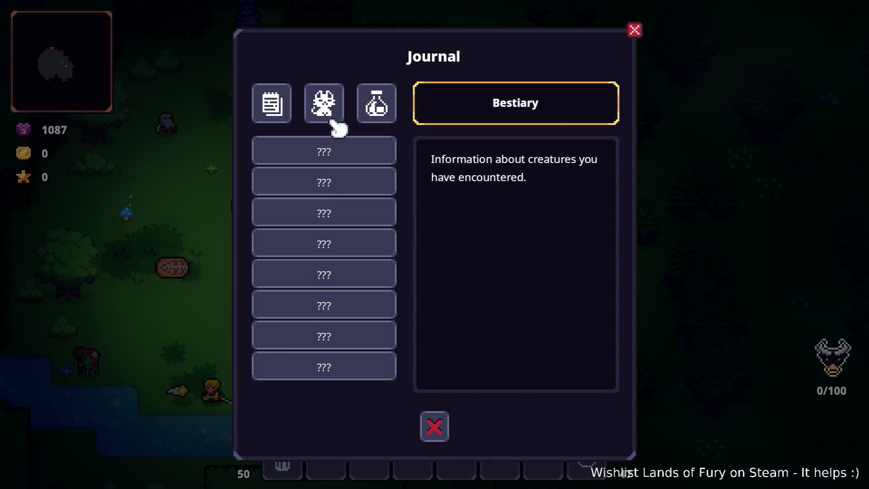
left_click(341, 369)
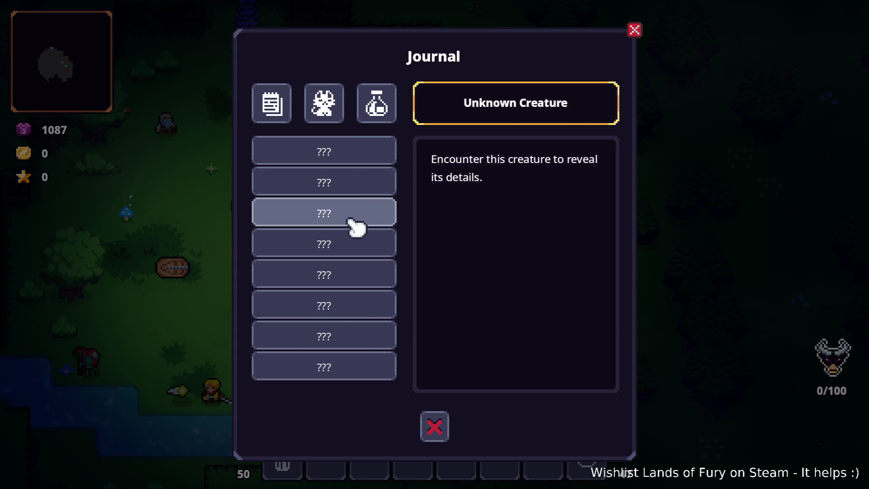
left_click(344, 186)
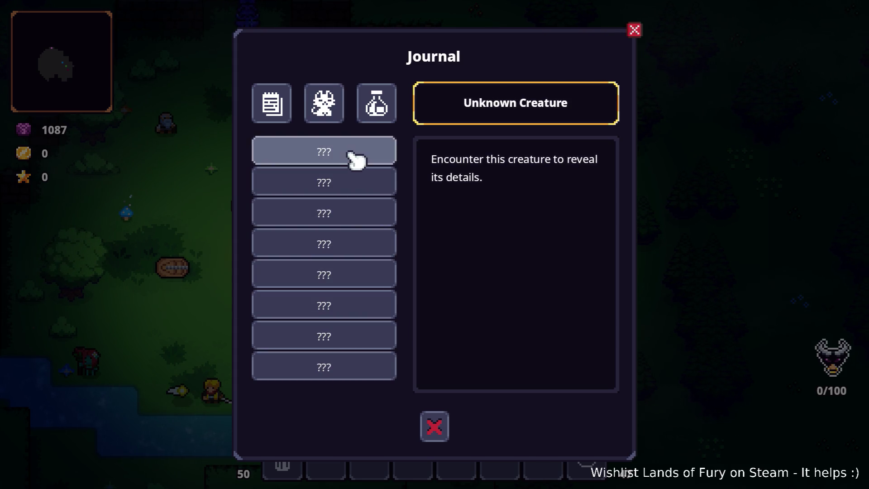
left_click(287, 116)
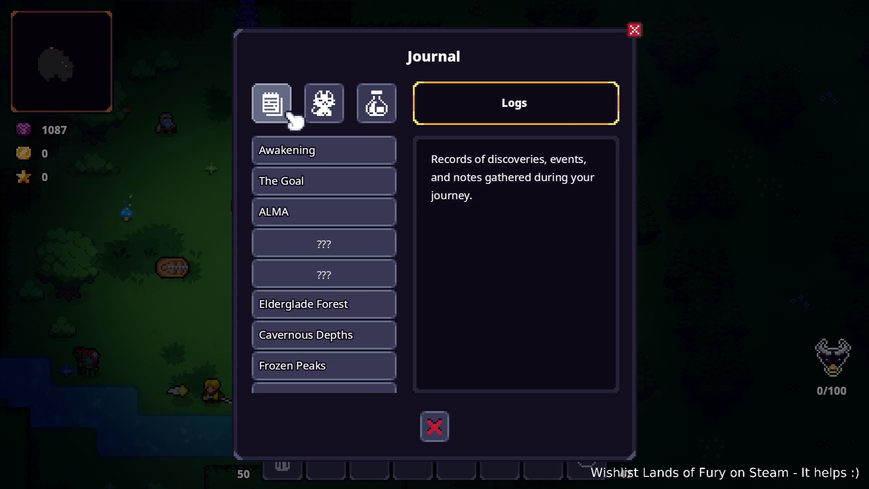
left_click(322, 113)
left_click(383, 109)
scroll(349, 235, "down", 5)
scroll(349, 235, "up", 5)
left_click(325, 101)
left_click(325, 185)
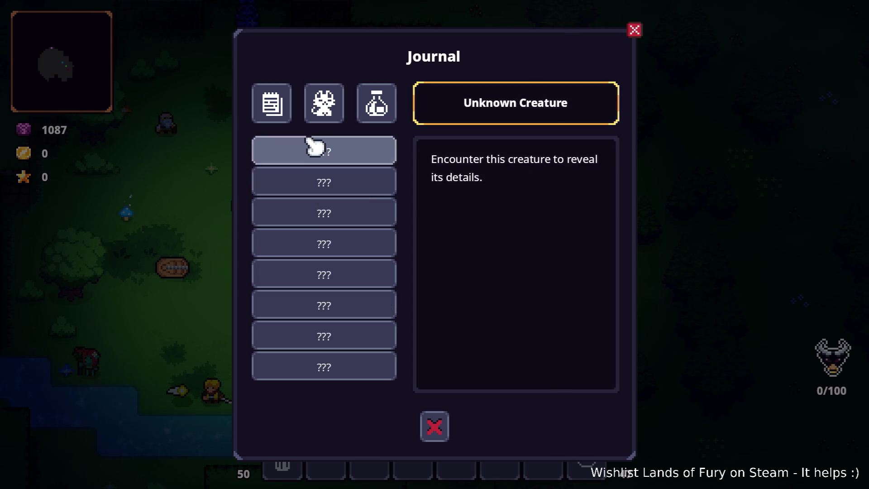
Step: Close the journal and quit the game back to the editor
left_click(434, 426)
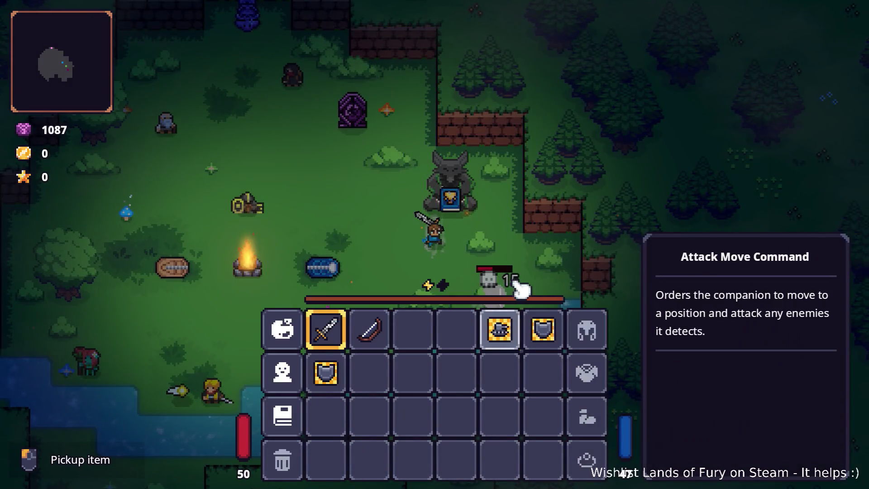
key("Escape")
left_click(492, 428)
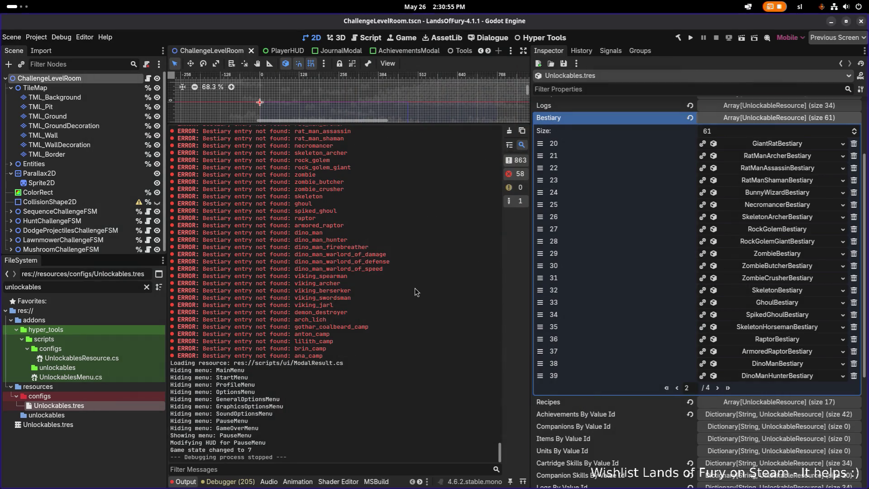
Step: Filter for 'bestia', open BestiaryDB.tres and populate its 61 entries from the unlockables
scroll(366, 285, "up", 5)
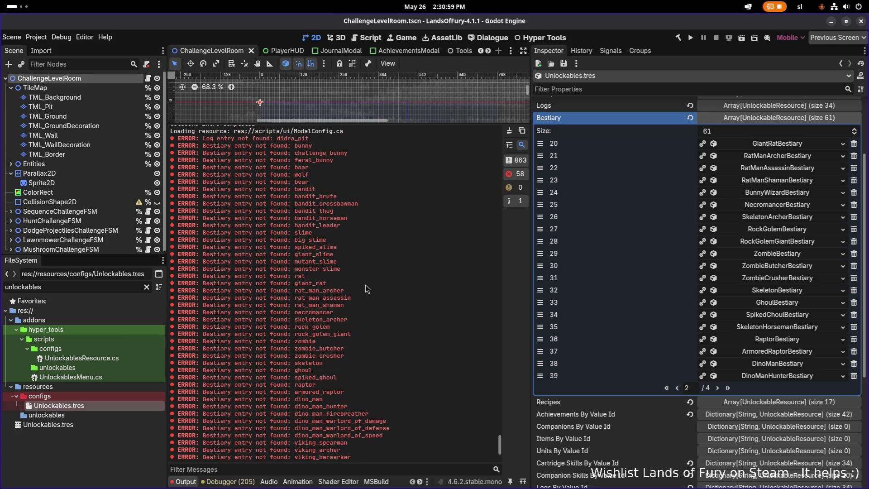
left_click(103, 288)
key("ctrl+a")
type("bestia")
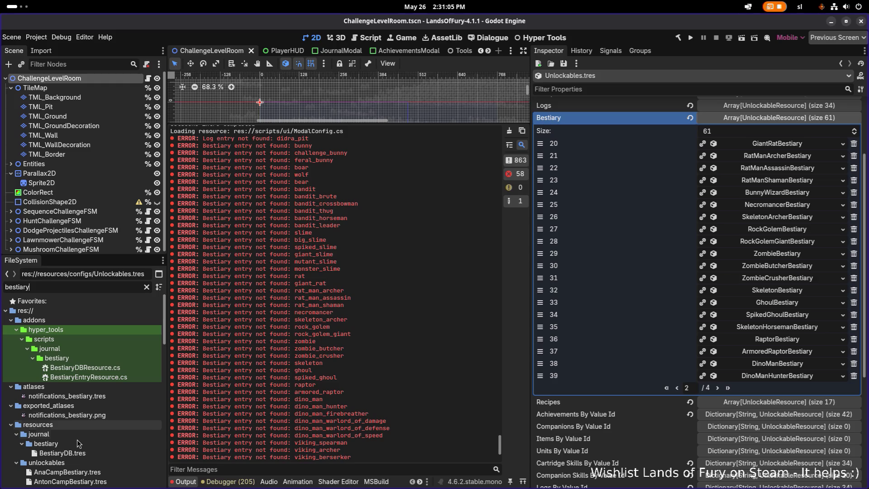
left_click(62, 452)
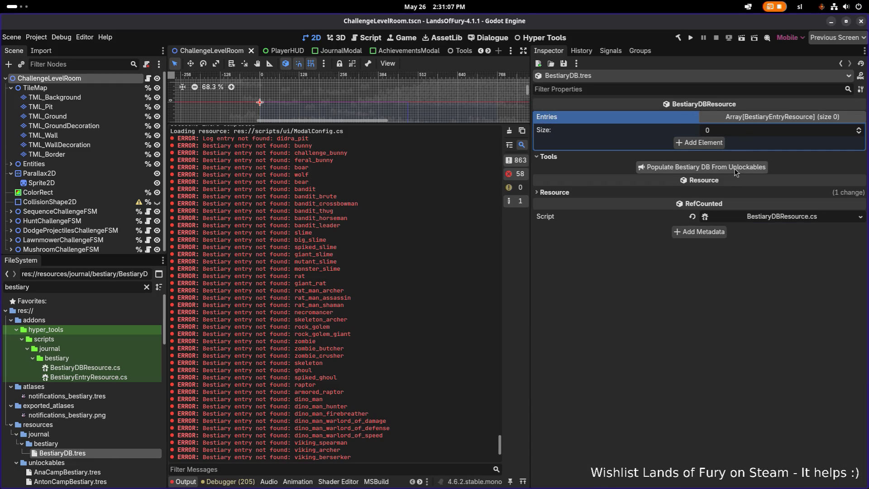
left_click(643, 168)
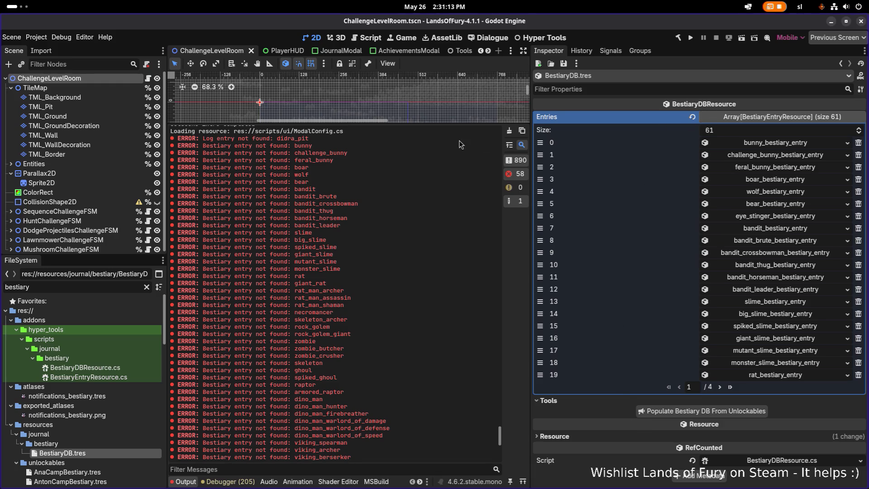
key("ctrl+shift+o")
Step: Quick-open TestLevel.tscn, set the Spawn's Max Active Entities to 0, and save
type("testl")
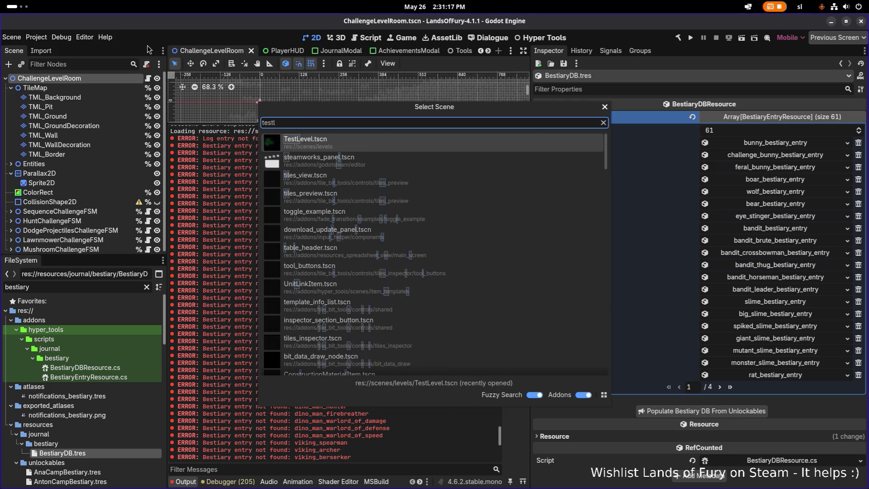
key("Return")
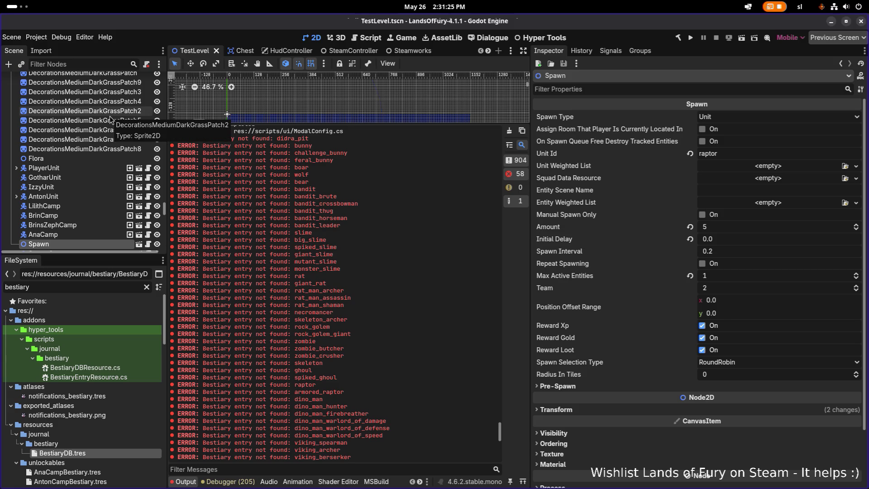
left_click(99, 63)
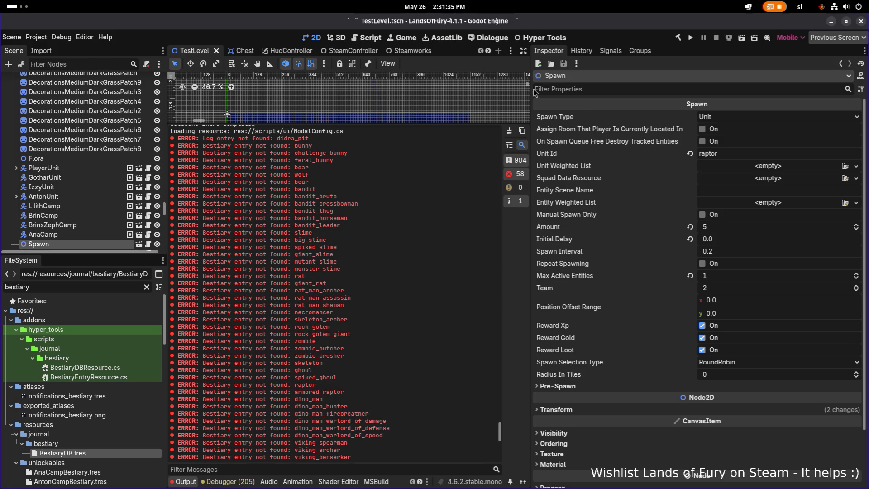
left_click(739, 277)
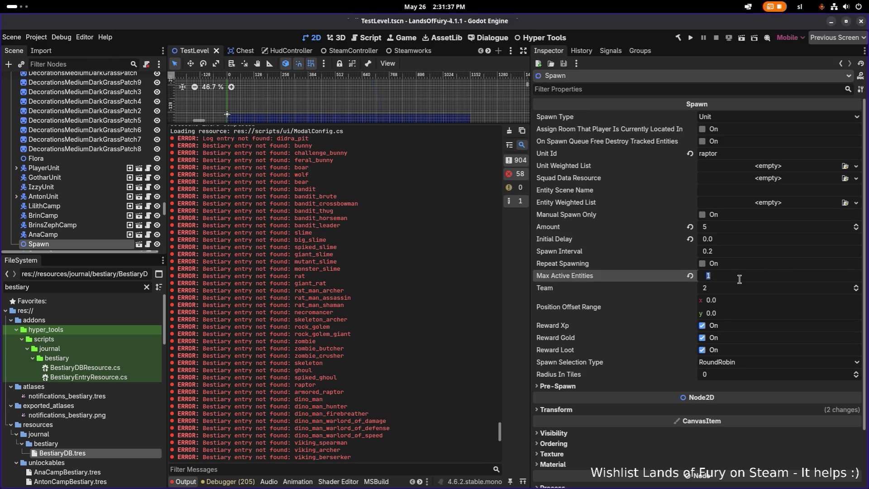
type("0")
key("Return")
key("ctrl+s")
Step: Launch Lands of Fury, load the first save profile, and open the Journal's Bestiary
left_click(689, 38)
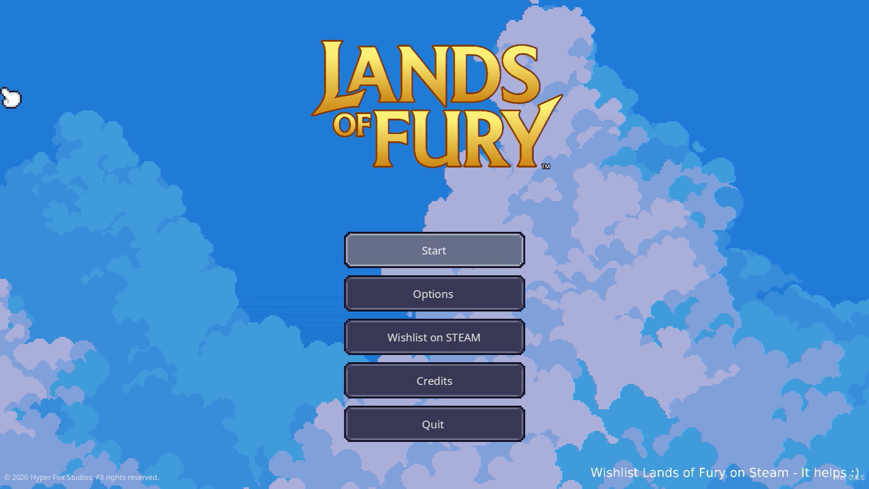
left_click(455, 245)
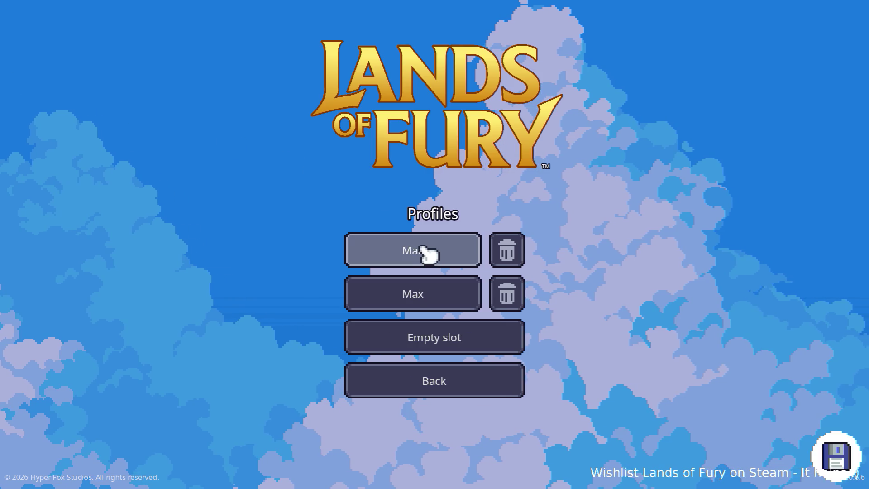
left_click(420, 247)
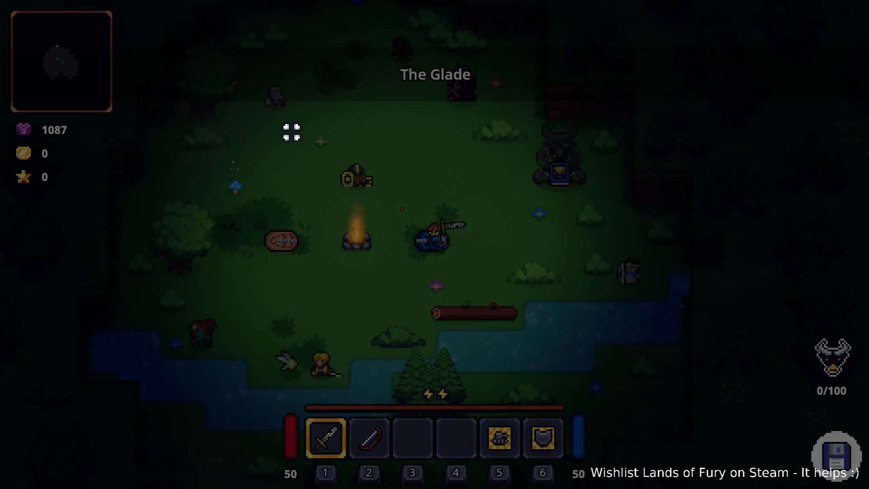
key("i")
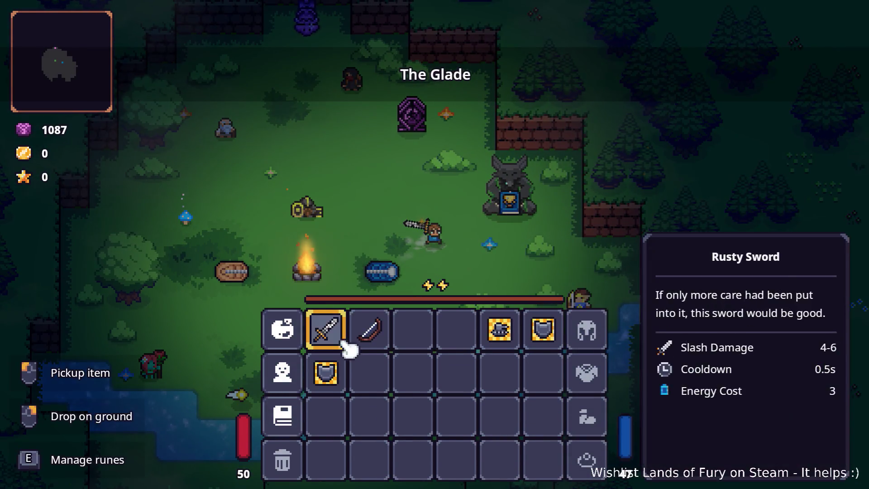
left_click(291, 413)
left_click(340, 114)
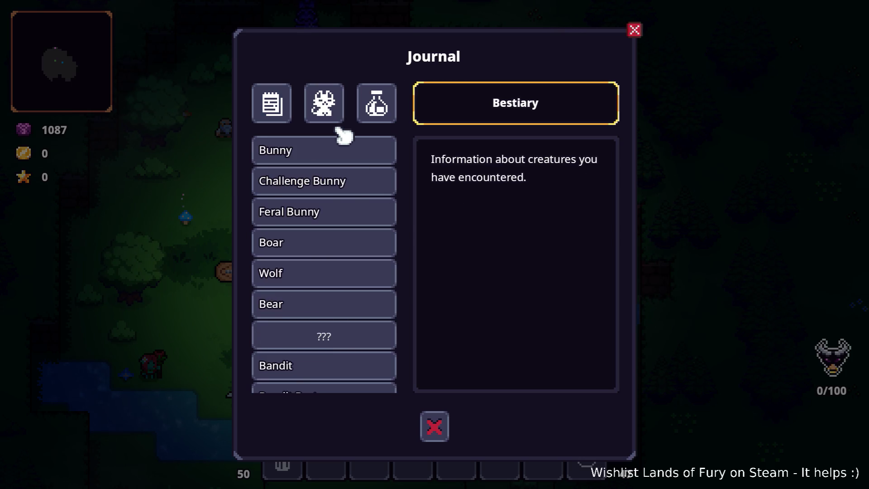
Step: View the Ana, Brin and Lilith Journal entries, including Lilith's magic damage stats, then return to Godot
scroll(347, 222, "down", 5)
scroll(347, 232, "down", 5)
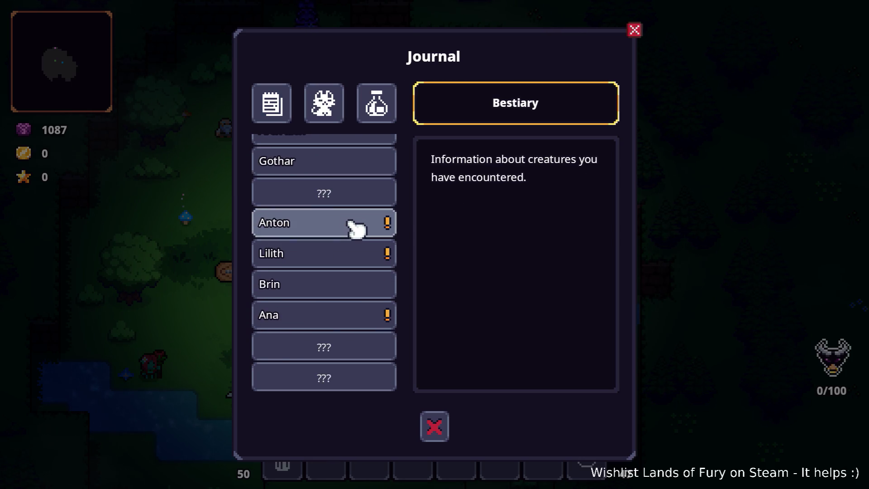
left_click(344, 316)
scroll(537, 326, "down", 3)
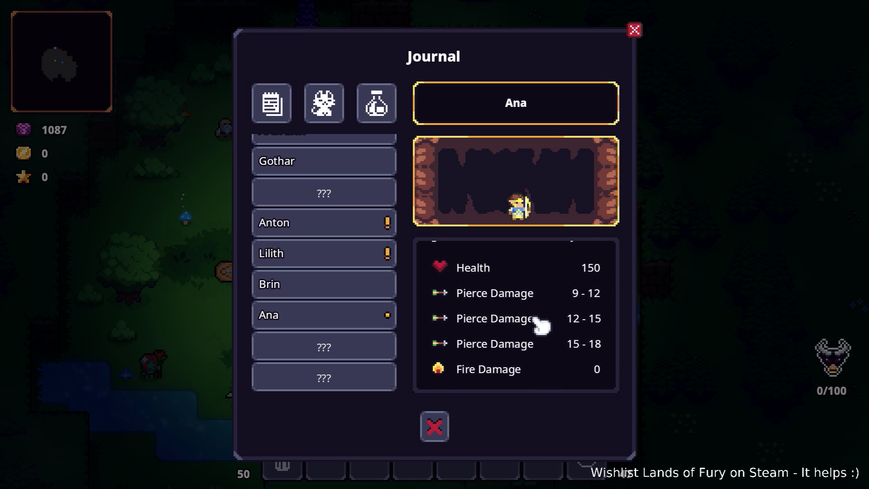
left_click(322, 283)
left_click(341, 266)
scroll(497, 306, "down", 3)
scroll(469, 292, "down", 1)
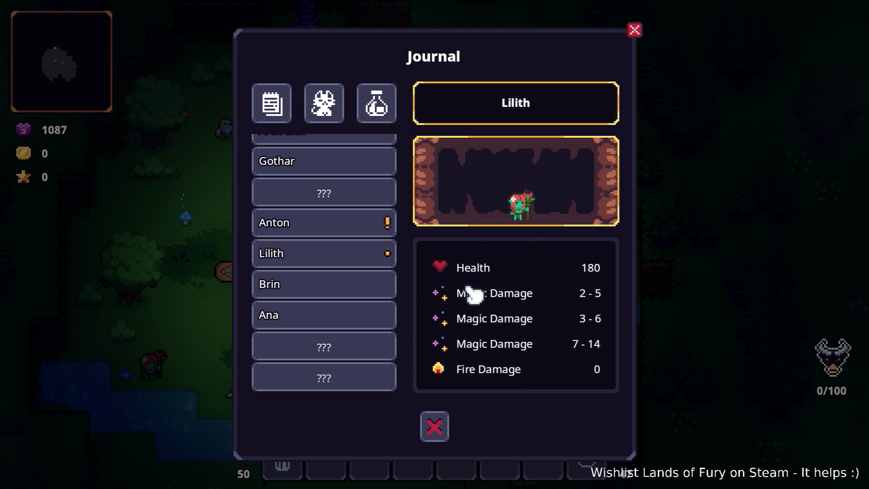
key("alt+Tab")
key("alt+Tab")
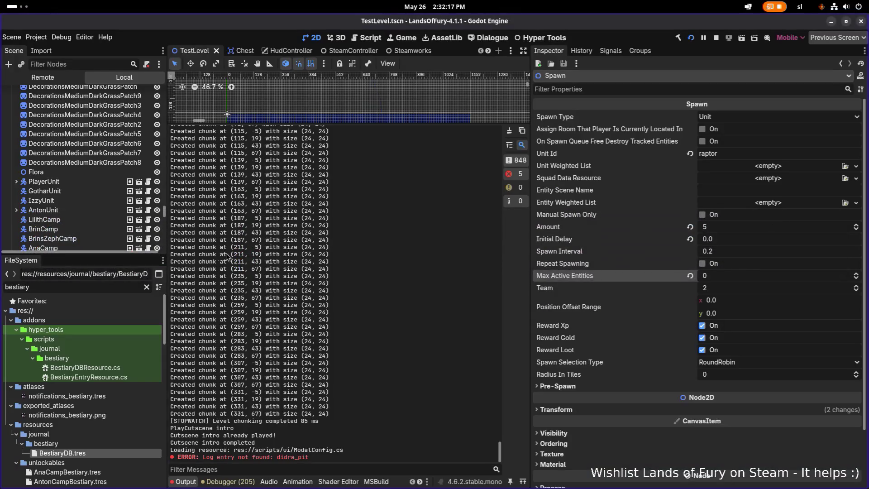
Step: Filter the FileSystem for 'lili' and open LilithCamp.tres
key("ctrl+a")
type("lili")
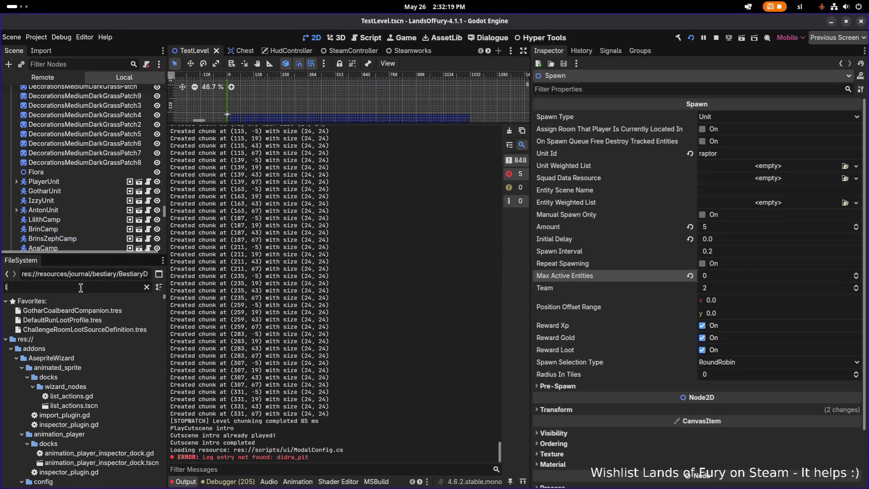
scroll(108, 397, "down", 10)
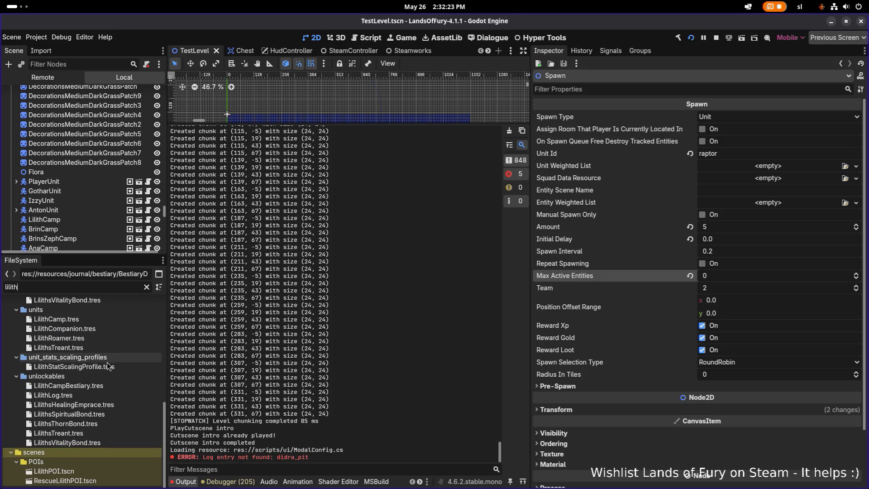
left_click(106, 319)
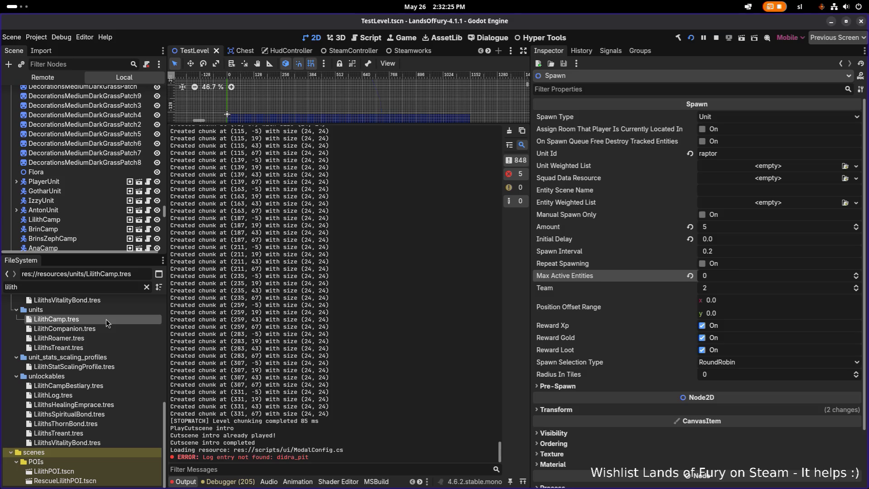
Step: Expand its Inventory Resource's Item Data Resources and view the second page of item slots
scroll(726, 401, "down", 15)
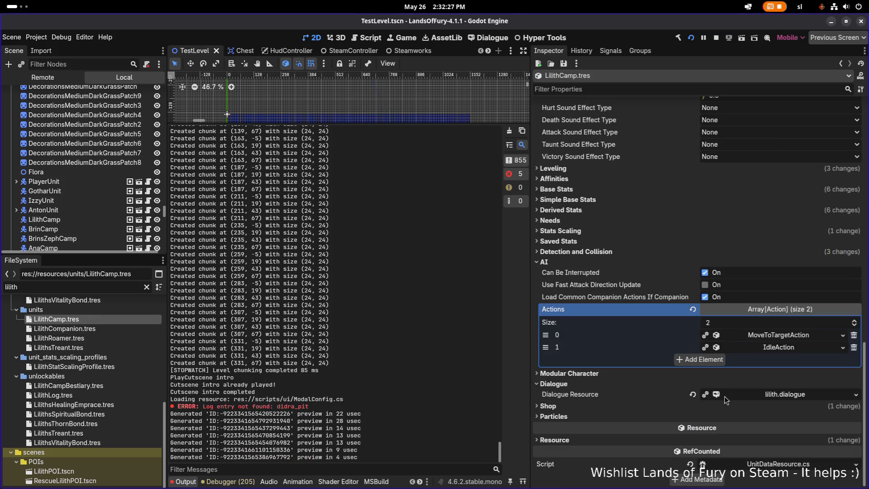
scroll(732, 397, "up", 15)
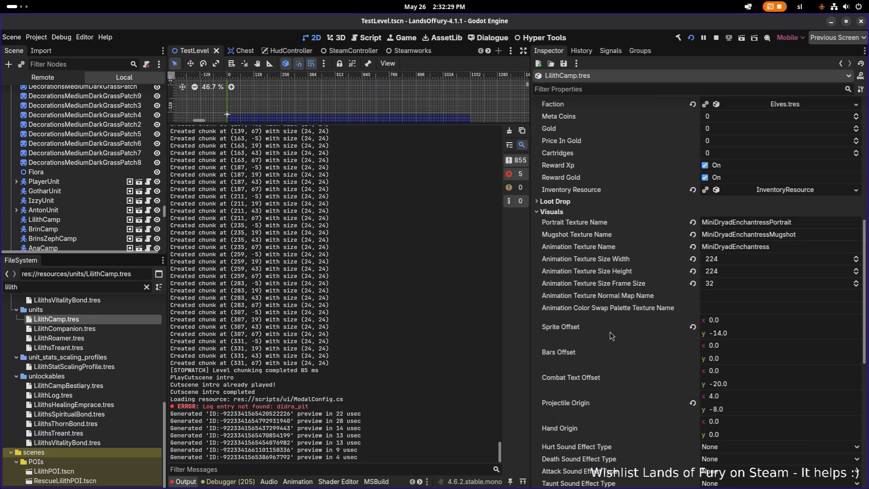
left_click(768, 383)
scroll(770, 380, "down", 5)
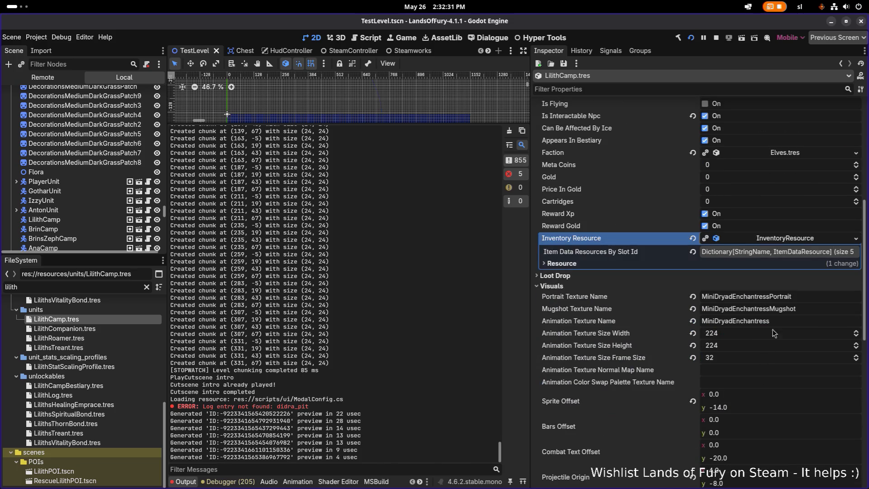
left_click(786, 256)
scroll(767, 337, "down", 3)
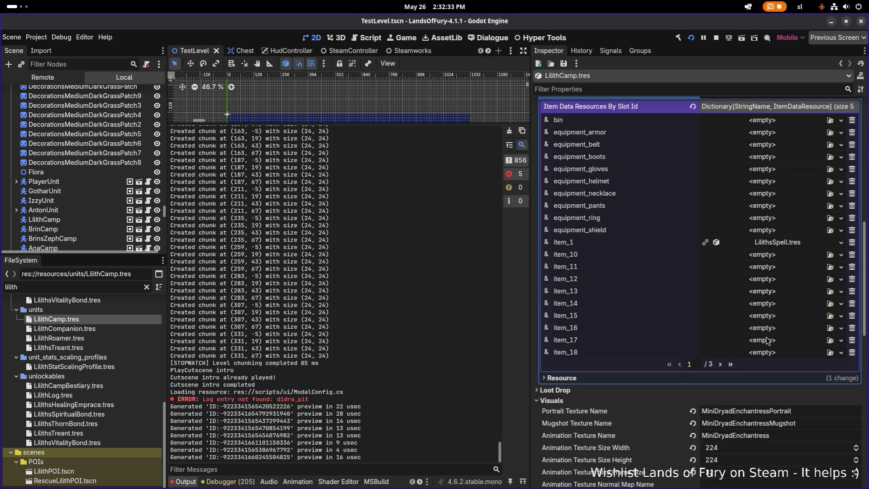
left_click(720, 365)
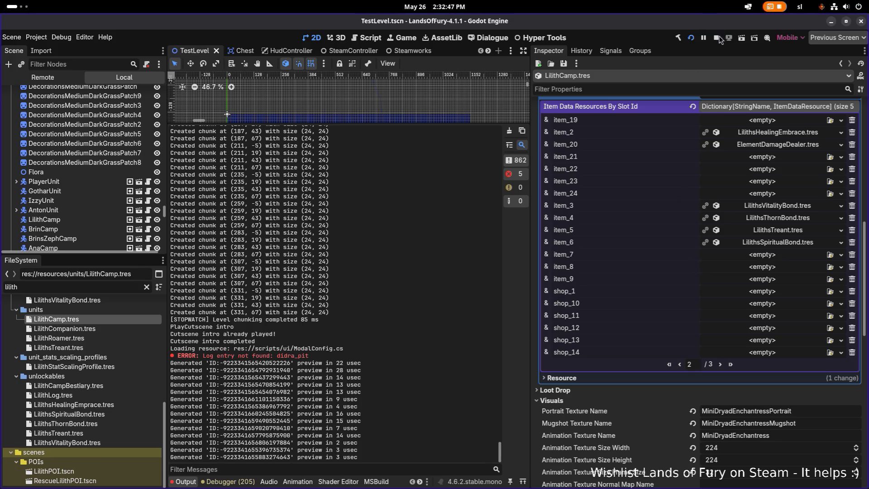
key("alt+Tab")
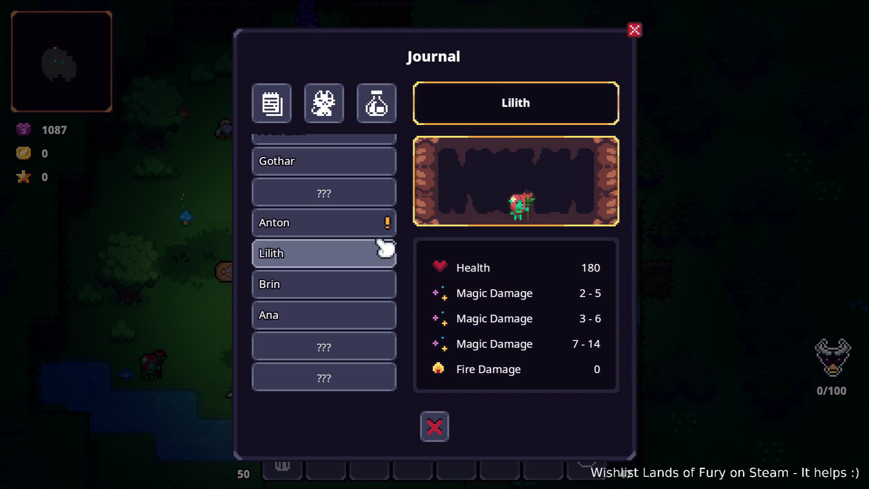
Step: Browse the Anton, Gothar, Arch Lich, Demon Destroyer and Viking bestiary entries
scroll(322, 244, "up", 1)
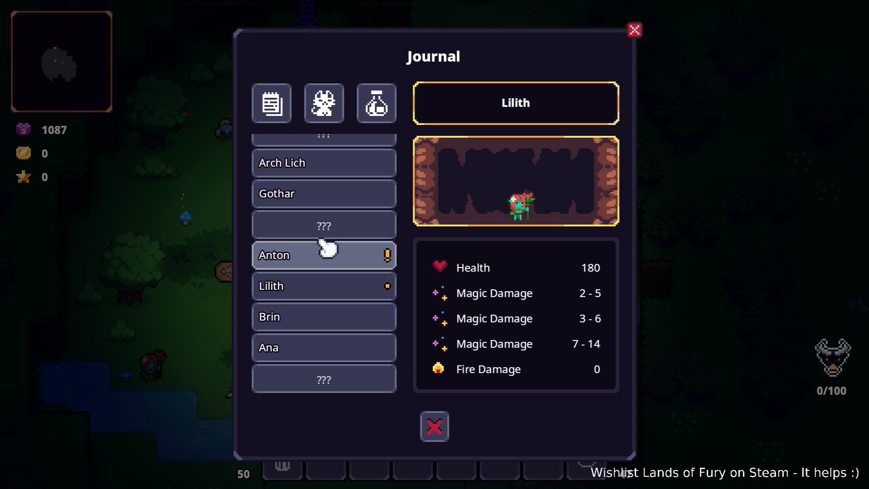
left_click(330, 258)
scroll(571, 318, "down", 1)
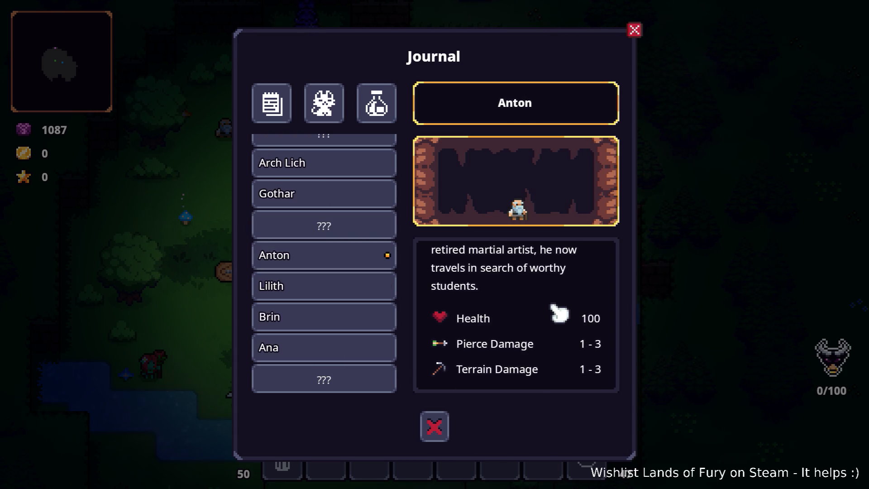
scroll(340, 222, "up", 1)
left_click(343, 222)
left_click(339, 209)
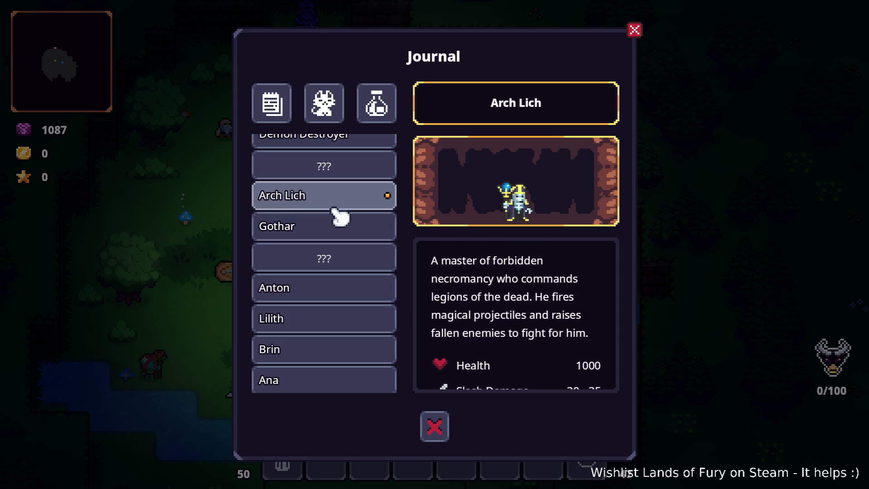
scroll(335, 224, "up", 2)
left_click(342, 232)
left_click(352, 206)
scroll(345, 234, "up", 7)
scroll(345, 240, "down", 4)
left_click(344, 262)
left_click(341, 237)
left_click(335, 297)
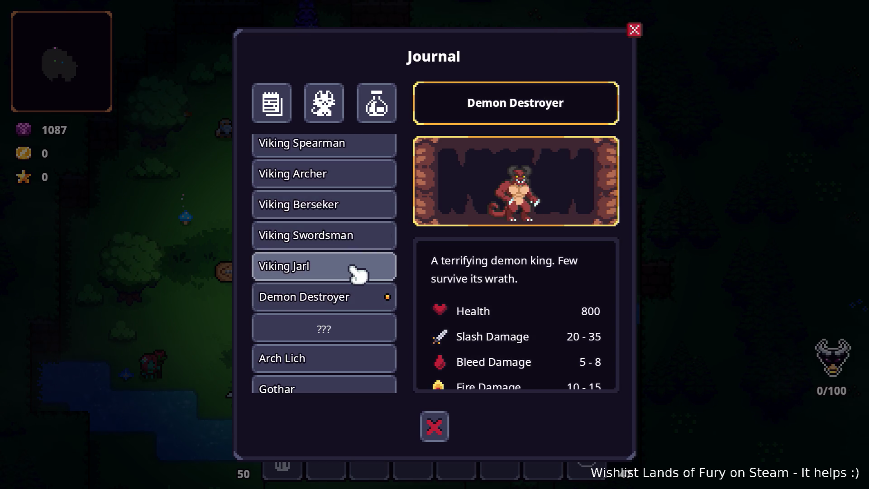
left_click(343, 298)
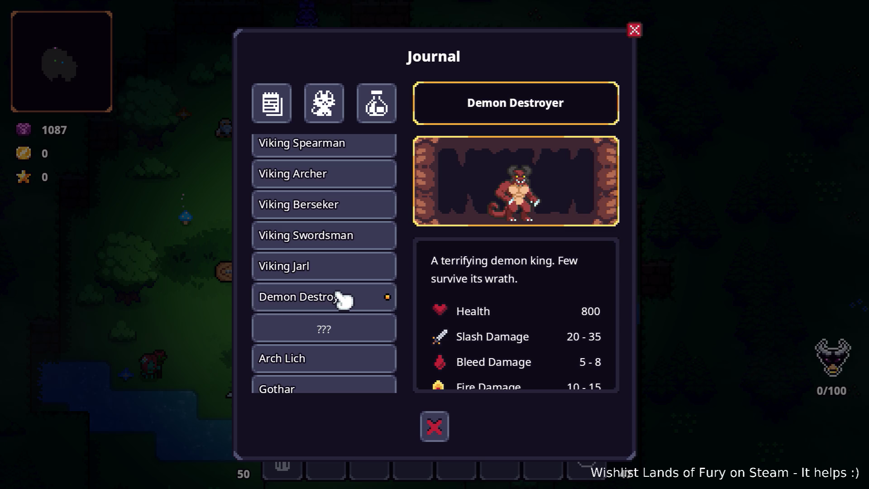
left_click(347, 270)
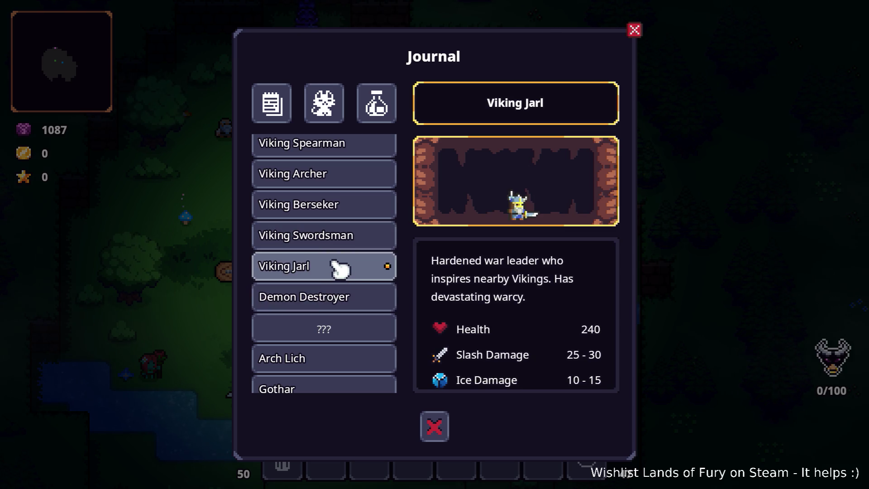
left_click(343, 240)
left_click(344, 218)
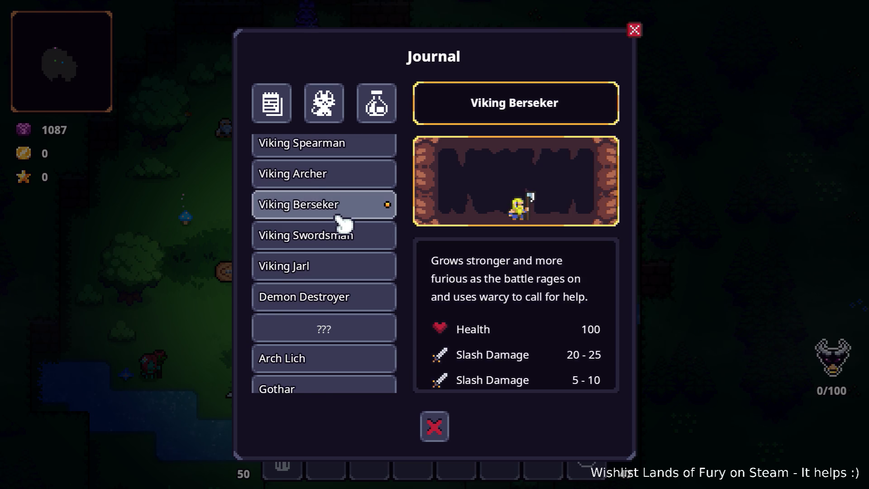
scroll(342, 226, "up", 3)
left_click(335, 271)
left_click(340, 249)
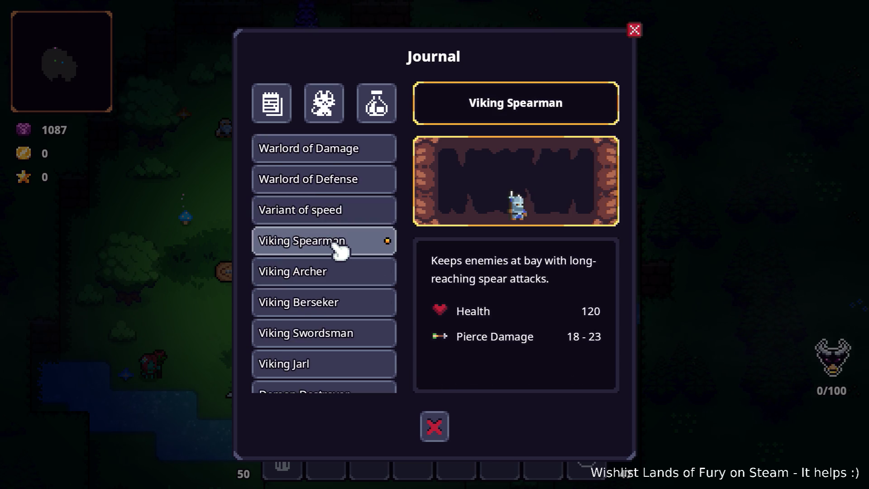
scroll(342, 239, "down", 3)
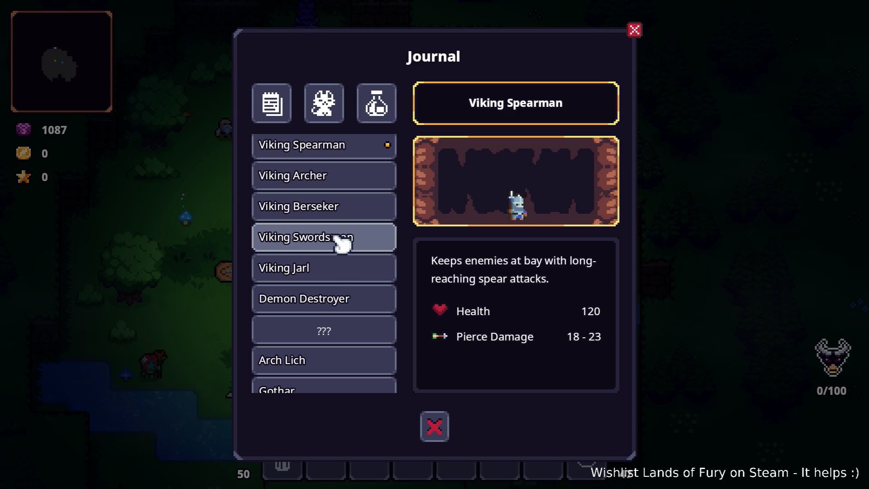
left_click(324, 298)
scroll(329, 269, "down", 2)
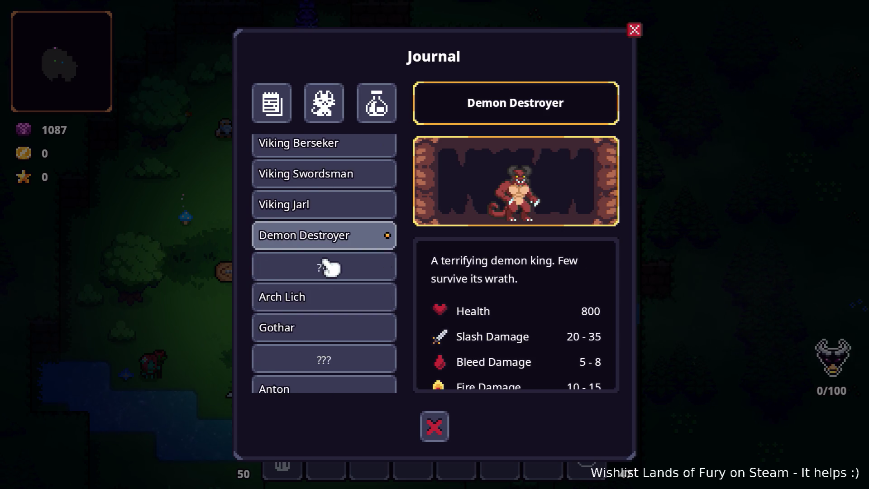
scroll(327, 257, "up", 7)
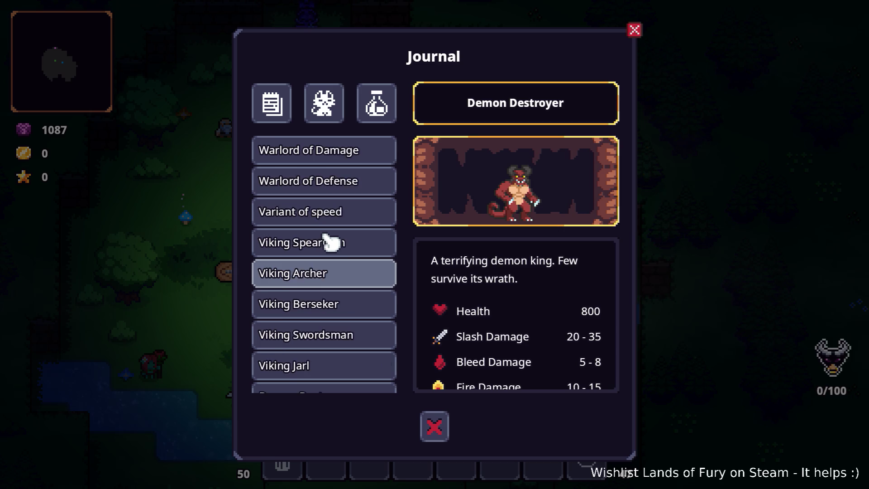
Step: Review the Warlord, Variant of speed, Dino Man and Raptor bestiary entries
left_click(335, 226)
left_click(332, 243)
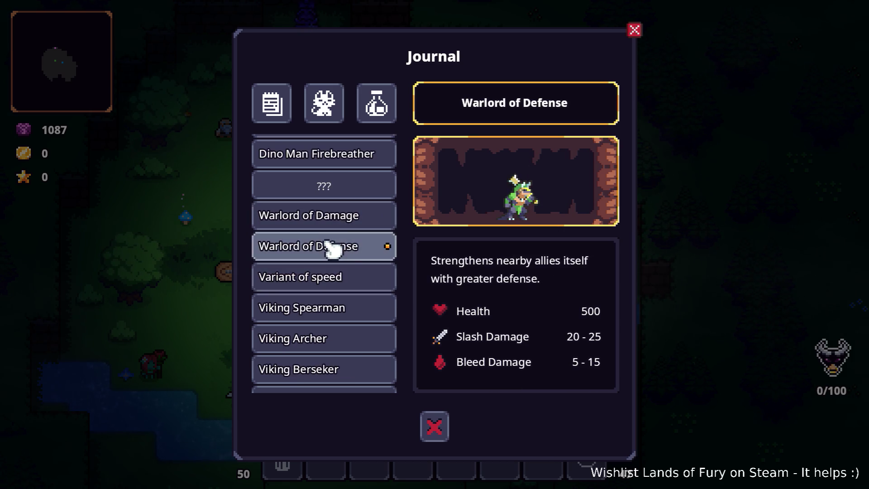
left_click(339, 272)
scroll(339, 249, "up", 1)
scroll(339, 231, "up", 1)
left_click(339, 229)
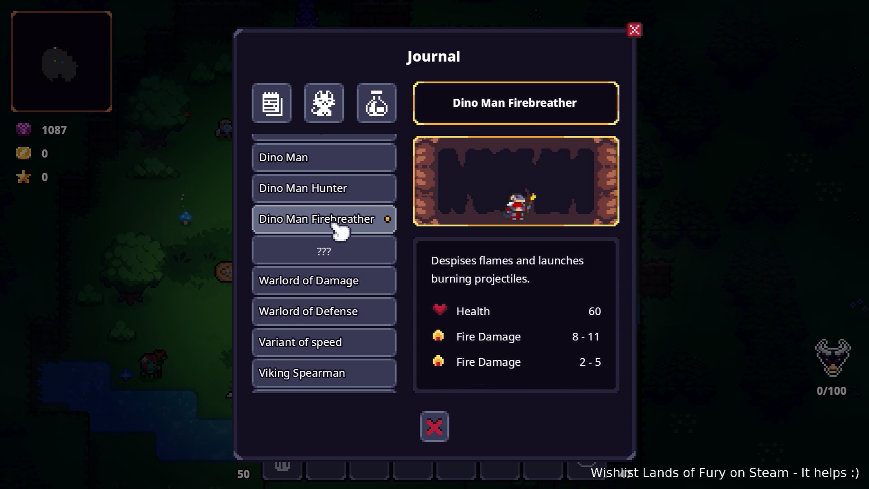
scroll(340, 229, "up", 1)
left_click(337, 229)
scroll(334, 252, "up", 2)
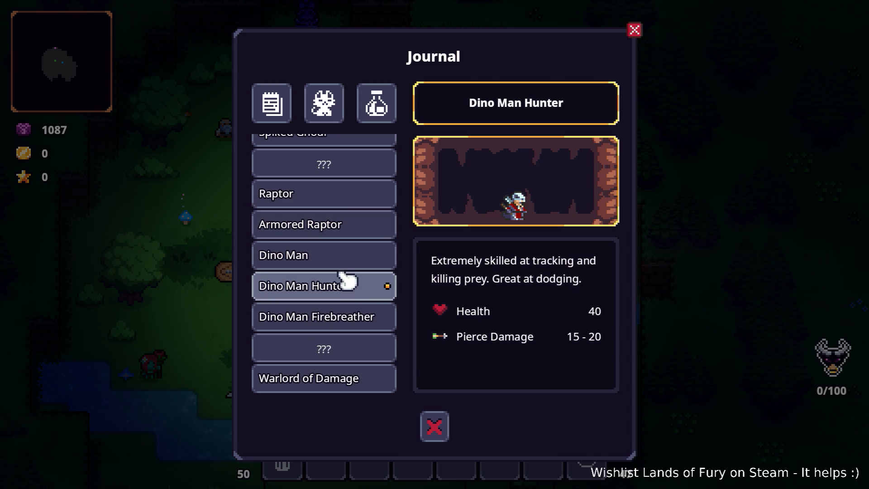
left_click(343, 256)
left_click(339, 225)
left_click(334, 196)
left_click(337, 233)
scroll(338, 222, "up", 3)
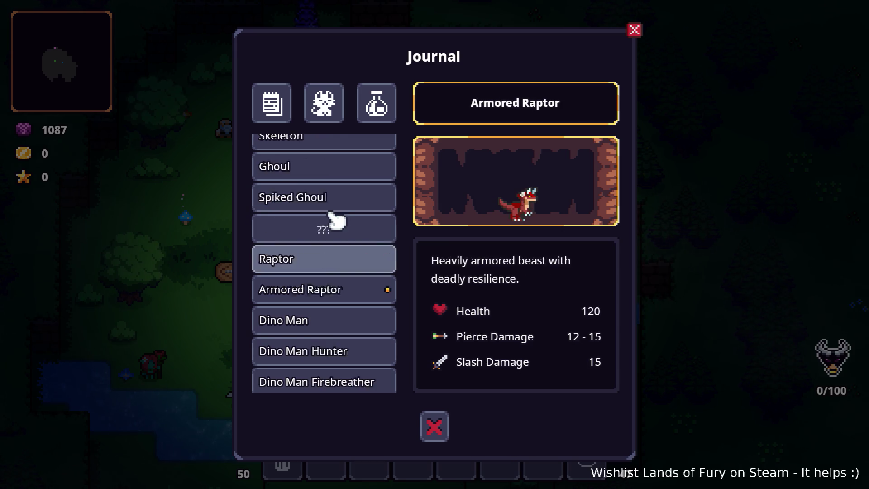
Step: Check the Spiked Ghoul, Ghoul, Zombie Crusher and Zombie Butcher entries and the unknown creature after them
left_click(338, 230)
scroll(333, 250, "up", 2)
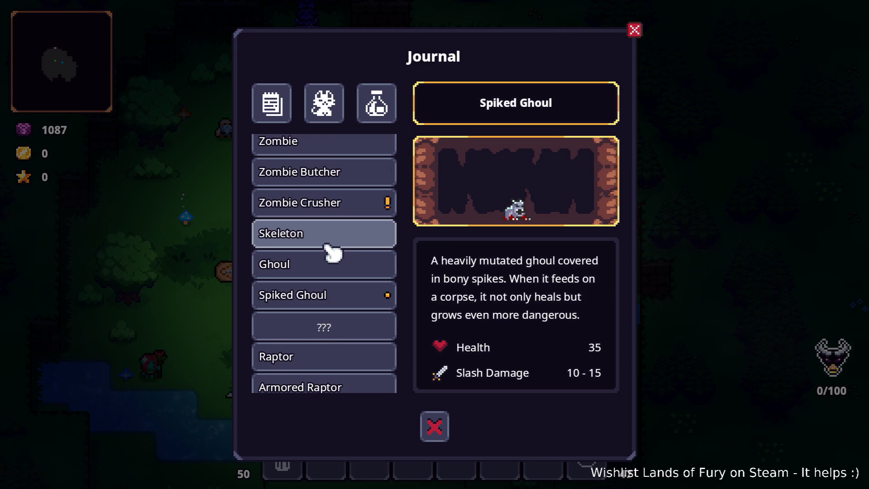
left_click(335, 267)
left_click(343, 204)
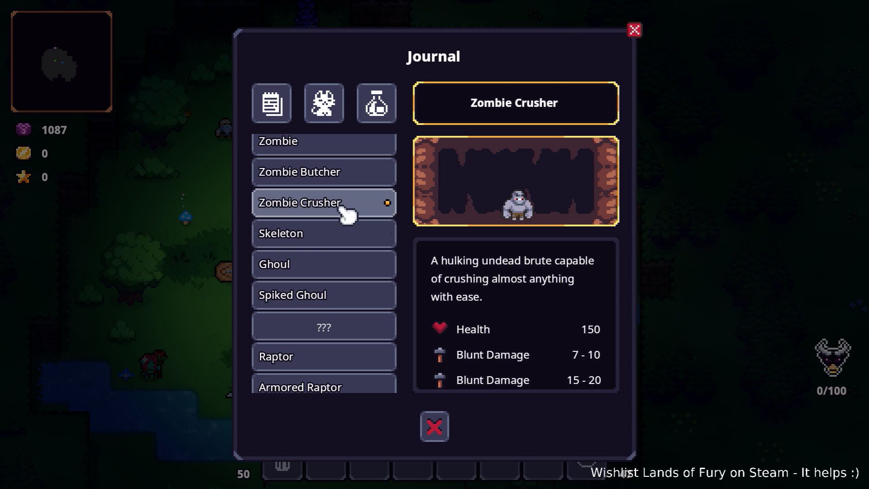
left_click(348, 172)
left_click(340, 202)
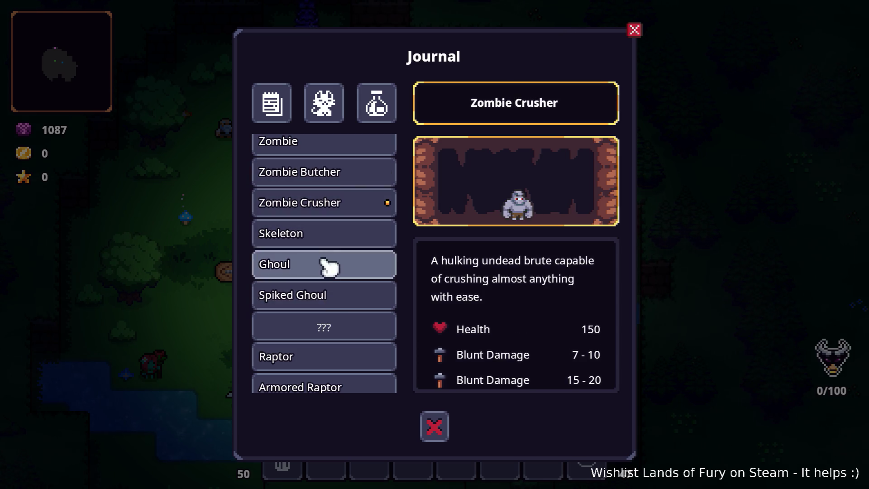
left_click(330, 303)
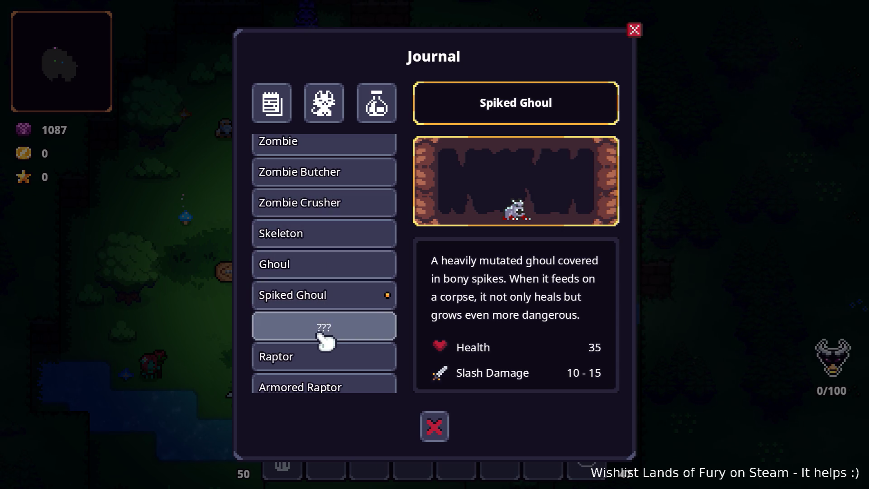
left_click(325, 337)
scroll(330, 229, "up", 2)
scroll(333, 217, "up", 3)
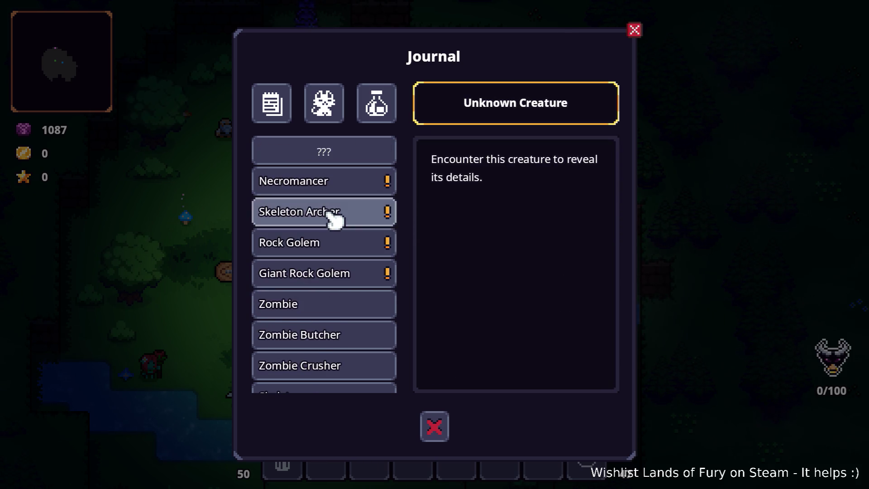
Step: Compare the Skeleton Archer, Necromancer, Rock Golem, Giant Rock Golem and Ratman Shaman entries
left_click(334, 213)
left_click(337, 190)
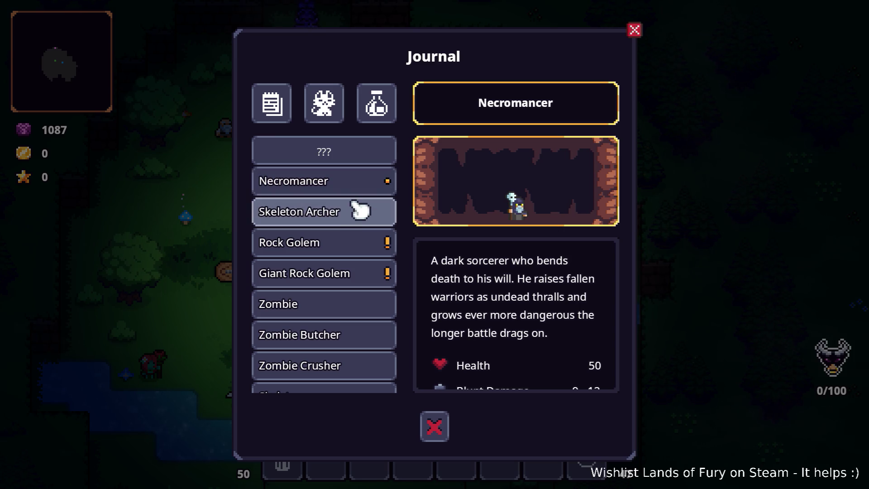
left_click(356, 207)
left_click(351, 240)
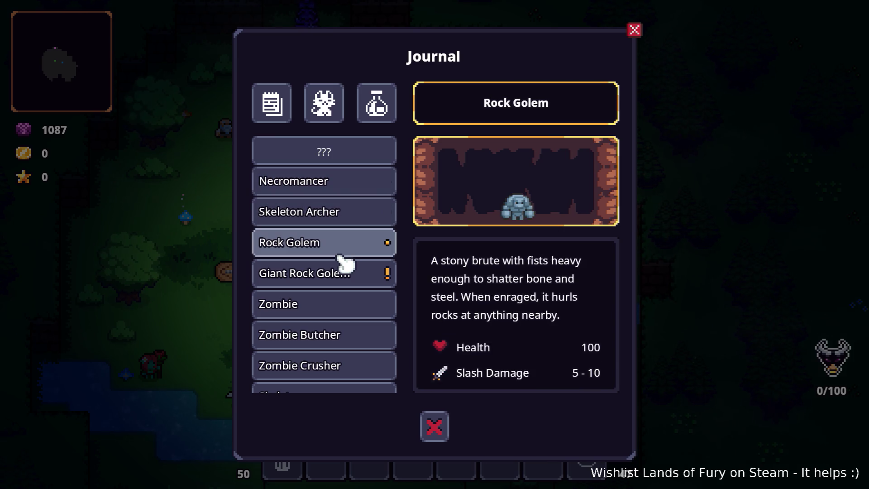
left_click(342, 272)
left_click(360, 247)
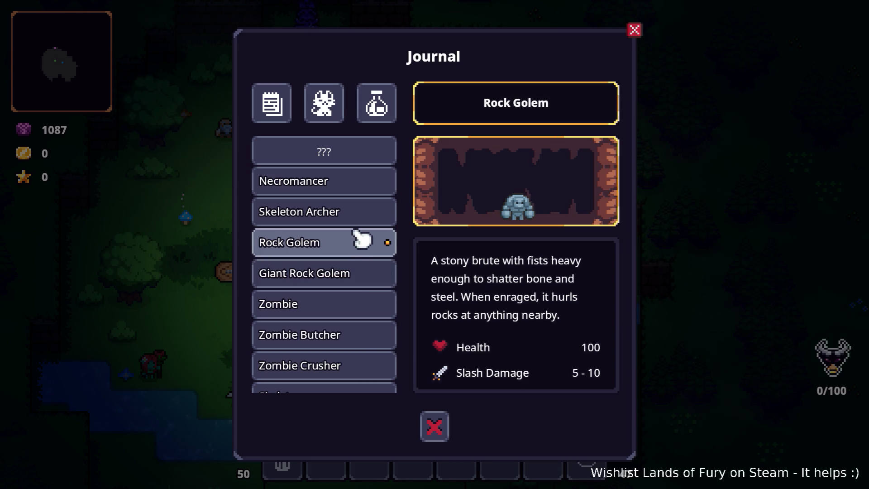
left_click(362, 215)
scroll(360, 222, "up", 2)
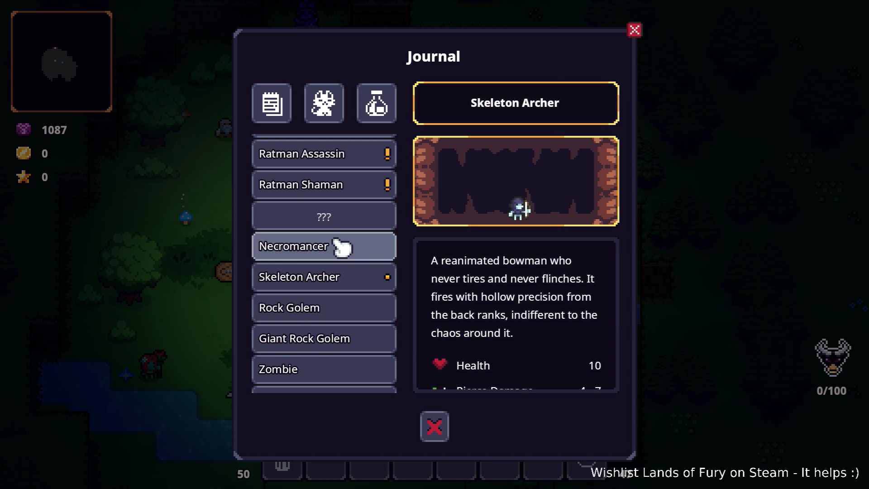
scroll(342, 246, "up", 2)
left_click(332, 313)
left_click(327, 341)
left_click(335, 312)
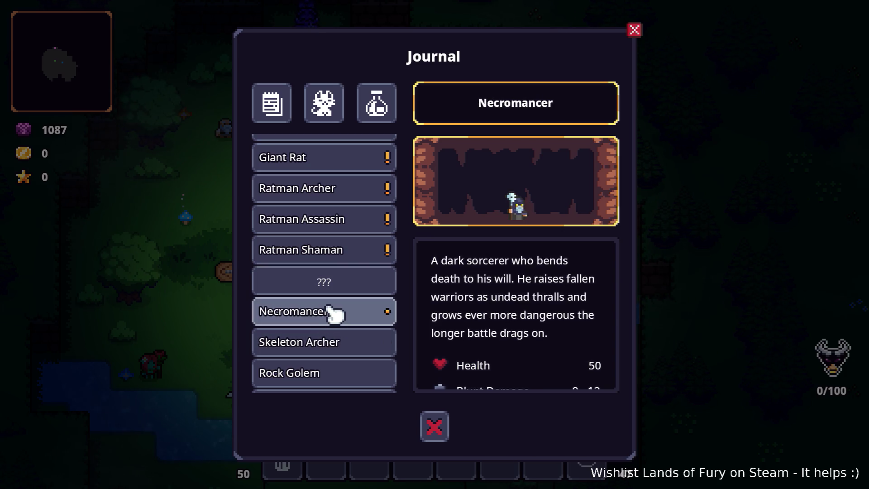
left_click(359, 344)
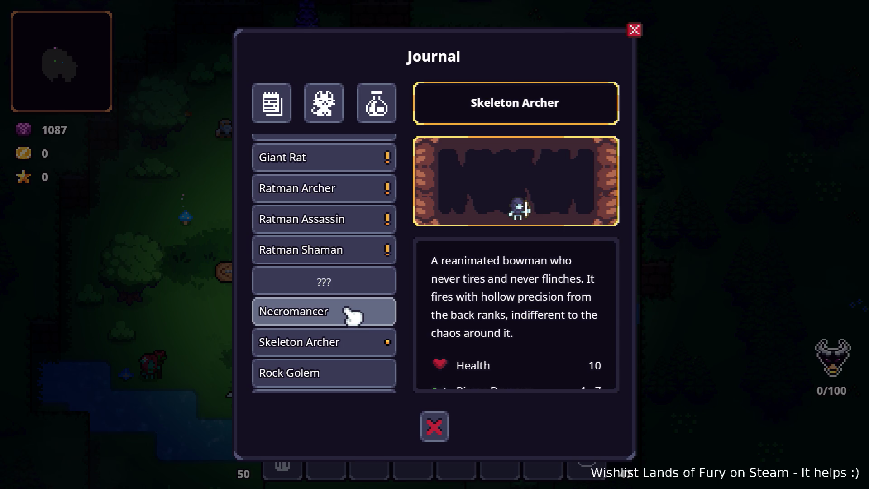
left_click(352, 259)
Step: Close the Journal and bring up the pause menu
scroll(350, 251, "up", 4)
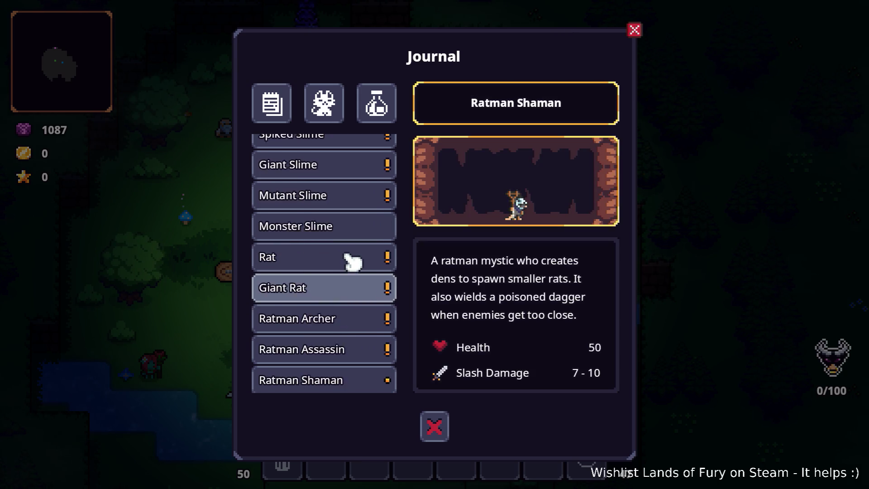
scroll(352, 262, "up", 1)
left_click(436, 426)
key("Escape")
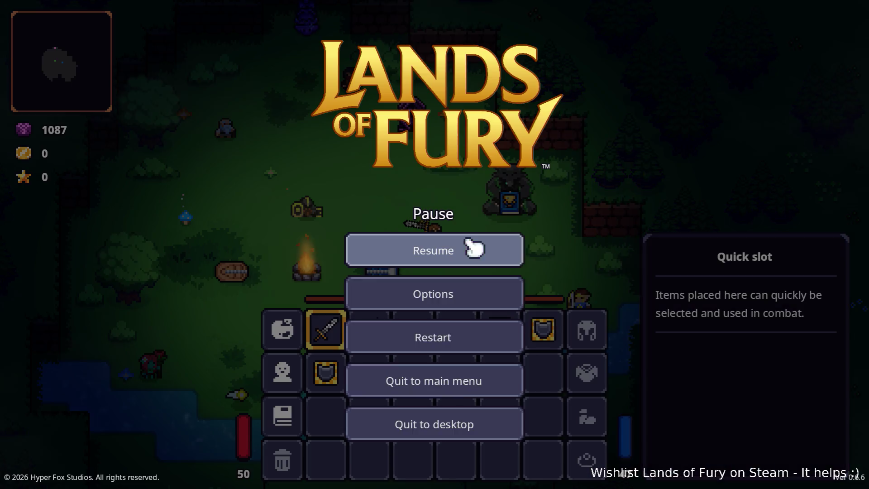
Step: Quit the game, then give Necromancer.tres a Sort Order of 560 and save it
left_click(460, 425)
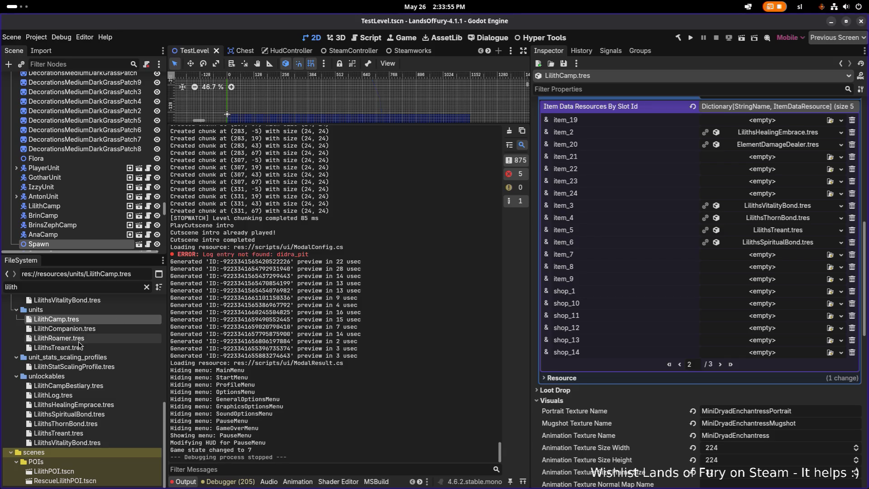
key("ctrl+a")
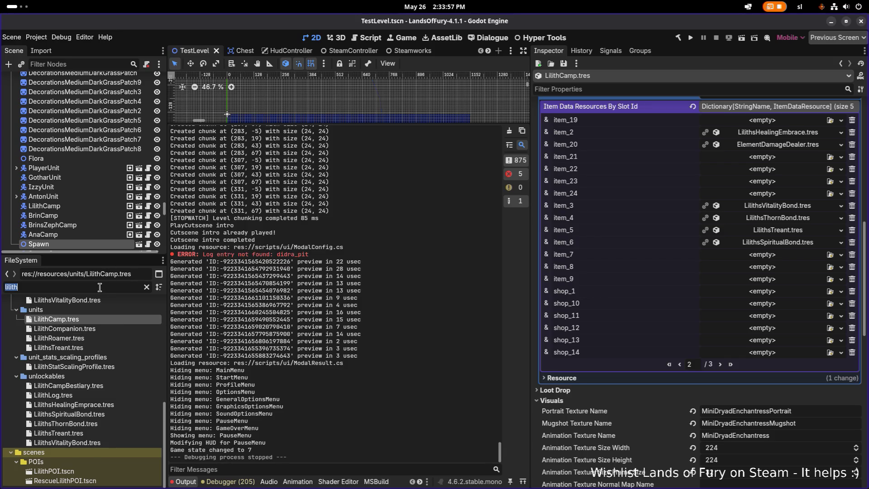
type("necromance")
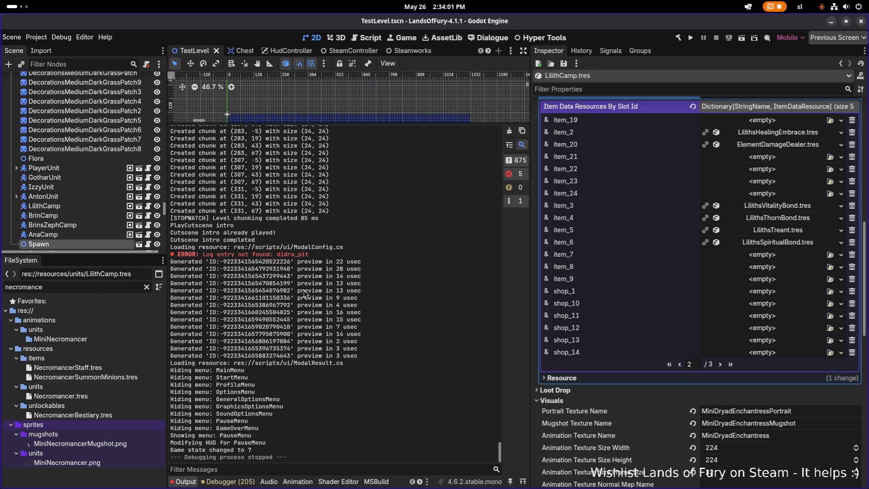
left_click(88, 399)
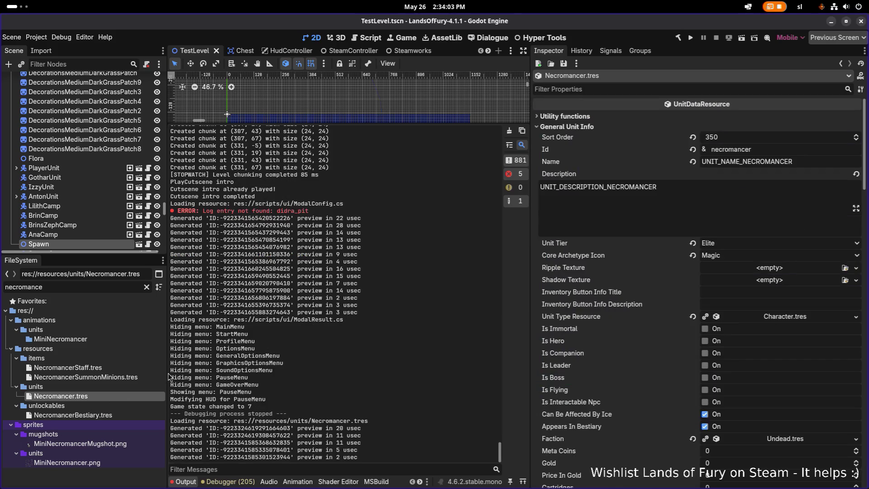
left_click(744, 141)
type("5")
key("Return")
key("ctrl+s")
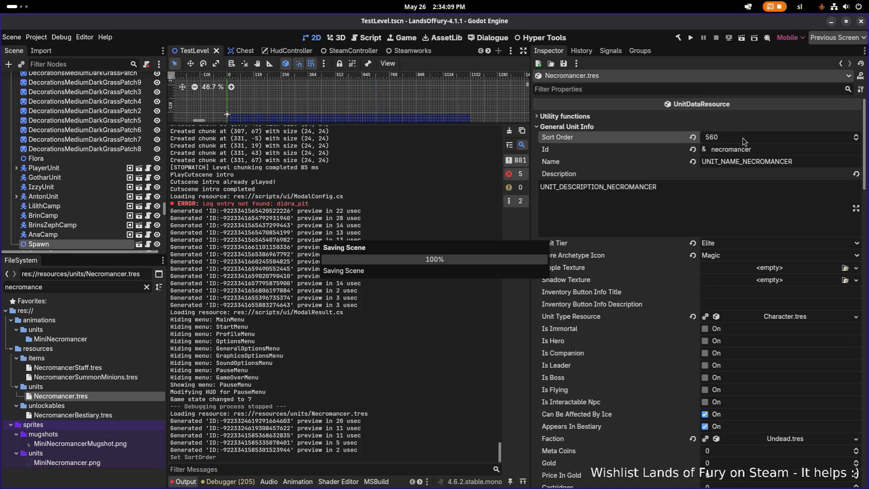
double_click(83, 288)
type("skeleto")
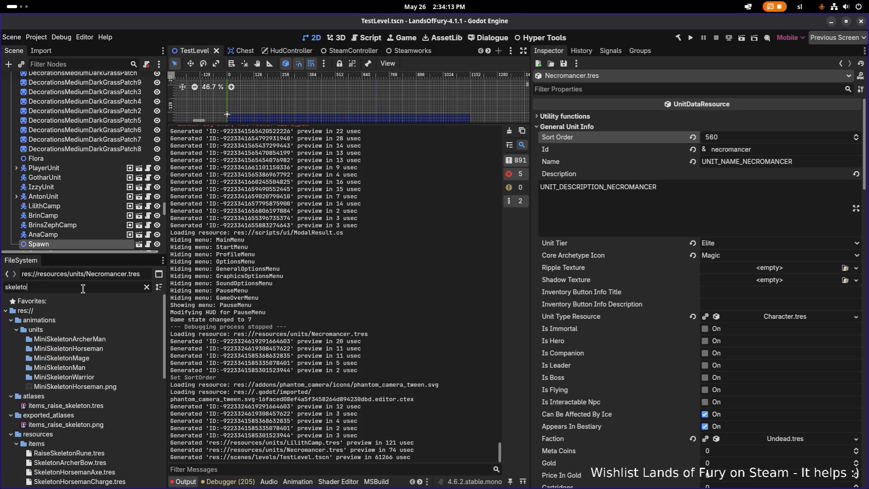
type("nar")
Step: Set SkeletonArcher.tres Sort Order to 555 and save it
left_click(75, 385)
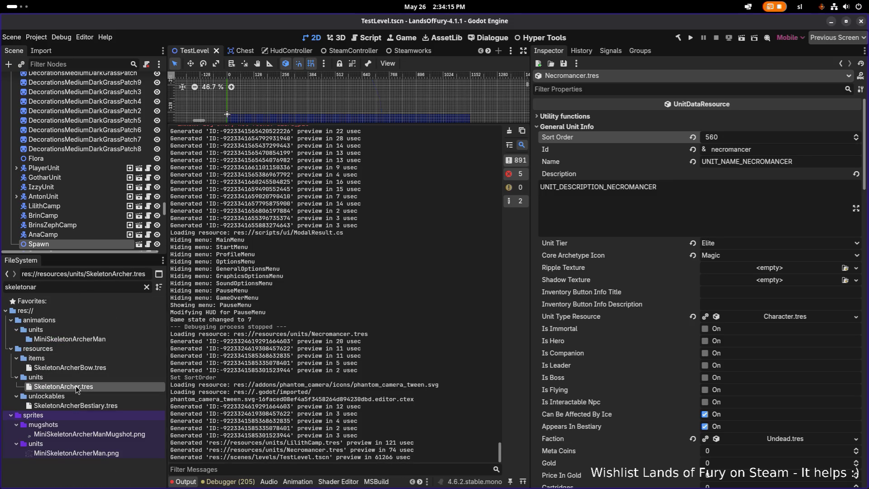
left_click(745, 141)
type("555")
key("Return")
key("ctrl+s")
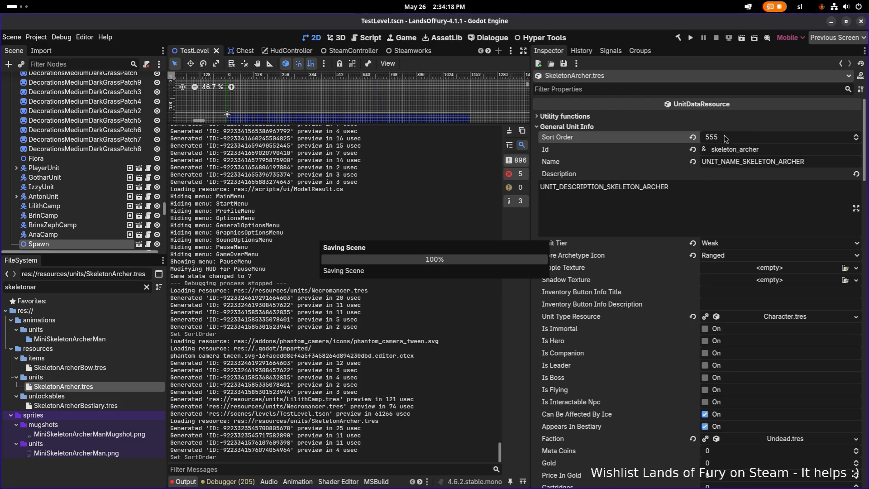
Step: Set Skeleton.tres Sort Order to 553 and save, then filter files for 'unlockables'
key("ctrl+a")
type("kele")
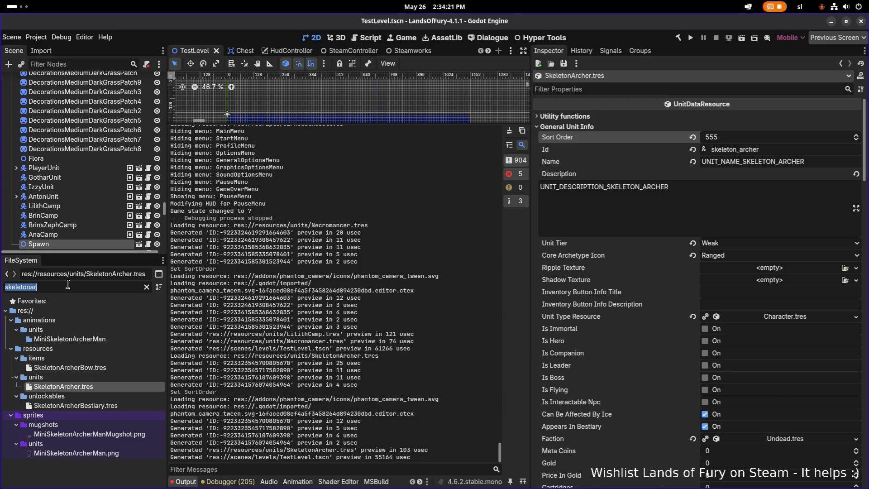
key("ctrl+a")
type("skele")
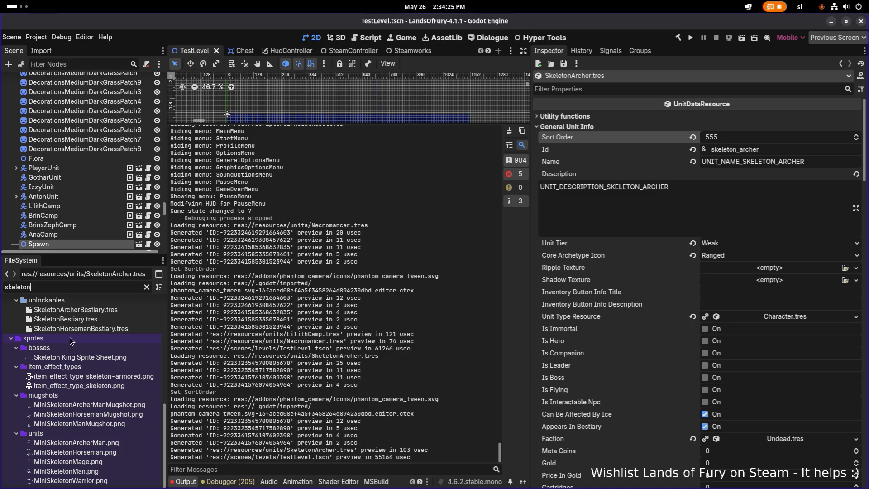
scroll(69, 338, "up", 8)
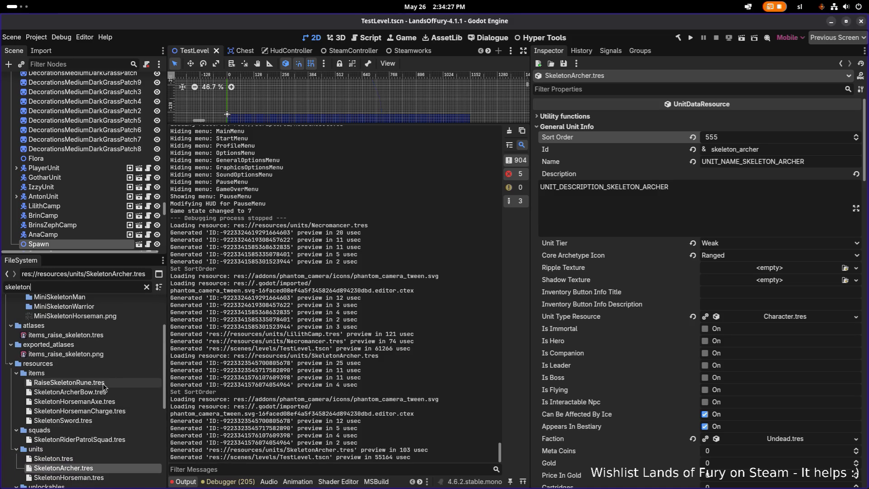
scroll(82, 457, "down", 2)
left_click(97, 433)
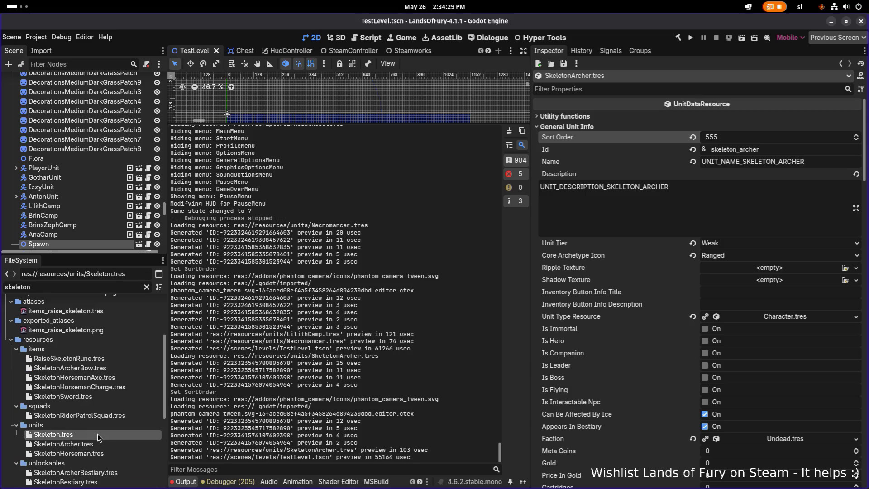
double_click(97, 434)
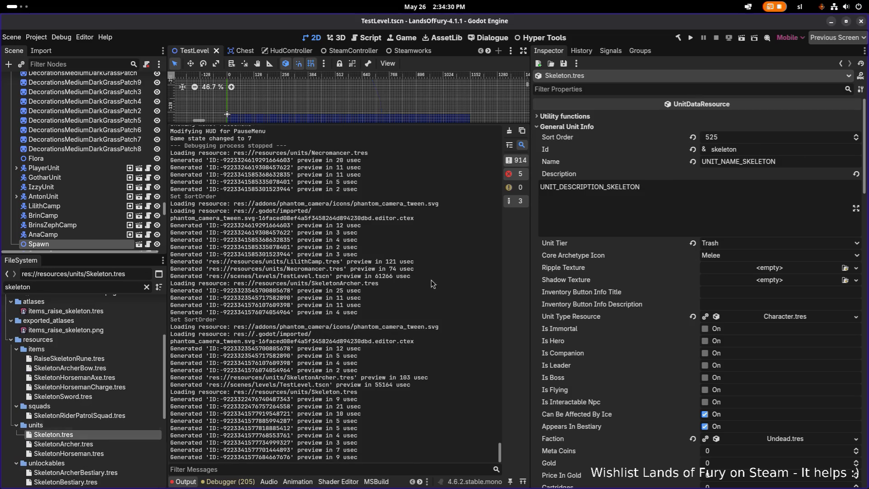
left_click(755, 135)
type("55")
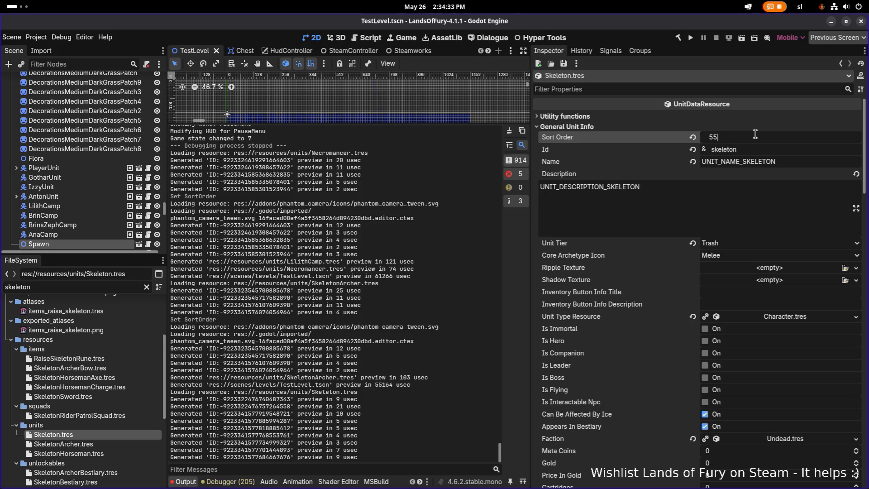
key("Return")
key("ctrl+s")
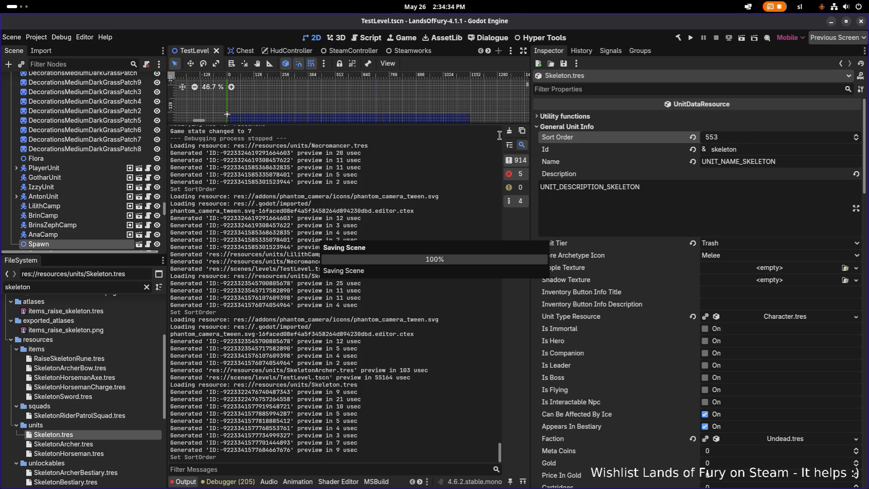
double_click(114, 288)
type("un")
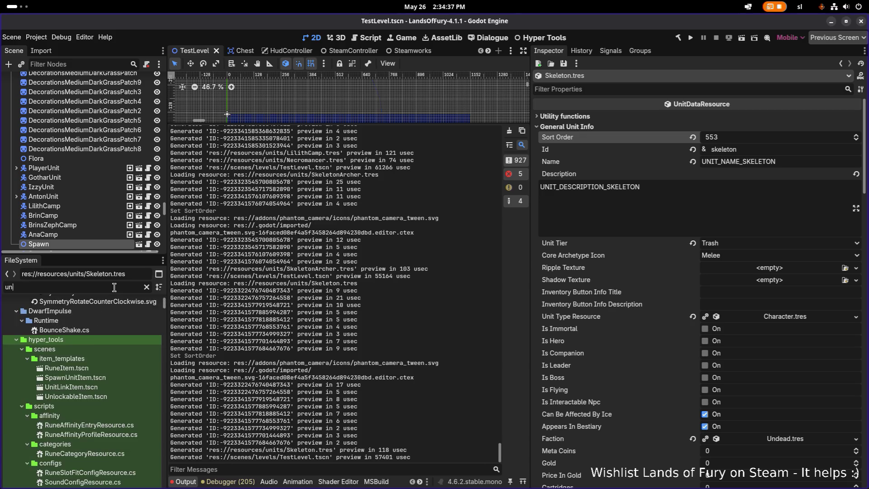
type("lockables")
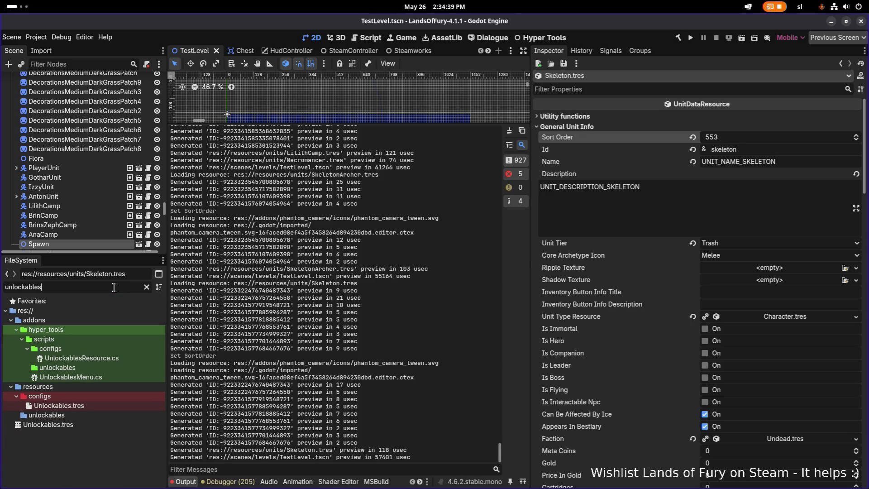
Step: In Unlockables.tres, move NecromancerBestiary to right after SkeletonHorsemanBestiary in the Bestiary list
double_click(110, 408)
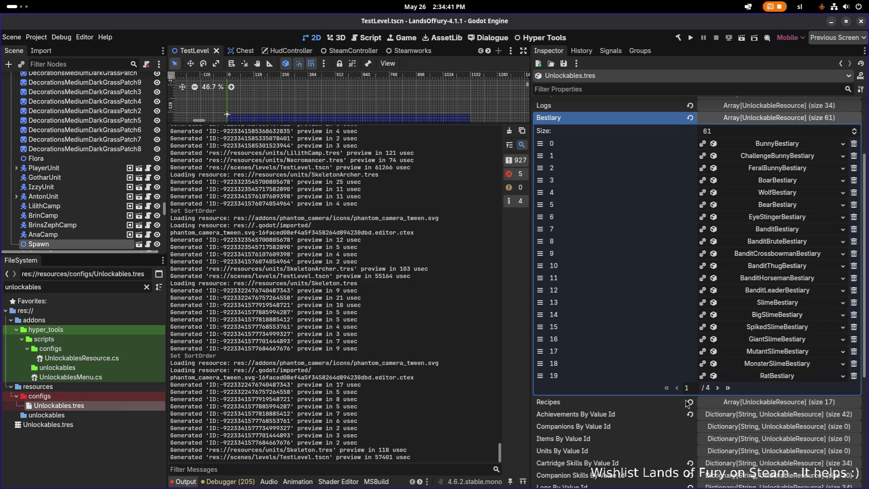
left_click(719, 388)
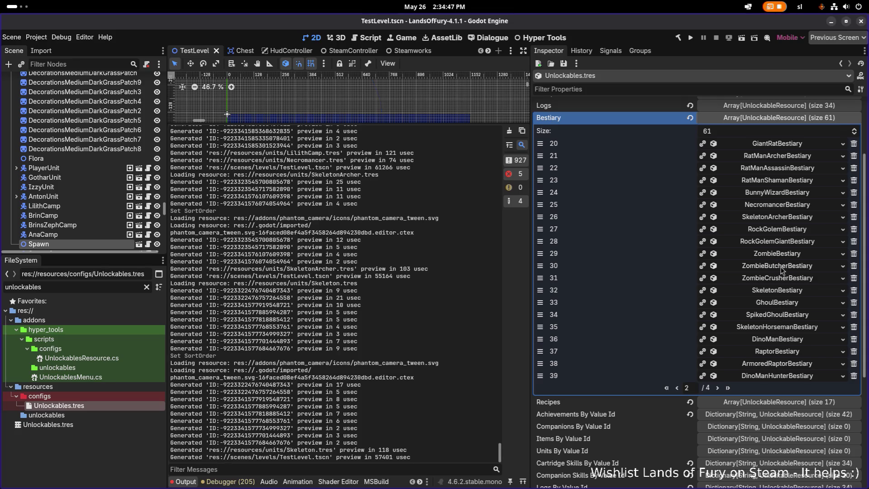
left_click(786, 206)
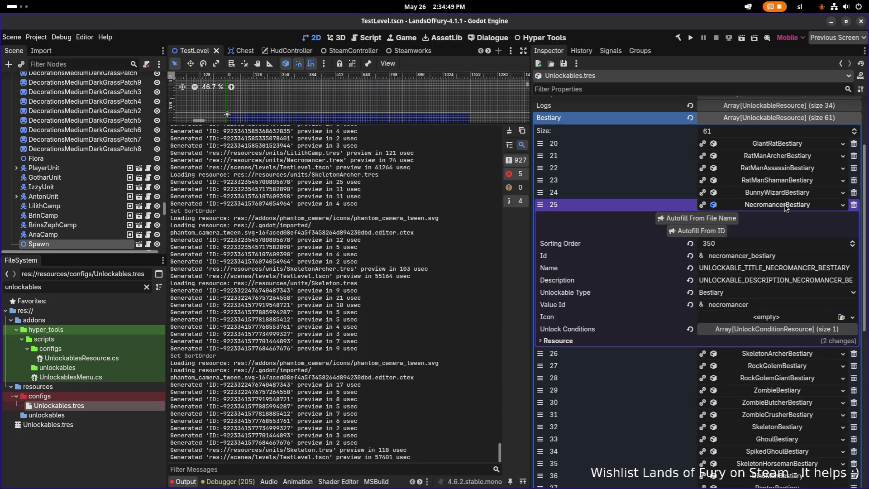
left_click(786, 206)
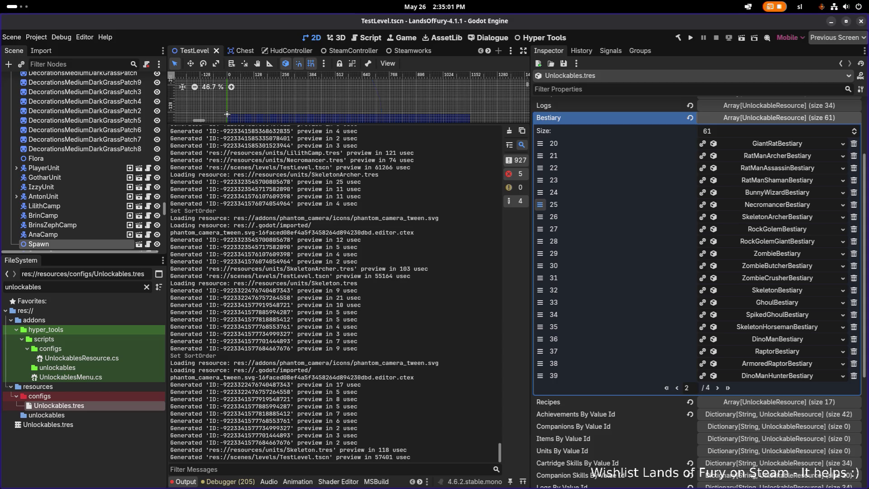
left_click_drag(540, 204, 540, 327)
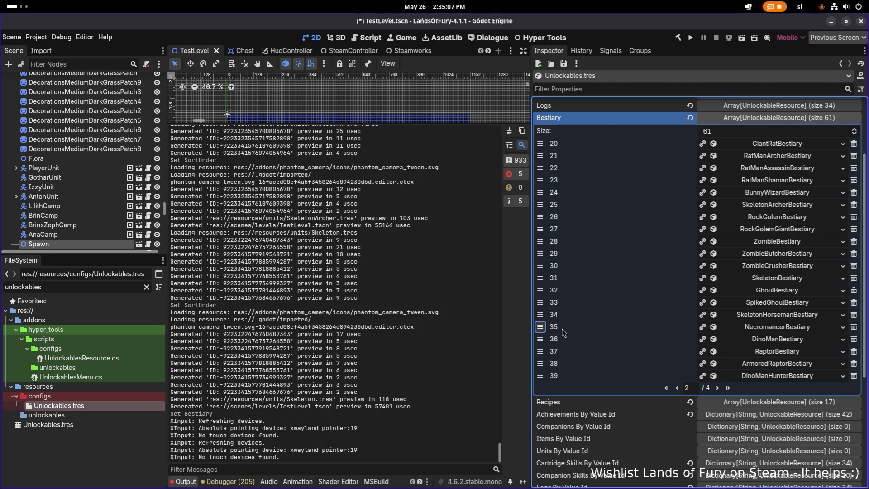
left_click(775, 315)
left_click(775, 317)
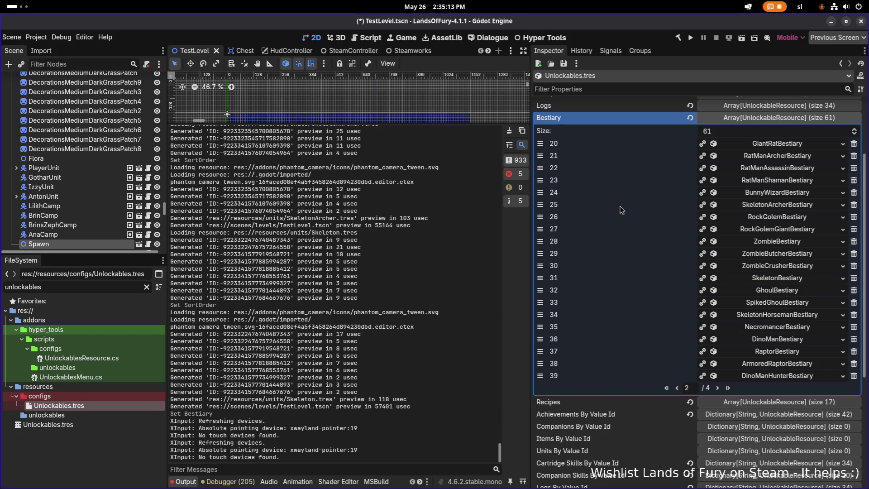
Step: Move SkeletonArcherBestiary directly after SkeletonBestiary and check its sorting order
left_click_drag(540, 204, 542, 277)
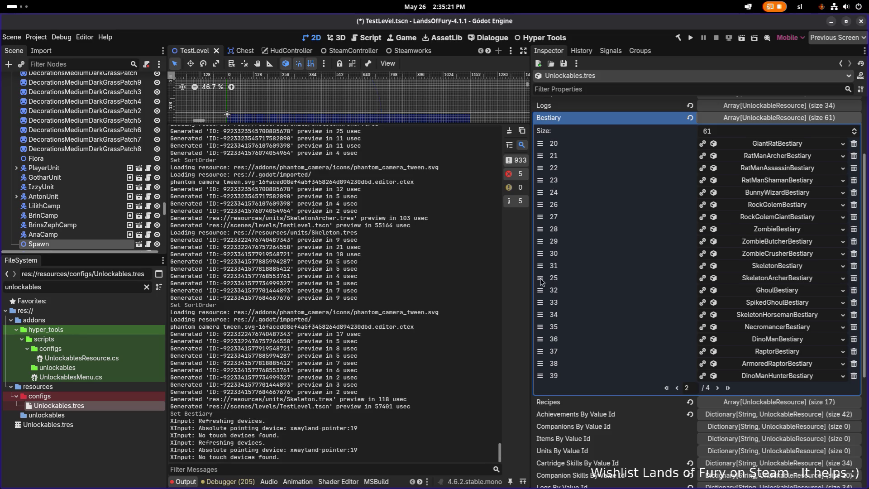
left_click(790, 267)
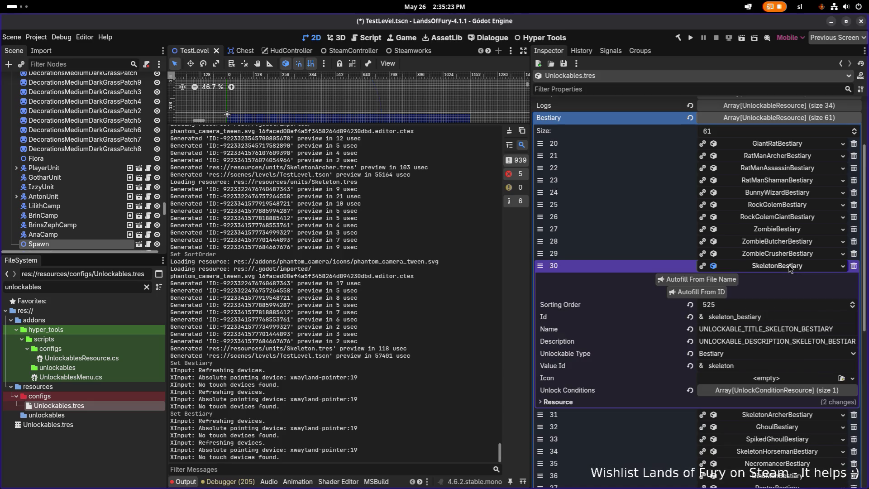
left_click(789, 267)
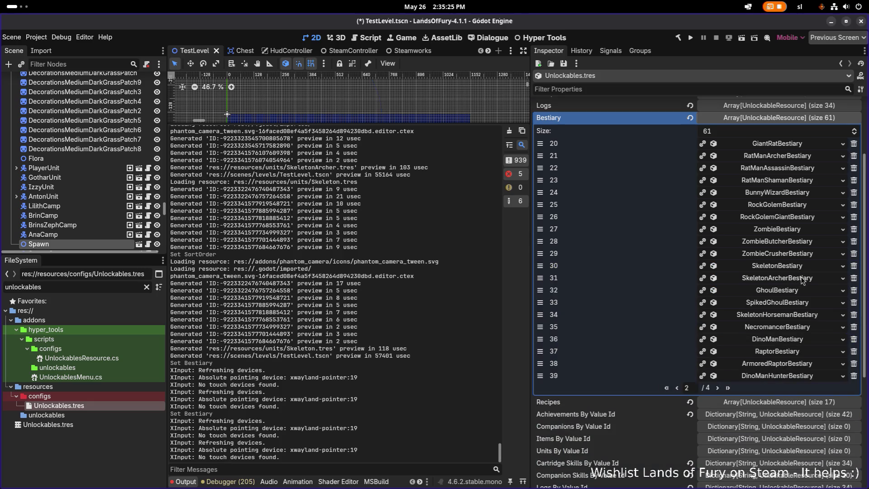
left_click(802, 279)
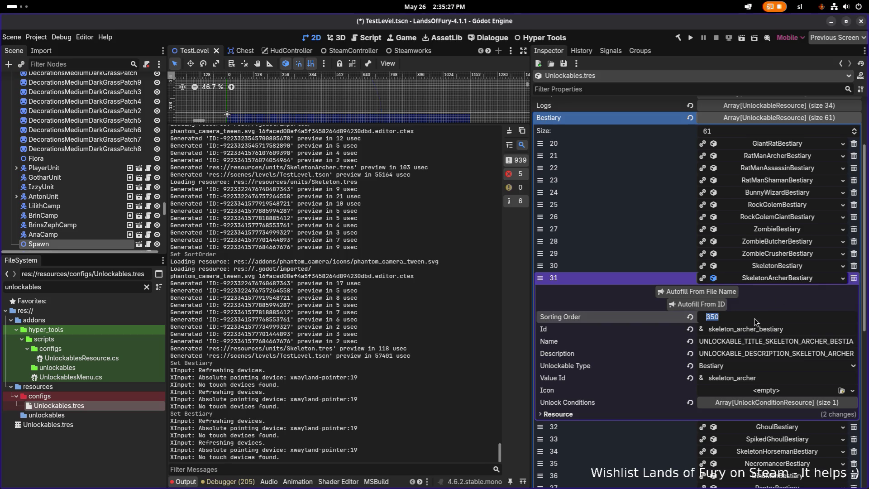
left_click(784, 280)
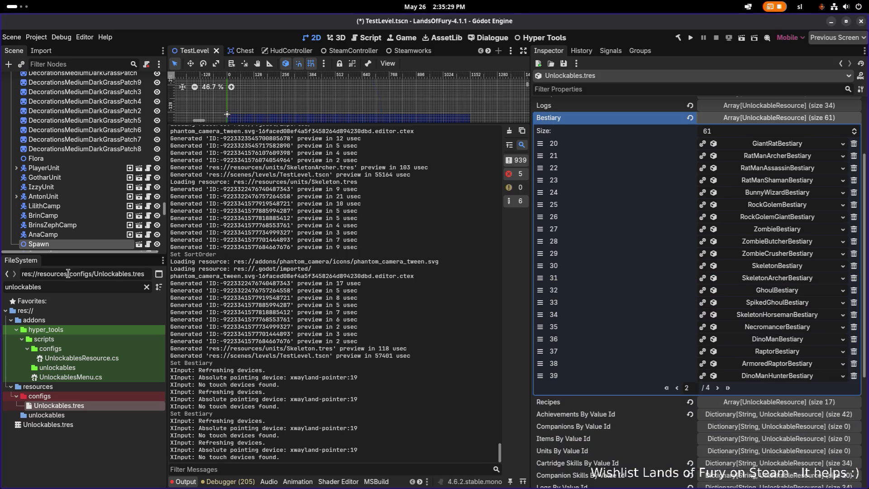
key("ctrl+a")
type("skeletona")
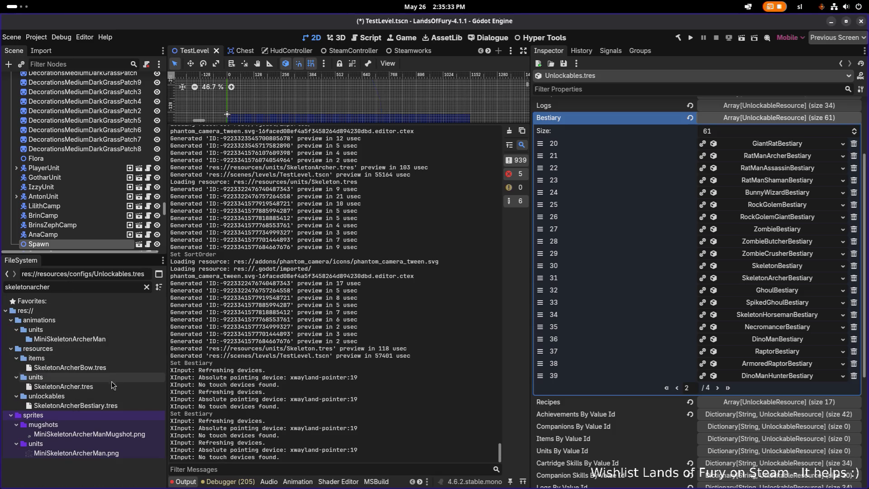
Step: Change SkeletonArcher.tres Sort Order from 555 to 526 and save
left_click(63, 386)
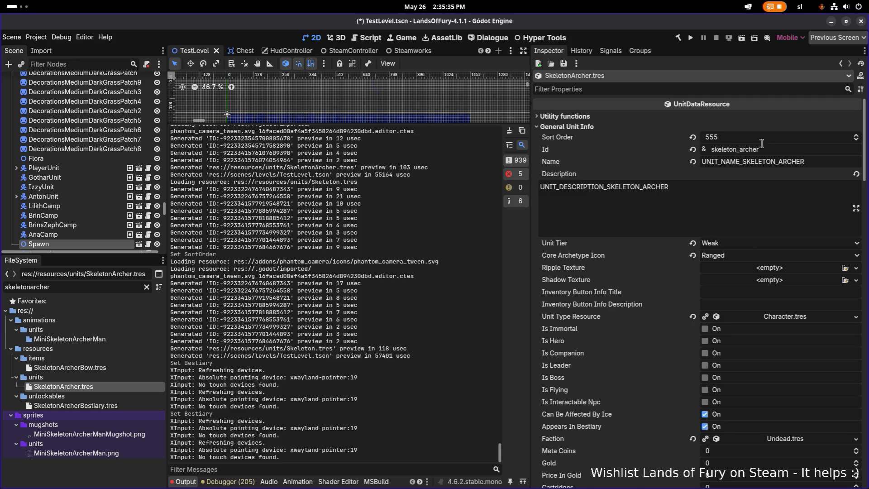
left_click(767, 138)
type("52")
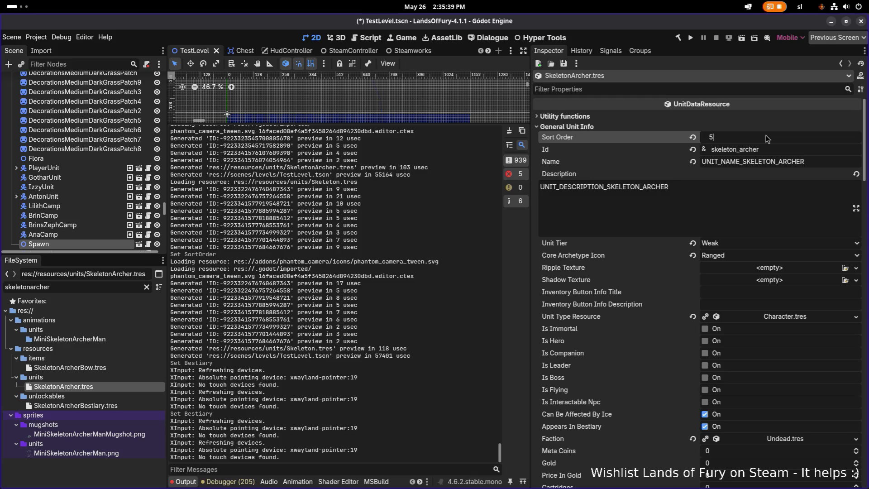
type("6")
key("Return")
key("ctrl+s")
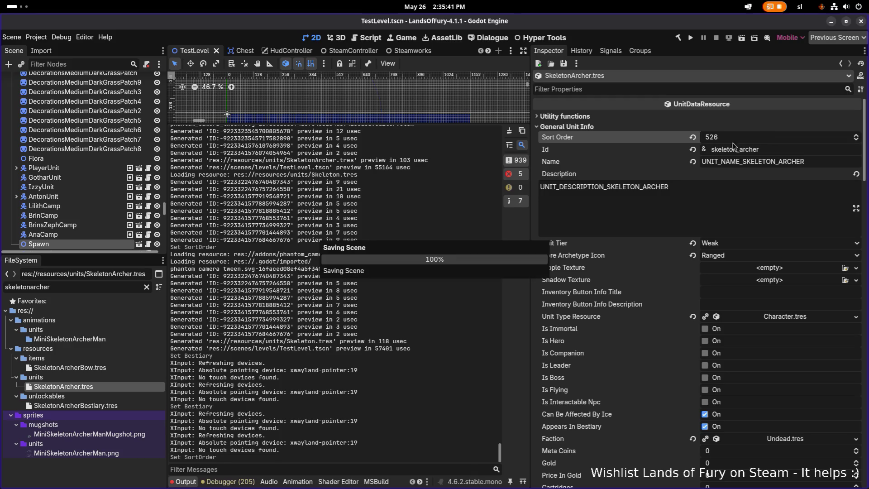
Step: Filter the FileSystem by 'unlockables'
left_click(119, 285)
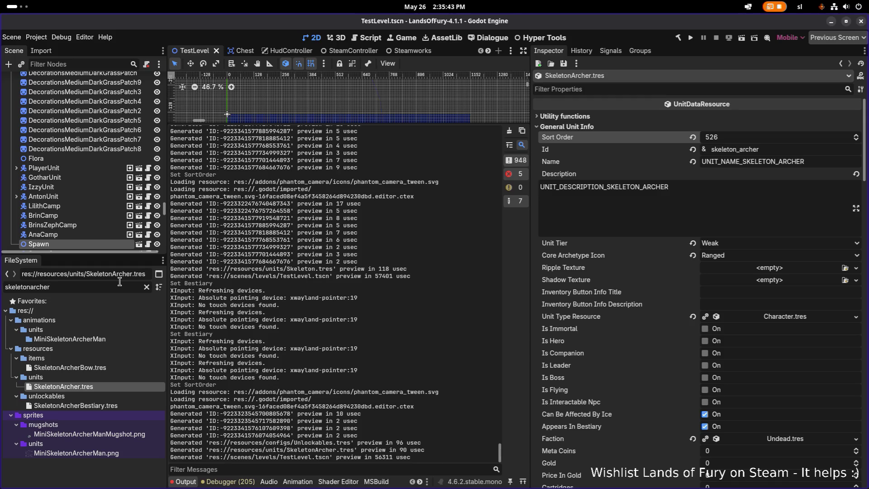
key("ctrl+a")
type("unlockables")
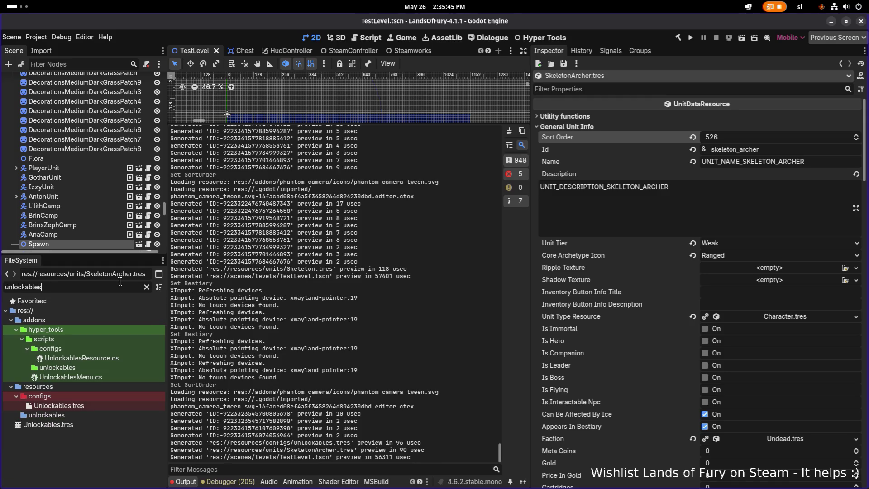
Step: In Unlockables.tres Bestiary page 2, set SkeletonArcherBestiary's Sorting Order to 526 and save
double_click(96, 407)
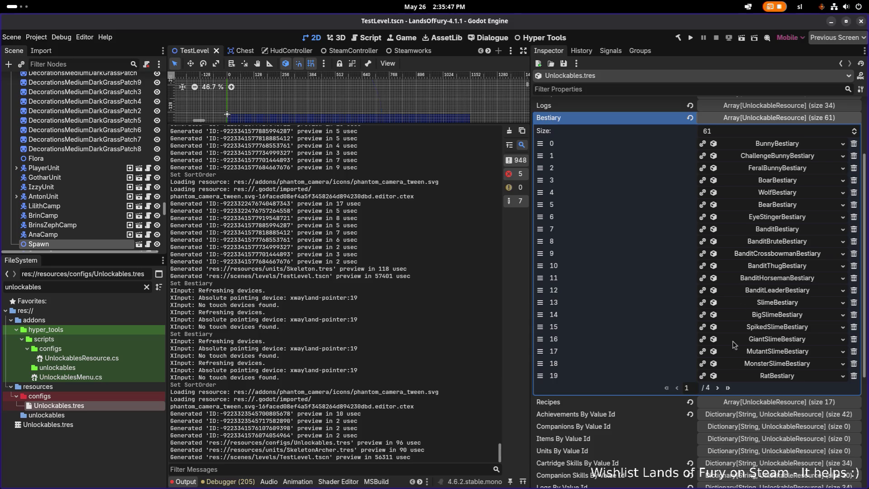
left_click(718, 388)
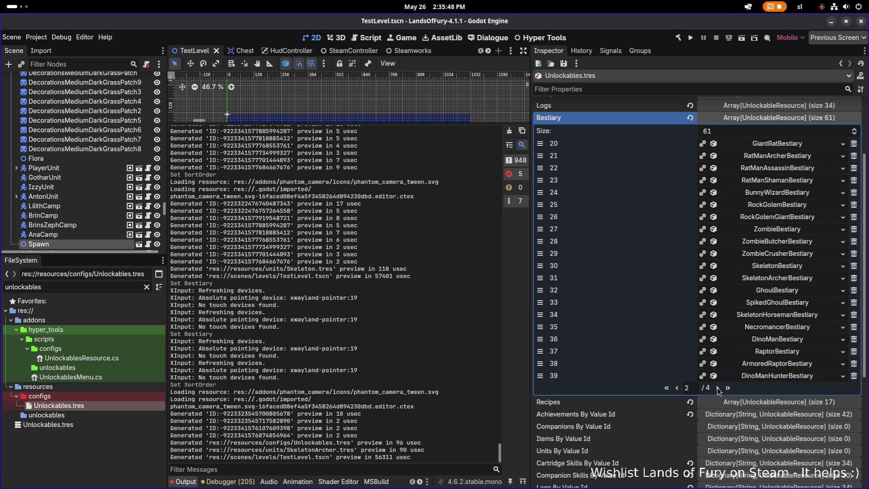
left_click(796, 269)
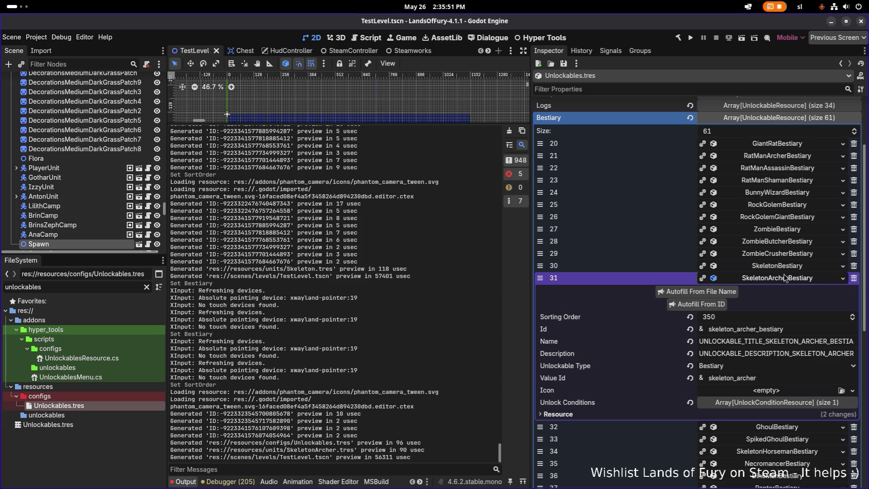
left_click(788, 267)
left_click(750, 320)
type("526")
key("Return")
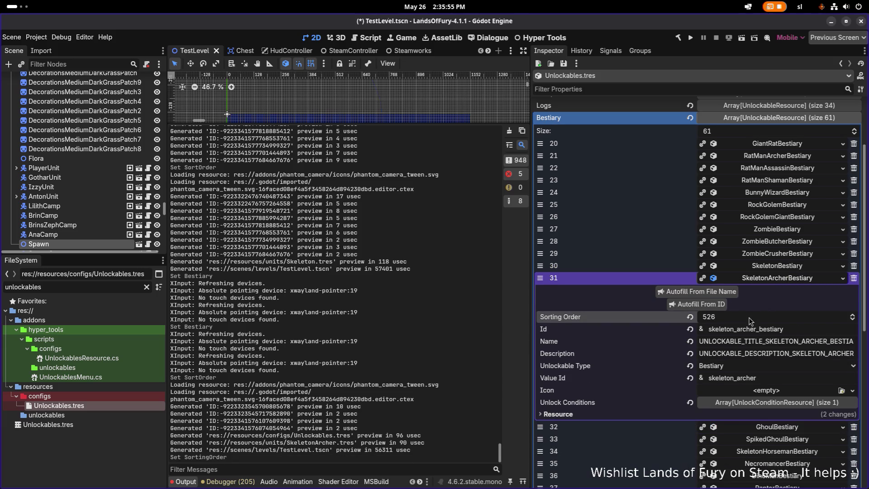
key("ctrl+s")
Step: Check the Sorting Orders of ZombieCrusher, Skeleton, SkeletonArcher, Ghoul, SpikedGhoul and SkeletonHorseman bestiary entries
left_click(779, 278)
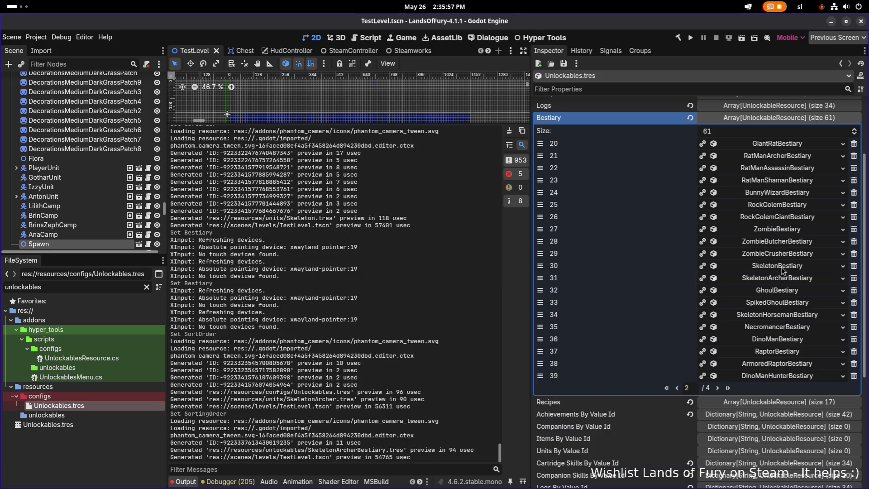
left_click(785, 255)
left_click(785, 255)
left_click(786, 267)
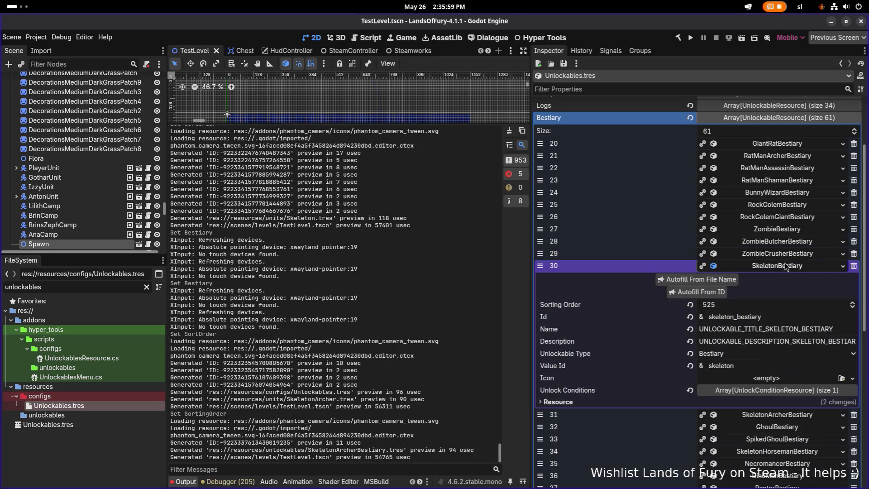
left_click(785, 266)
left_click(786, 278)
left_click(785, 278)
left_click(783, 290)
left_click(783, 290)
left_click(781, 303)
left_click(781, 303)
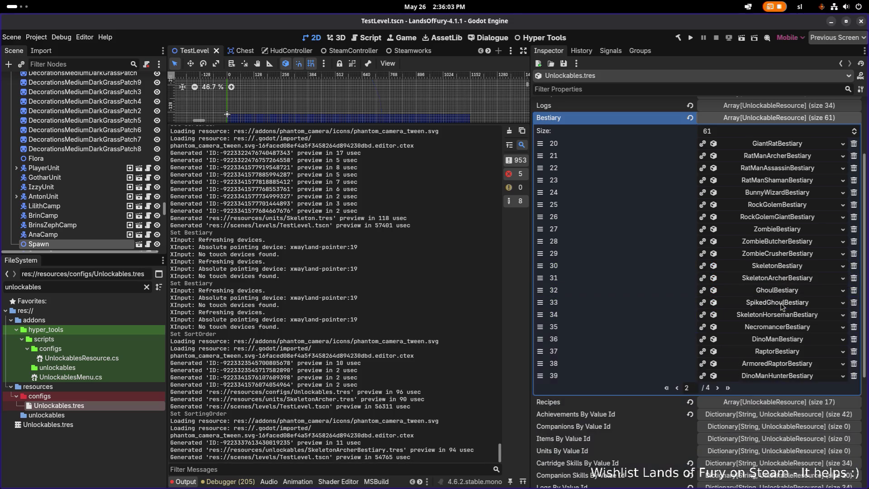
left_click(780, 317)
left_click(779, 317)
left_click(784, 315)
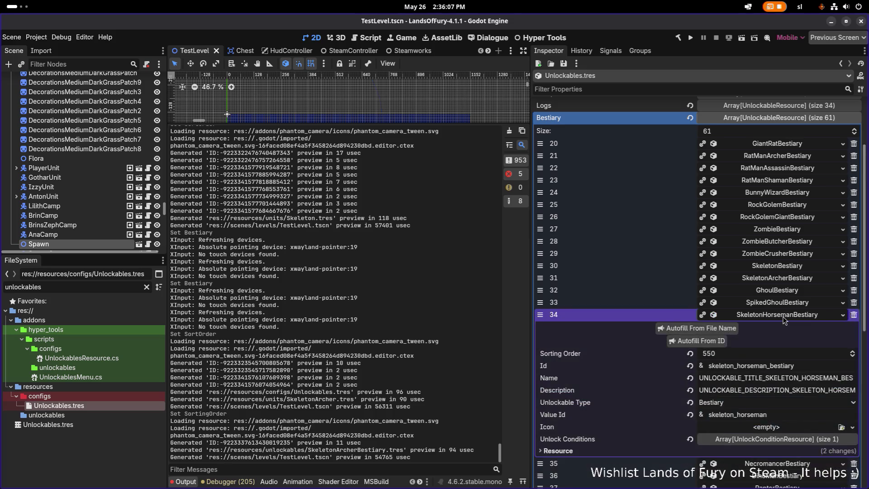
left_click(785, 315)
Step: Set NecromancerBestiary's Sorting Order to 560 and save
left_click(781, 328)
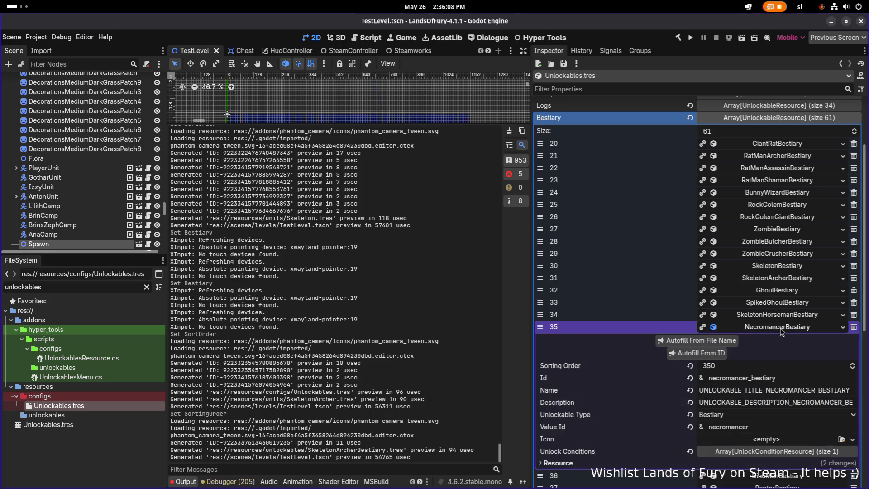
left_click(755, 368)
type("560")
key("ctrl+s")
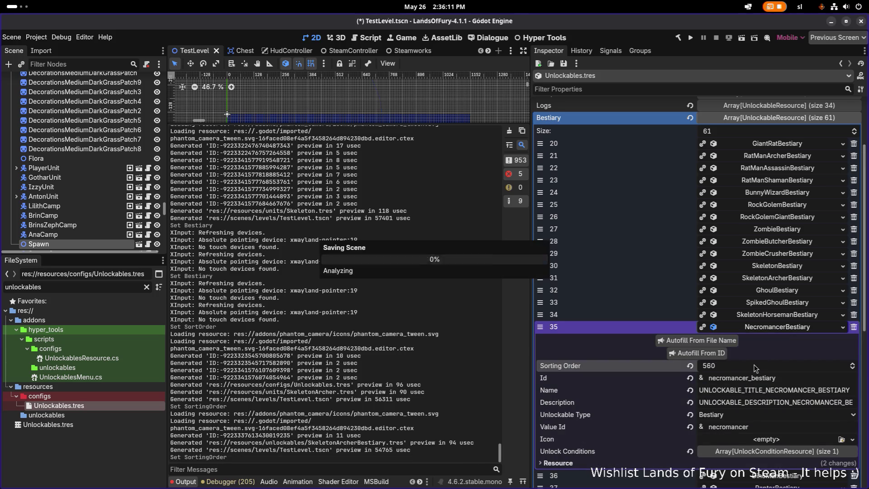
left_click(777, 329)
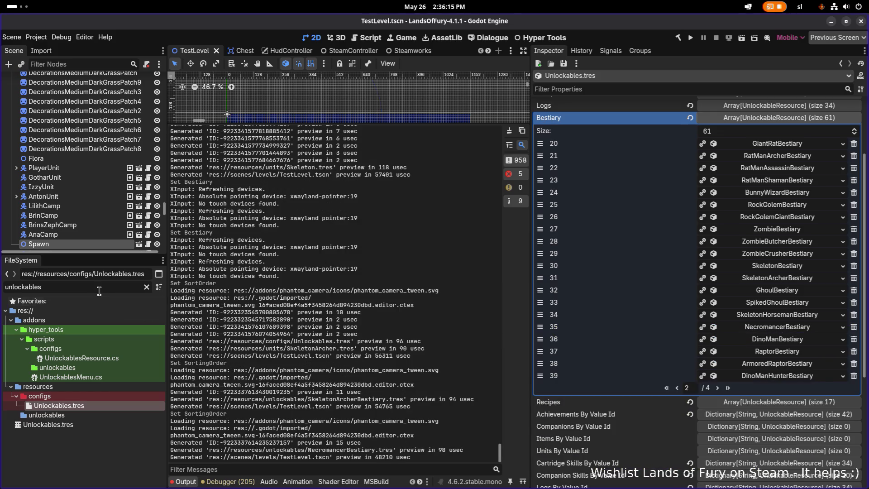
Step: Search the FileSystem for 'necrom' and open Necromancer.tres
key("ctrl+a")
type("necromn")
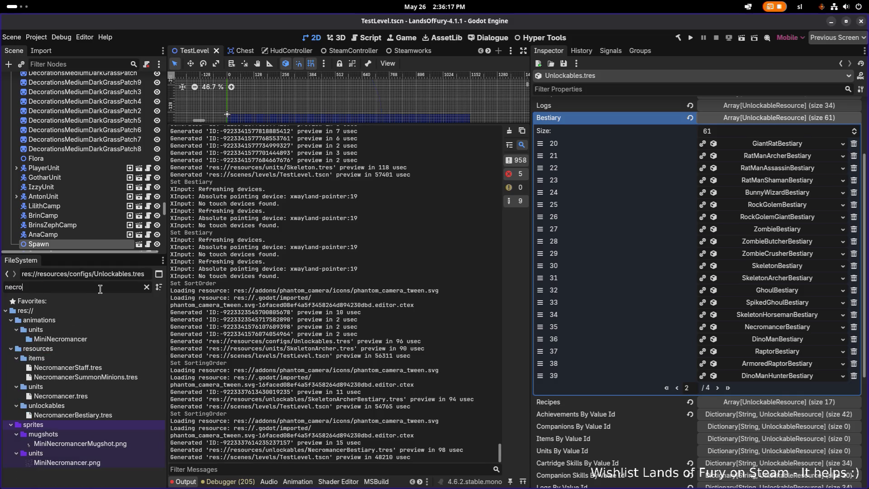
key("BackSpace")
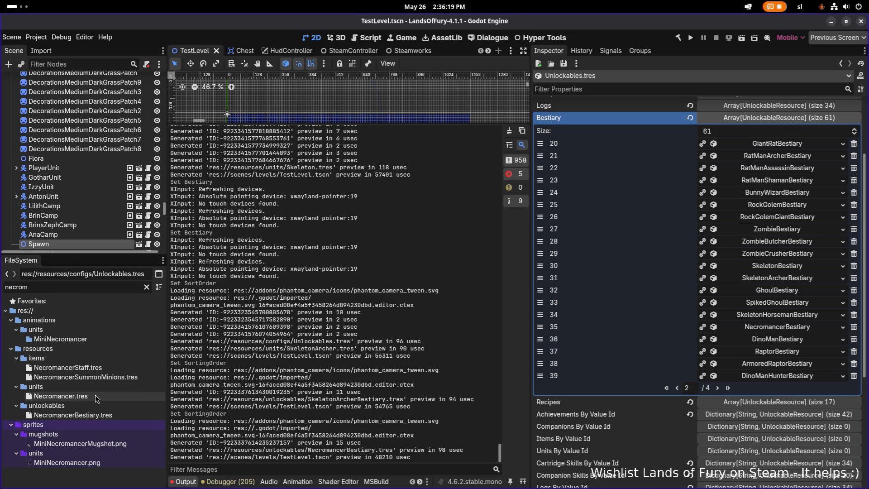
double_click(64, 396)
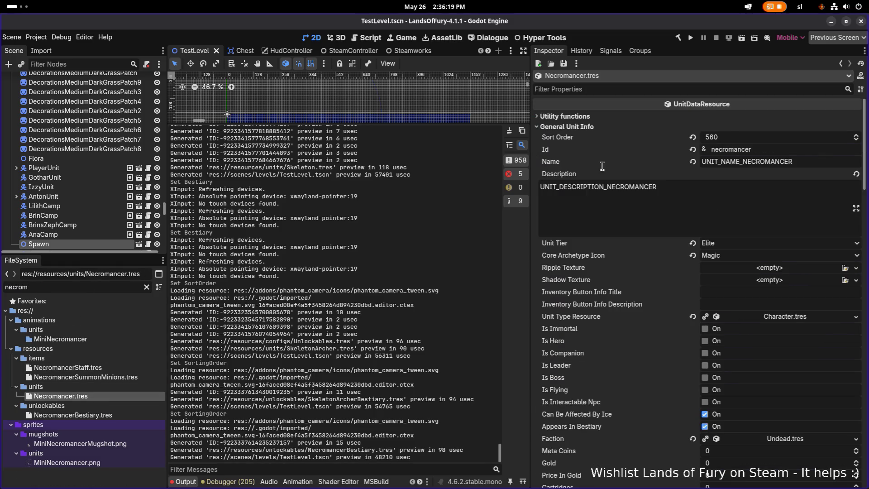
Step: Filter by 'unlockables' and open resources/configs/Unlockables.tres
double_click(59, 287)
type("unl")
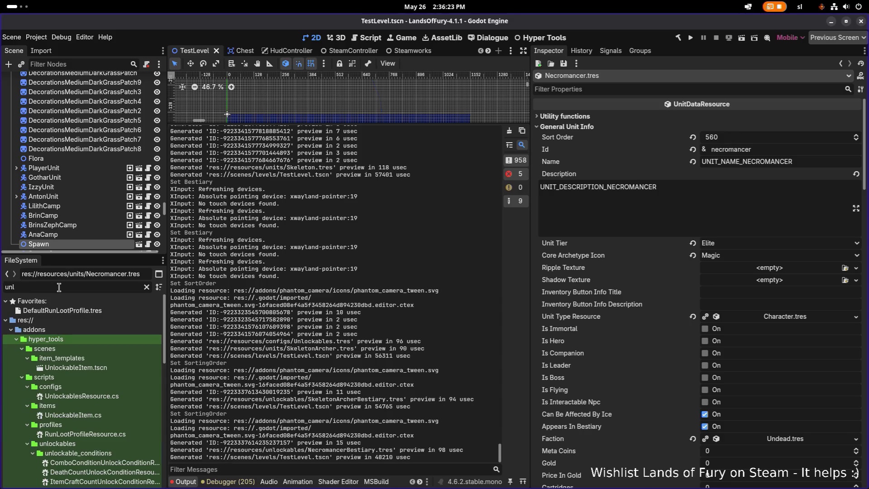
type("ockables")
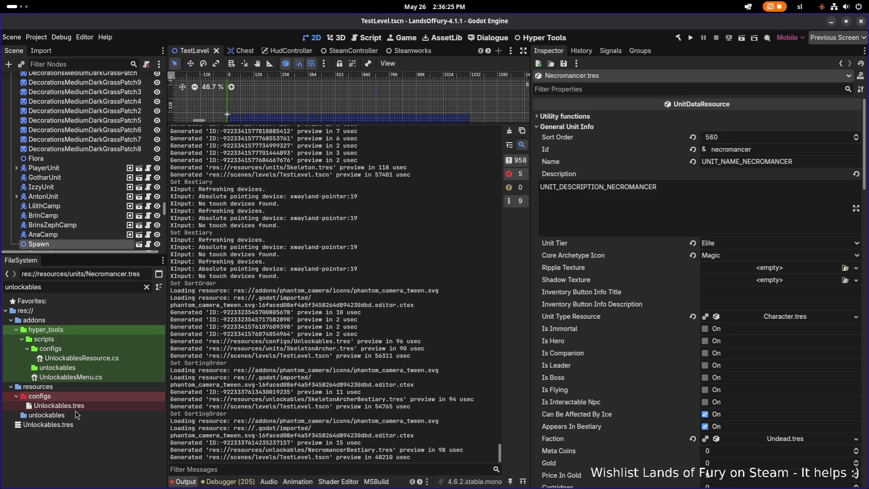
left_click(83, 408)
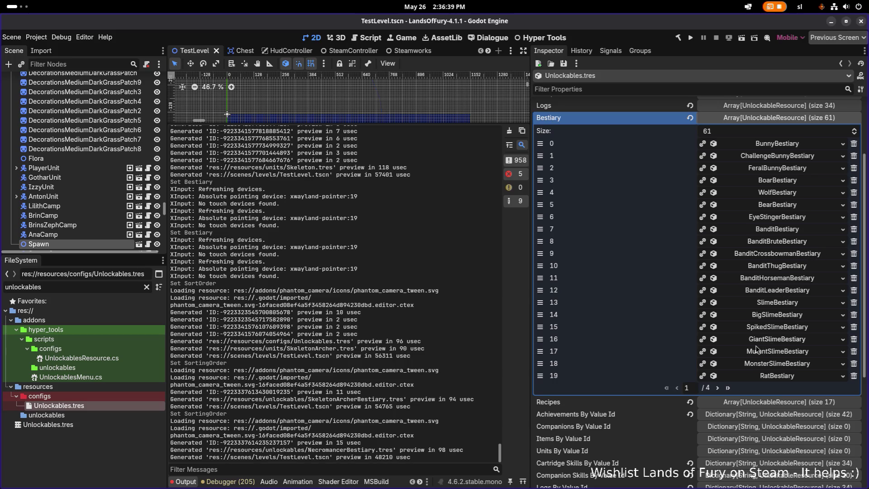
Step: On Bestiary page 2, review BunnyWizardBestiary's properties and save
scroll(742, 364, "up", 2)
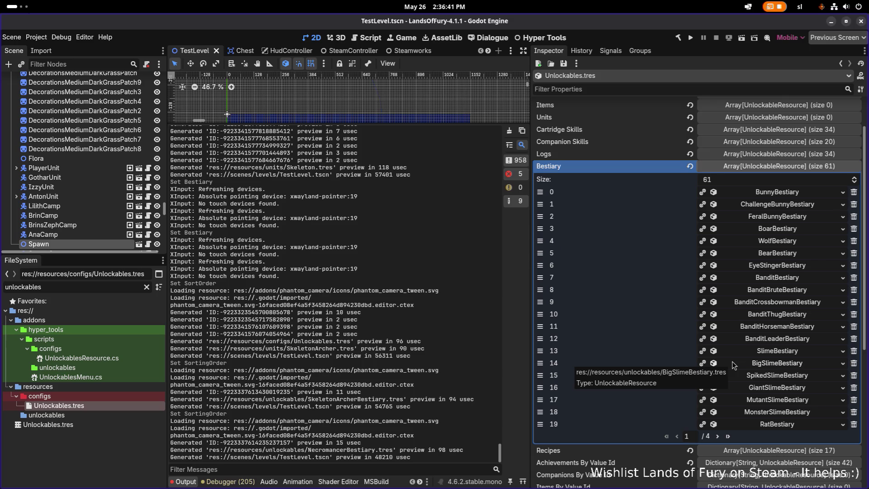
left_click(716, 436)
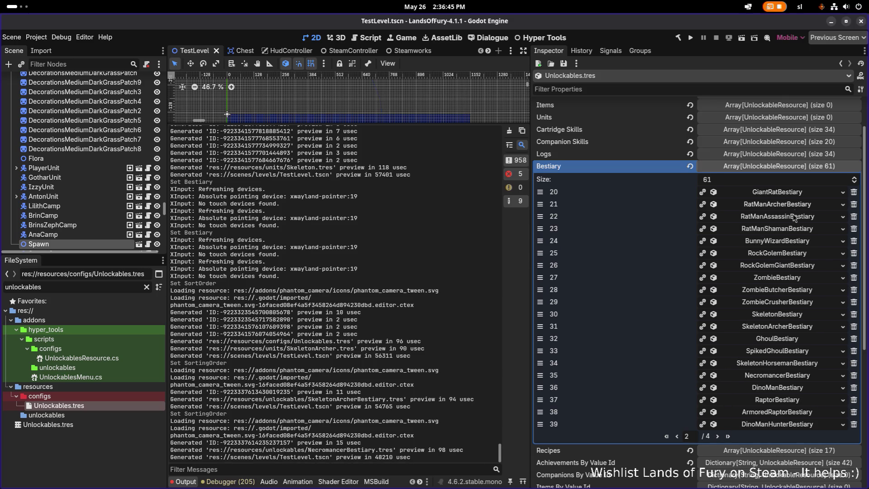
left_click(791, 244)
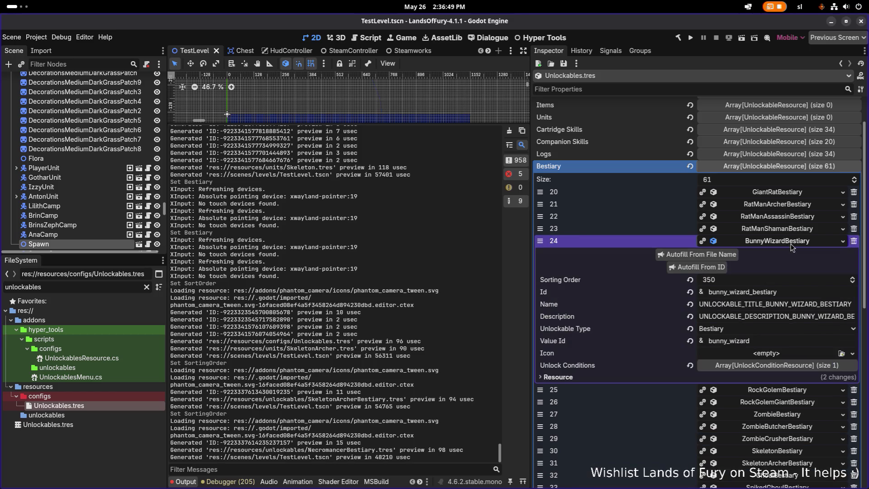
left_click(791, 244)
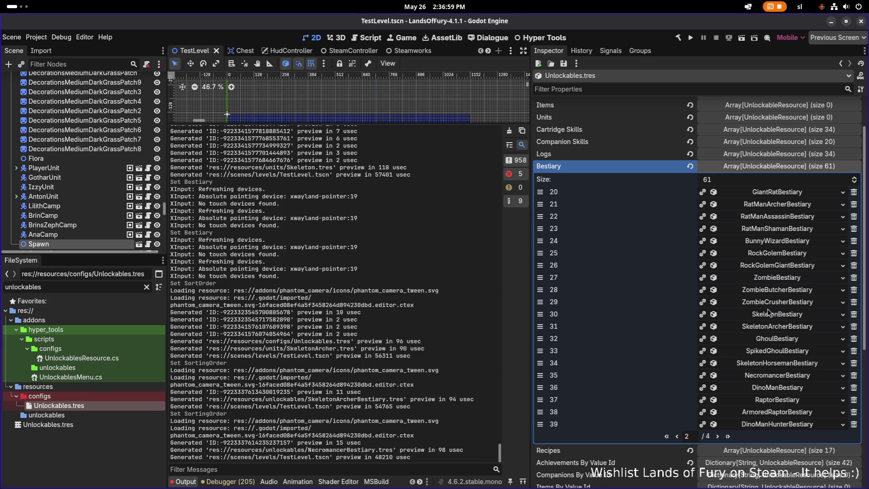
key("ctrl+s")
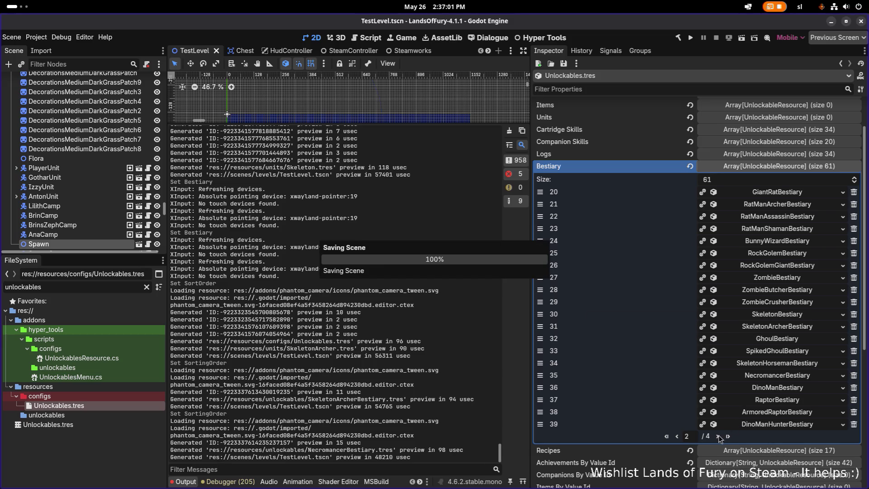
Step: Look through Bestiary pages 3 and 4, then collapse the Bestiary list
left_click(718, 436)
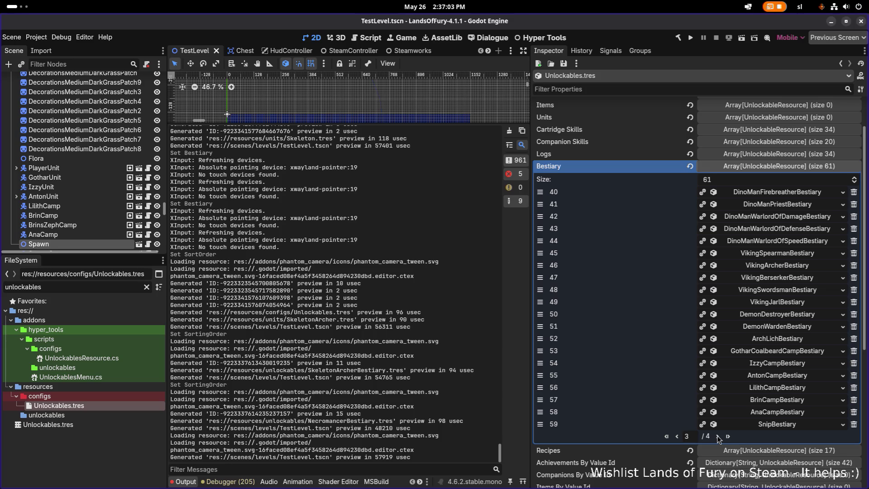
left_click(717, 437)
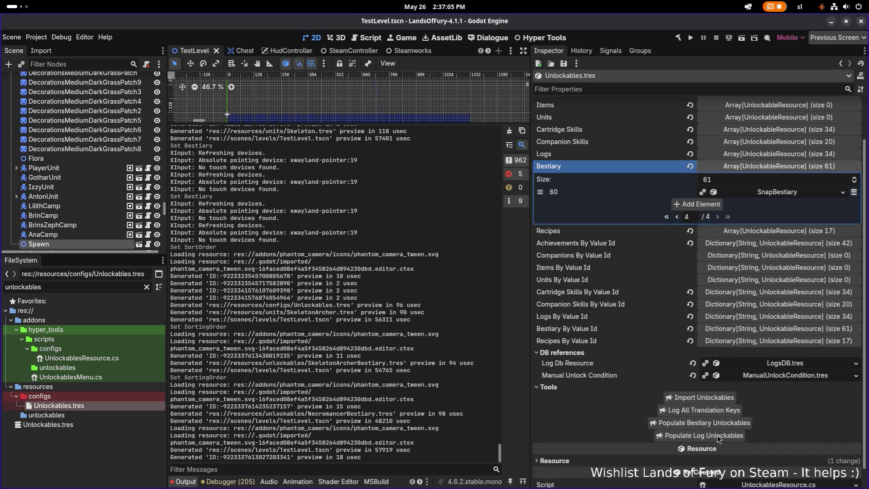
left_click(762, 166)
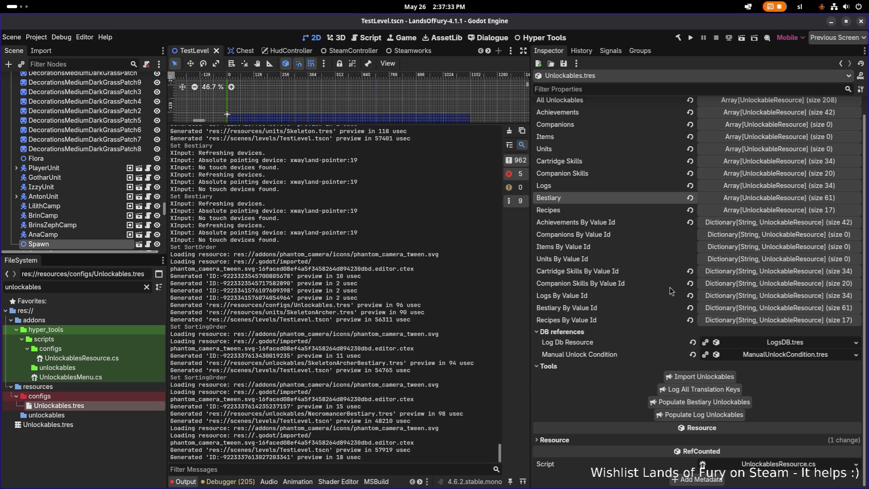
Step: Clear the FileSystem filter and switch to Visual Studio Code with UnlockablesResource.cs
left_click(147, 287)
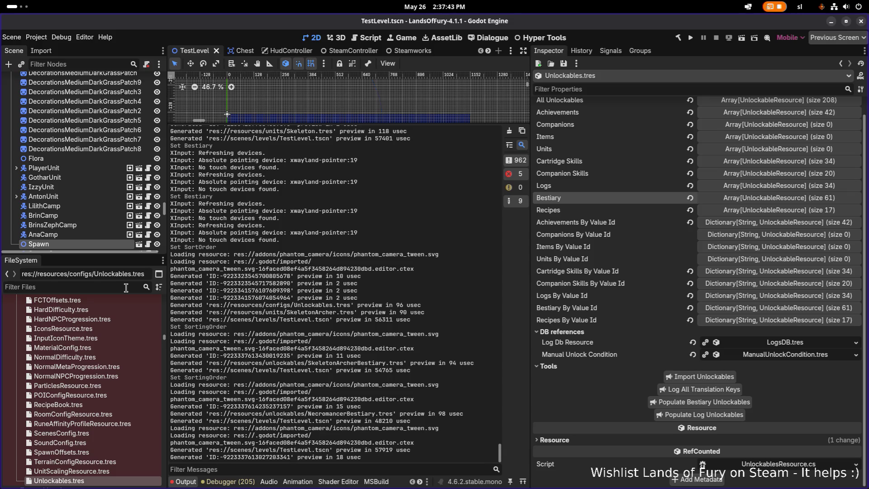
key("alt+Tab")
key("alt+Tab")
key("alt+Tab")
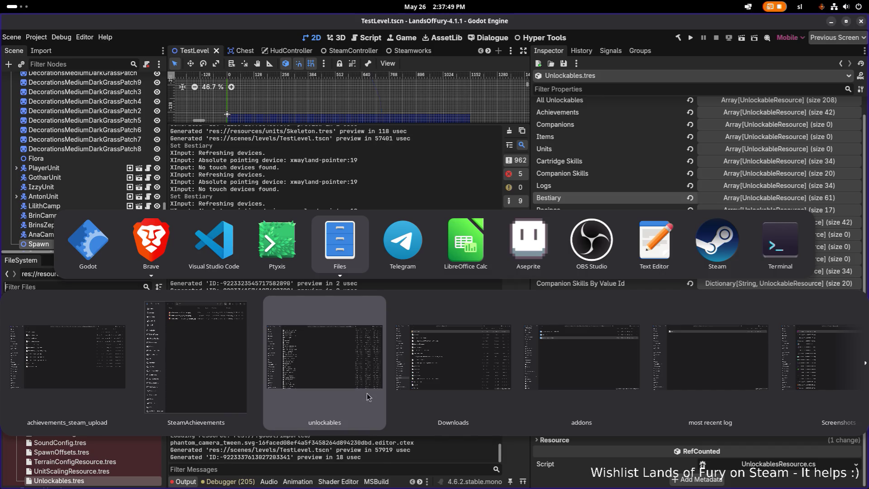
key("Escape")
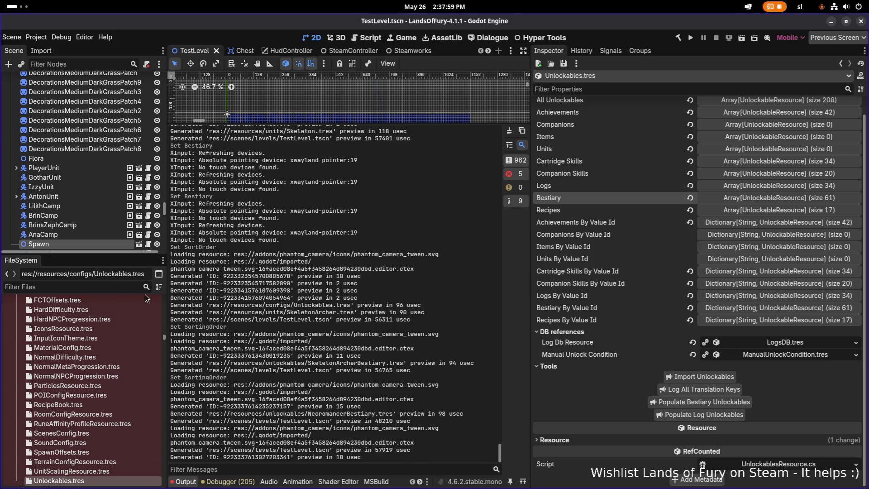
key("alt+Tab")
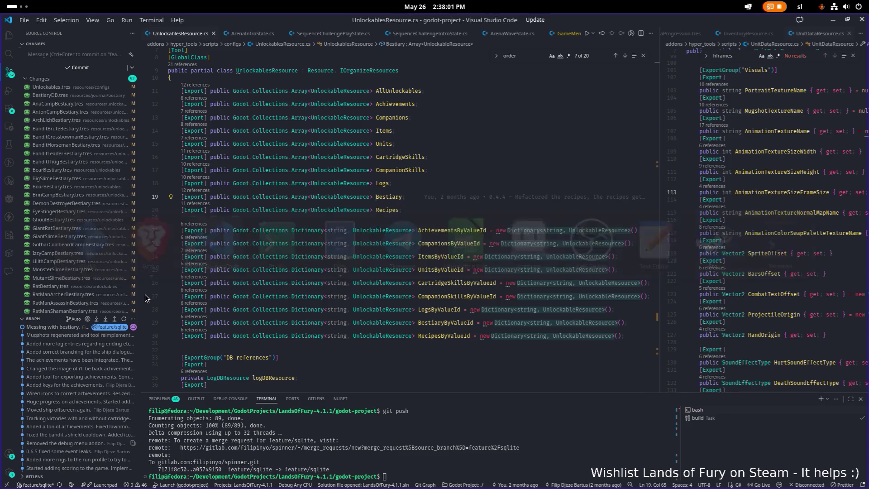
Step: Open GameOverMenu.cs via quick search 'gameove' and scroll to OnOpenMenu
left_click(289, 271)
key("ctrl+p")
type("ga")
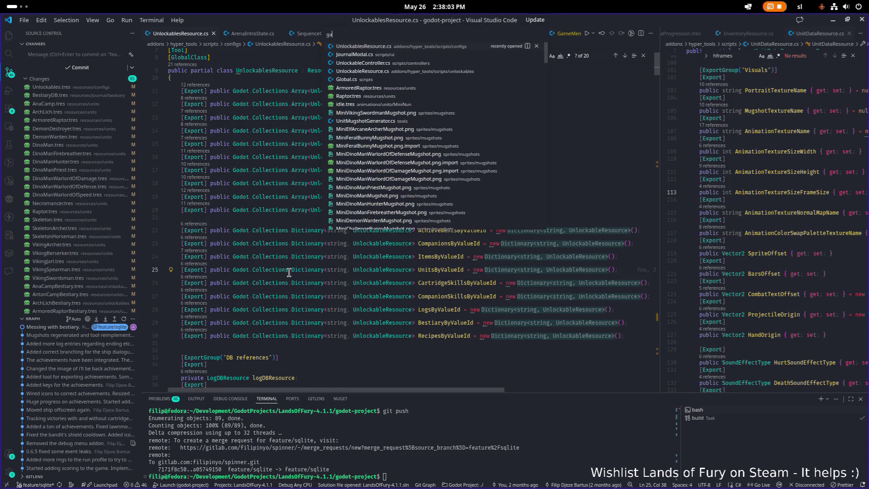
type("meove")
key("Return")
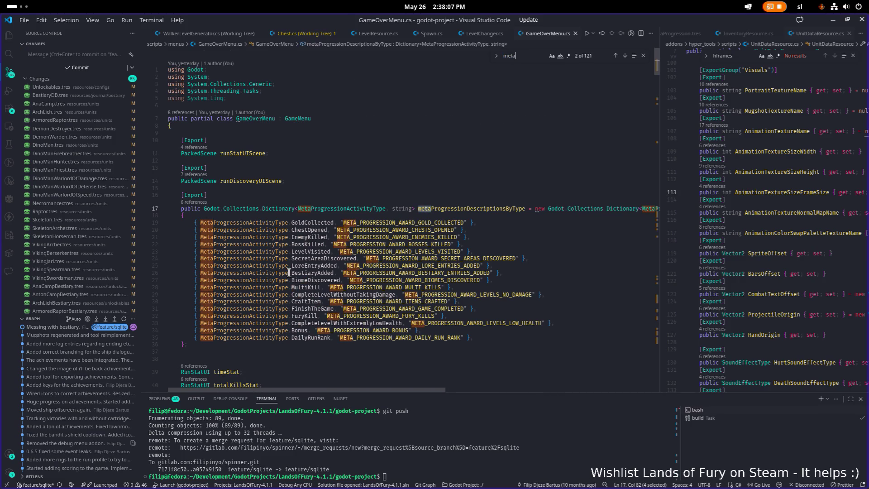
scroll(290, 267, "down", 15)
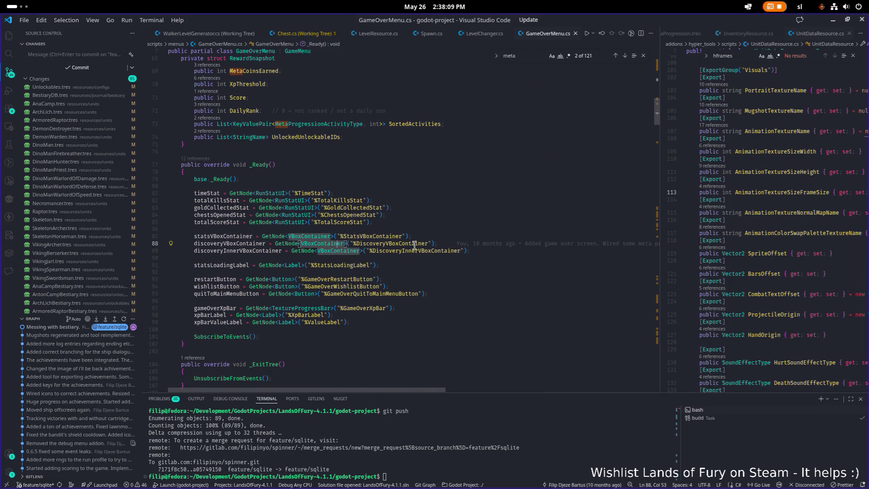
key("ctrl+a")
scroll(470, 227, "down", 14)
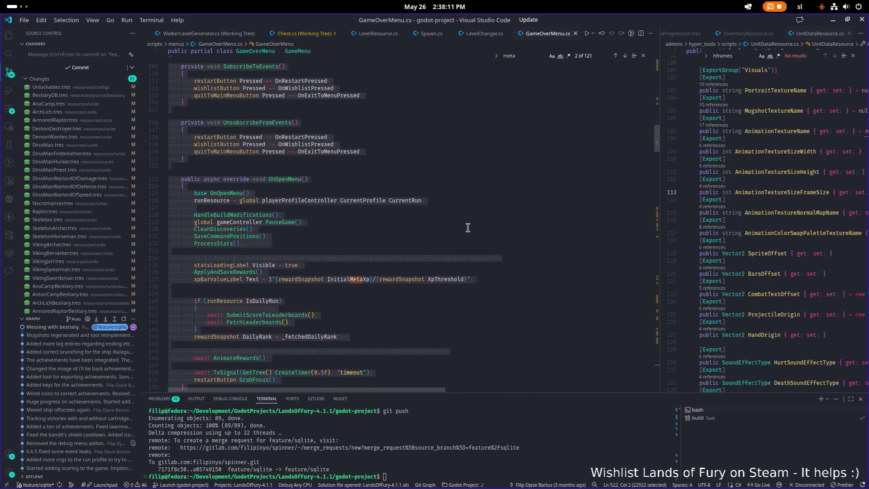
left_click(467, 228)
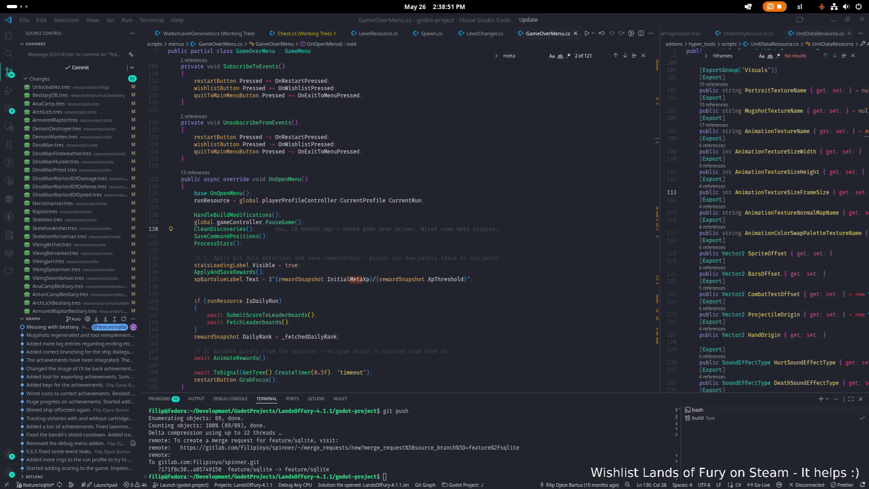
scroll(299, 174, "down", 1)
left_click(298, 173)
key("BackSpace")
type("a")
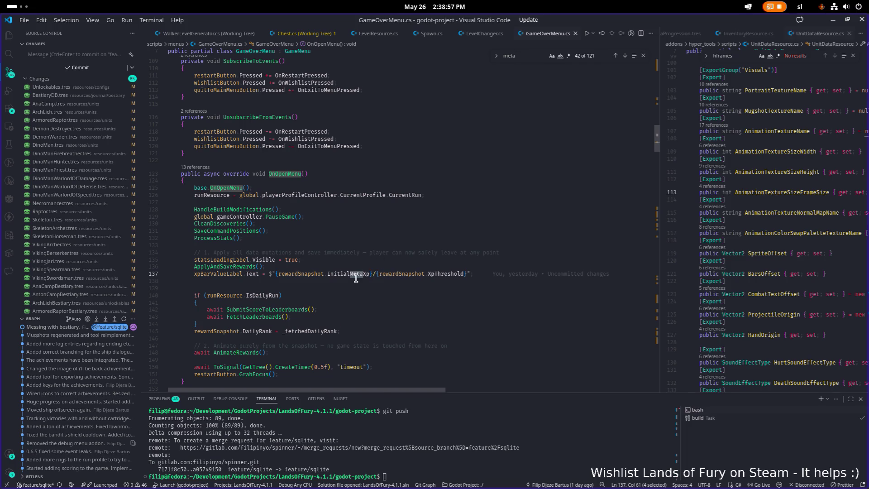
scroll(354, 275, "down", 5)
scroll(355, 272, "down", 2)
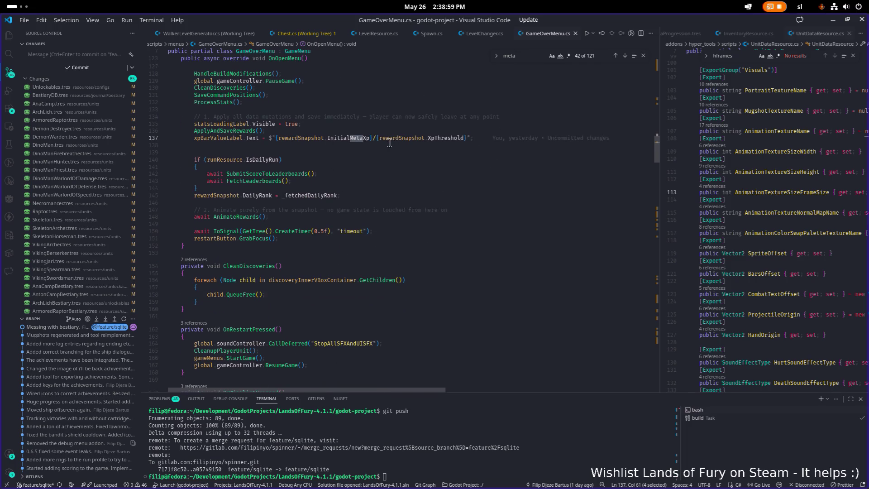
scroll(349, 160, "down", 4)
scroll(318, 191, "down", 15)
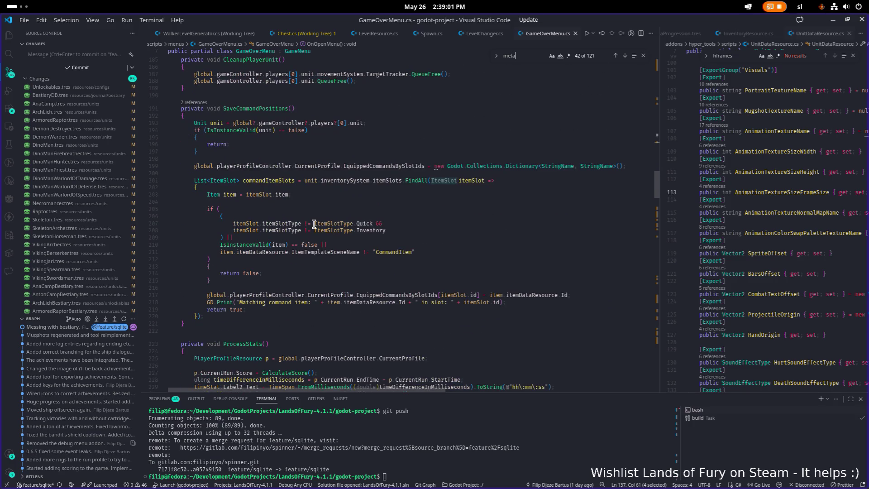
scroll(318, 159, "down", 9)
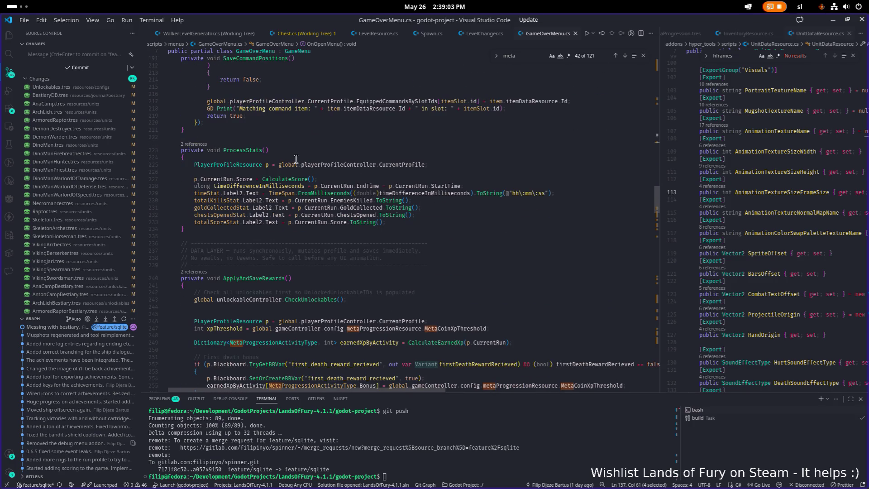
left_click(327, 205)
scroll(321, 203, "down", 6)
left_click(219, 149)
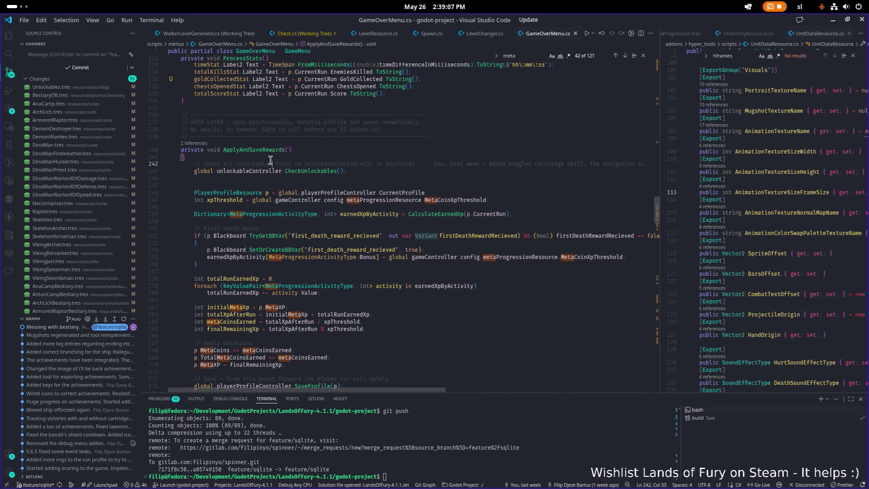
left_click(285, 150)
scroll(338, 187, "down", 5)
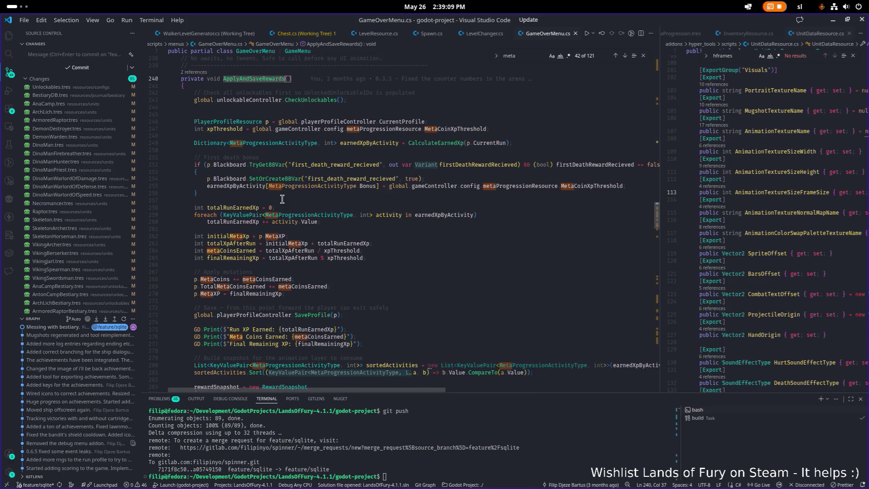
scroll(338, 187, "up", 7)
left_click(274, 236)
left_click(307, 186)
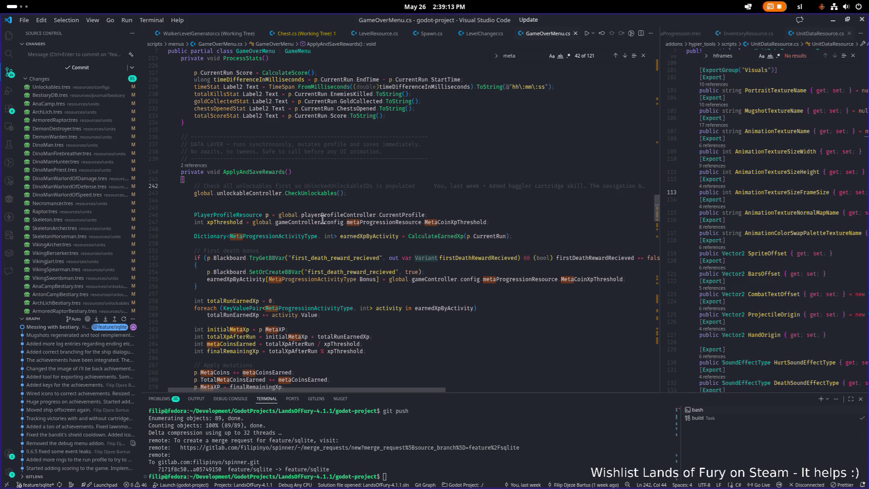
double_click(270, 172)
scroll(273, 178, "down", 3)
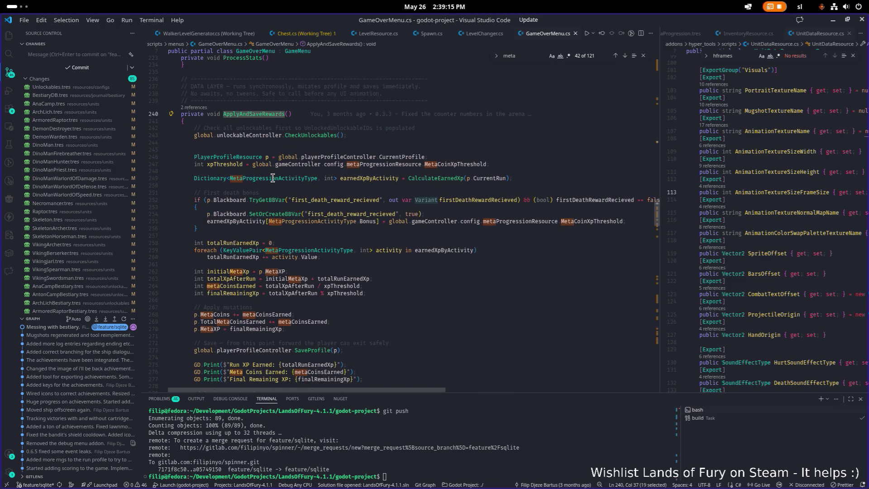
scroll(273, 178, "down", 2)
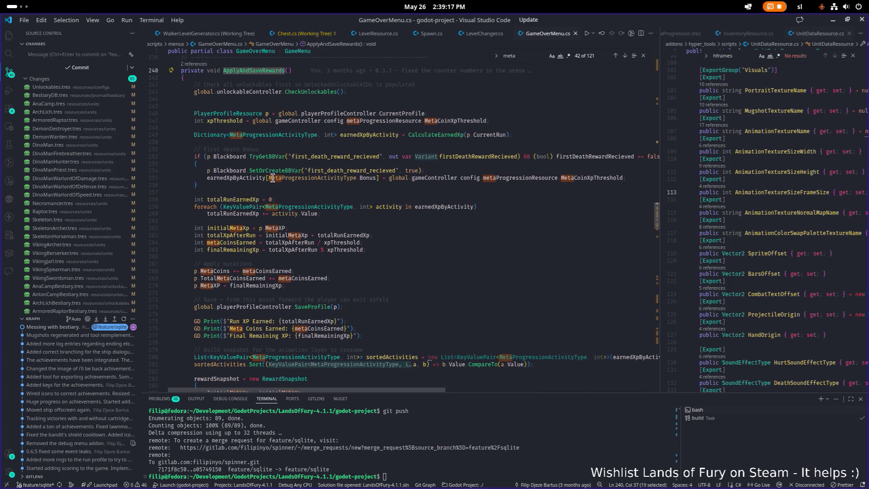
scroll(273, 178, "down", 3)
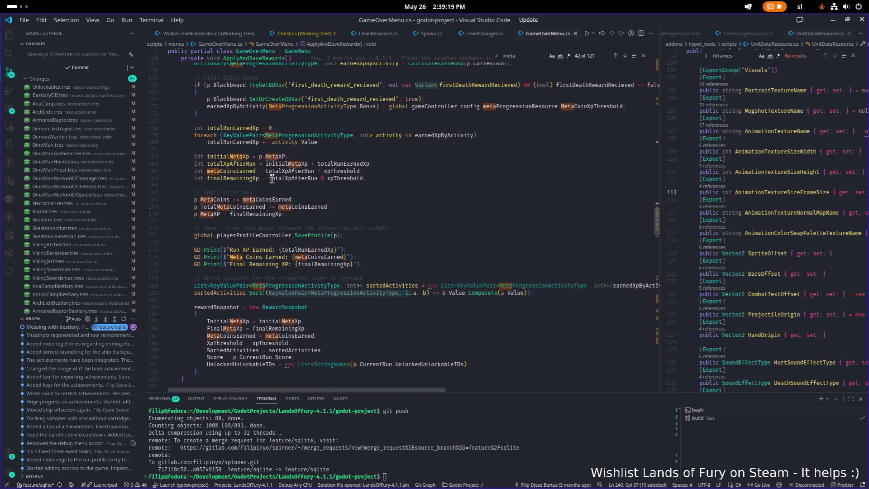
scroll(272, 179, "down", 10)
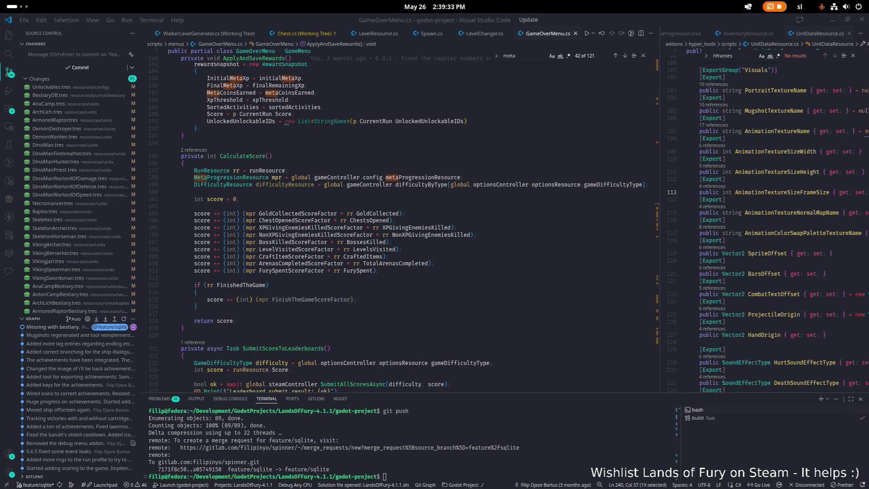
scroll(334, 139, "down", 10)
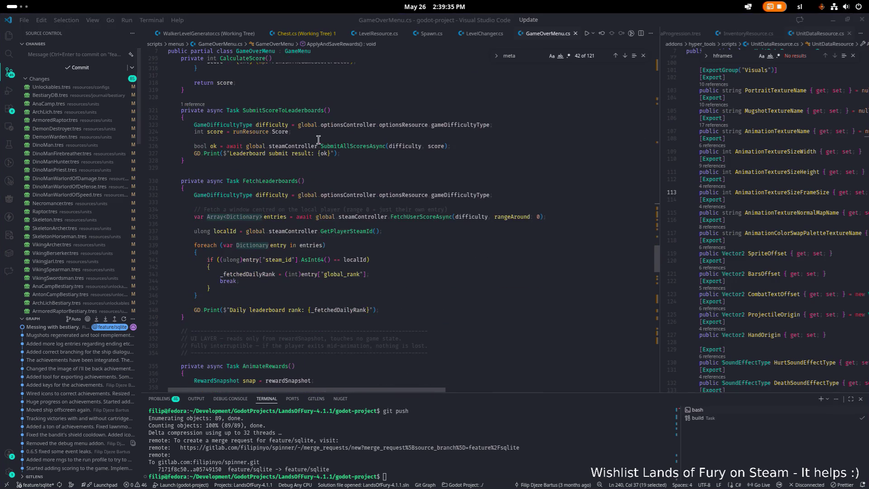
Step: Find 'applyand' in GameOverMenu.cs and go to the ApplyAndSaveRewards definition with F12
scroll(334, 139, "down", 5)
scroll(333, 140, "down", 1)
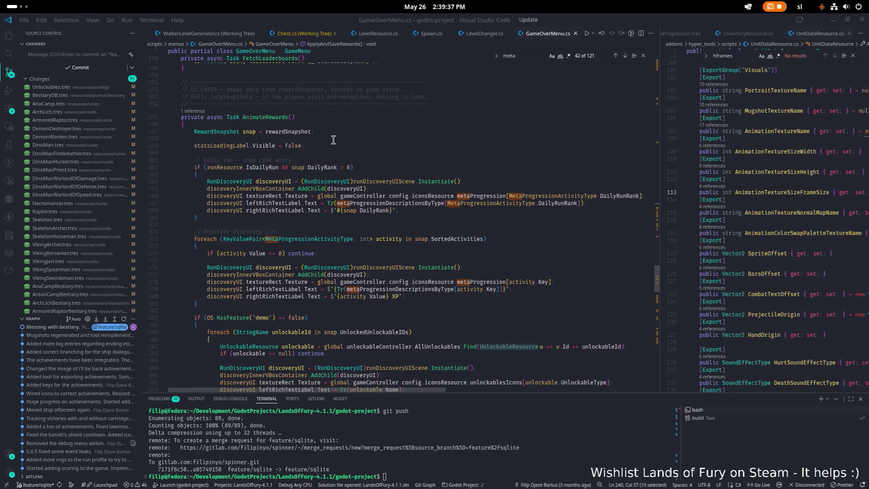
scroll(332, 140, "down", 4)
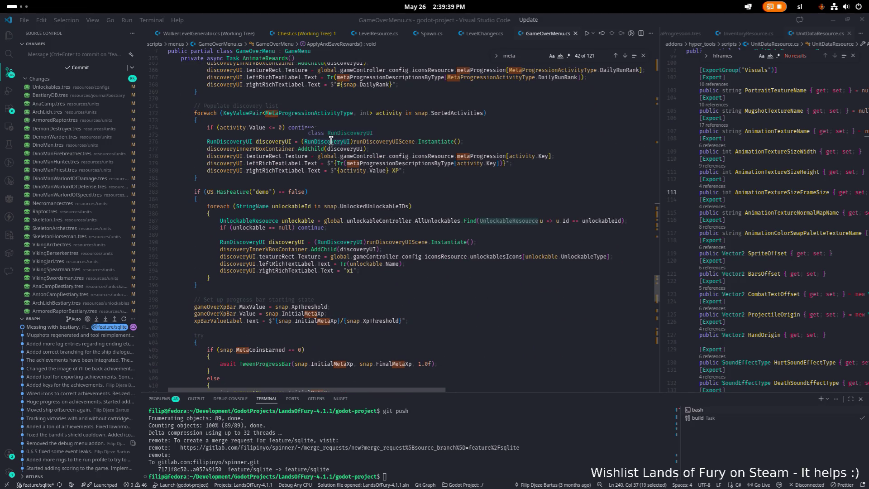
scroll(331, 141, "up", 15)
scroll(330, 141, "up", 8)
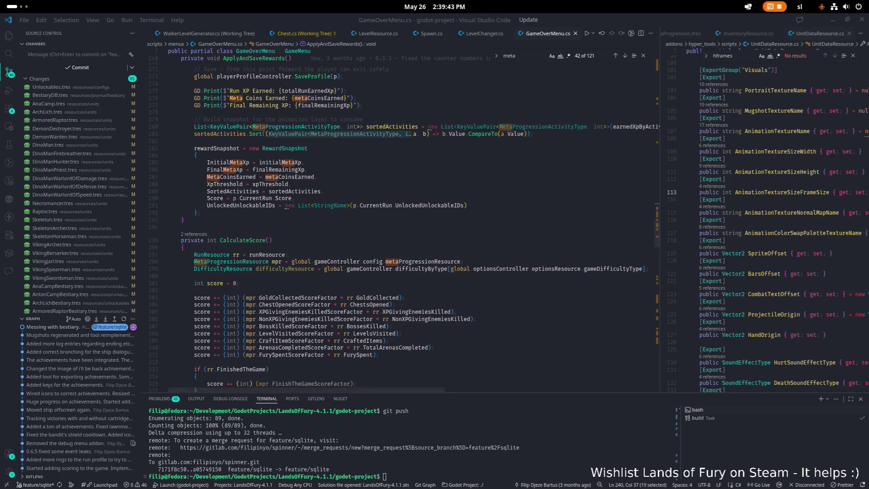
left_click(407, 142)
key("ctrl+f")
type("apply")
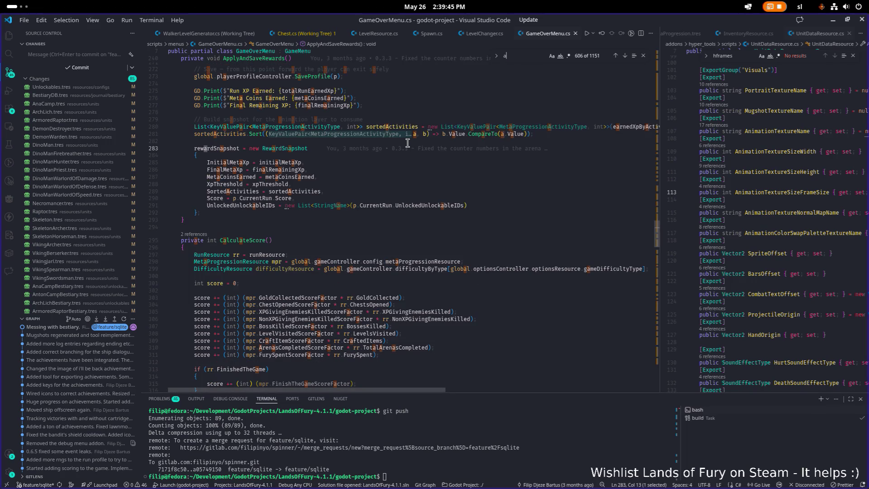
type("and")
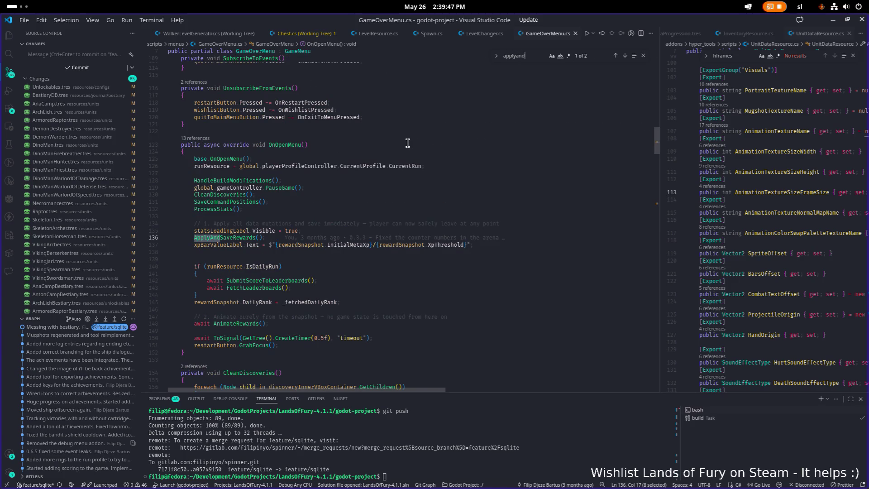
left_click(240, 237)
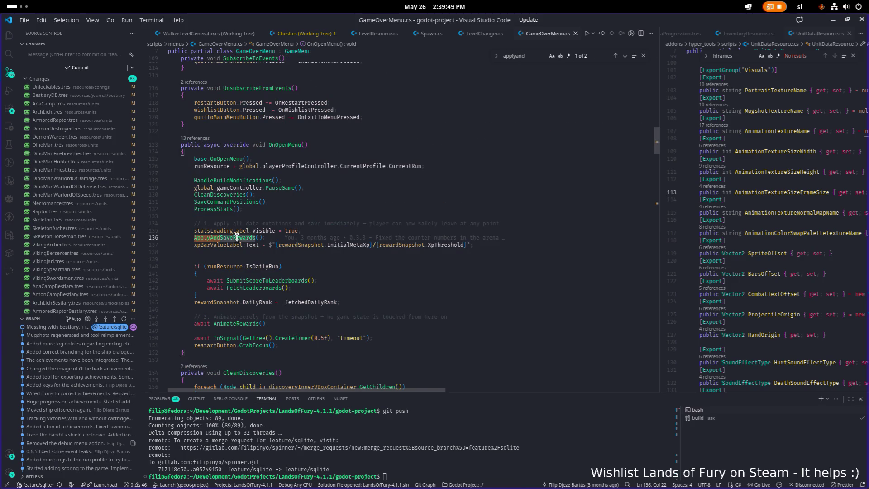
key("F12")
scroll(303, 218, "down", 5)
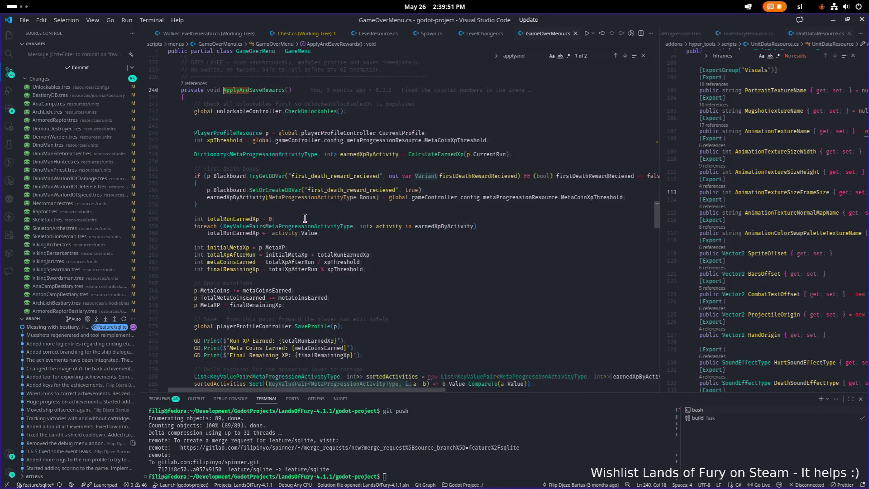
scroll(301, 210, "down", 3)
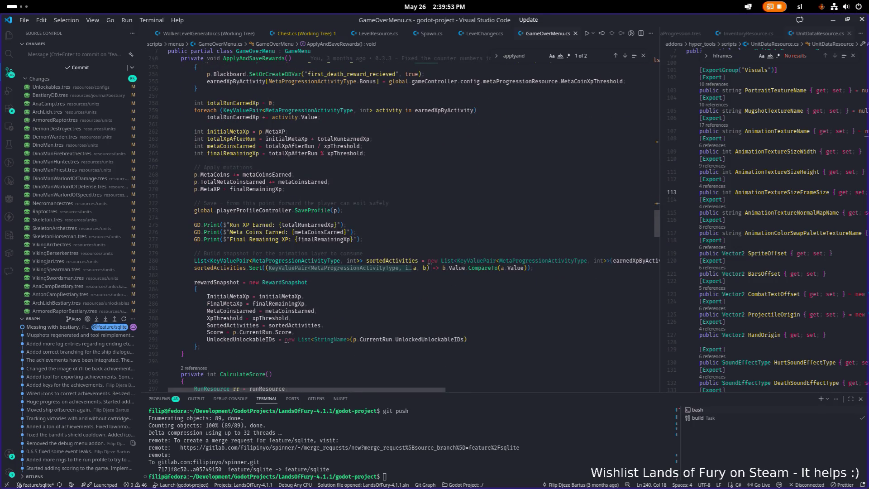
scroll(188, 181, "up", 2)
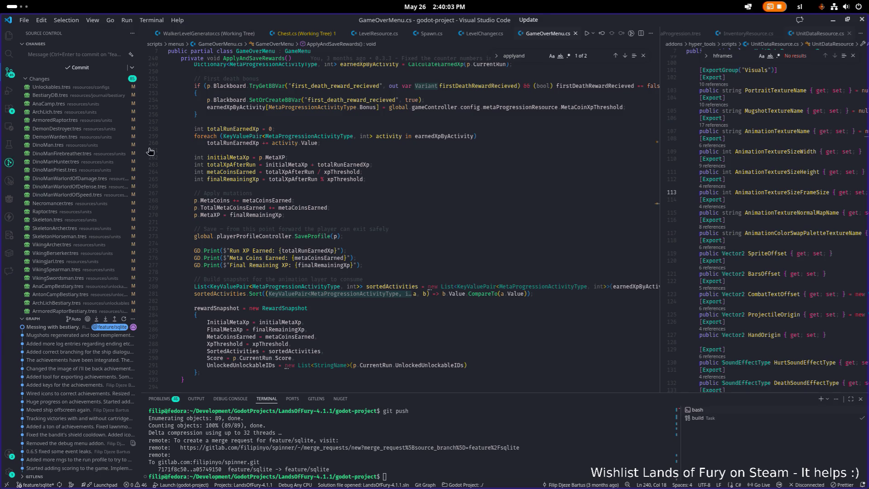
scroll(258, 162, "up", 2)
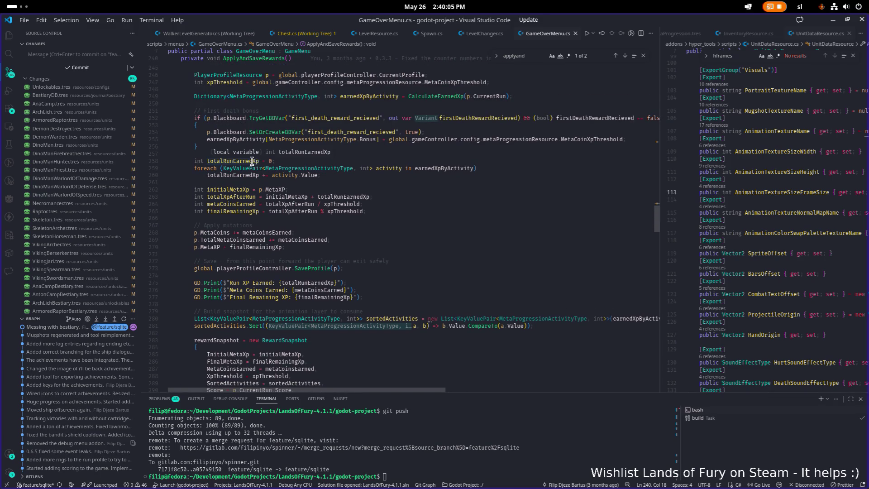
scroll(252, 162, "up", 2)
left_click(251, 161)
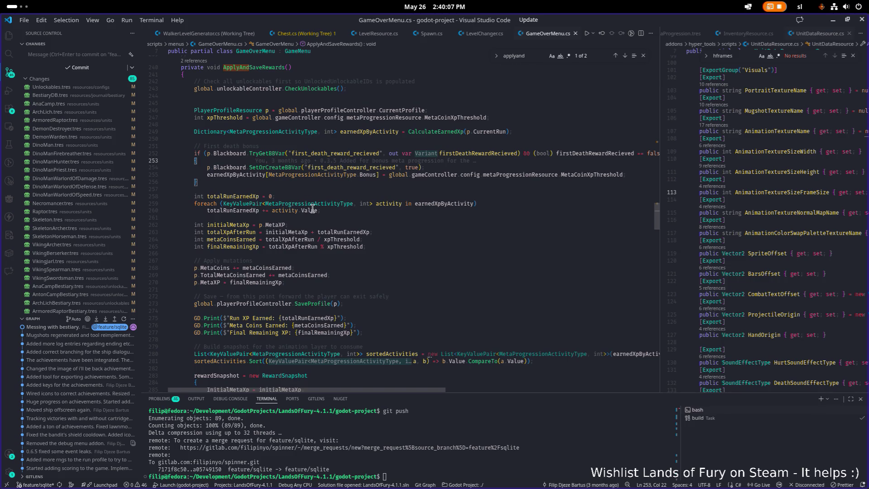
left_click(360, 111)
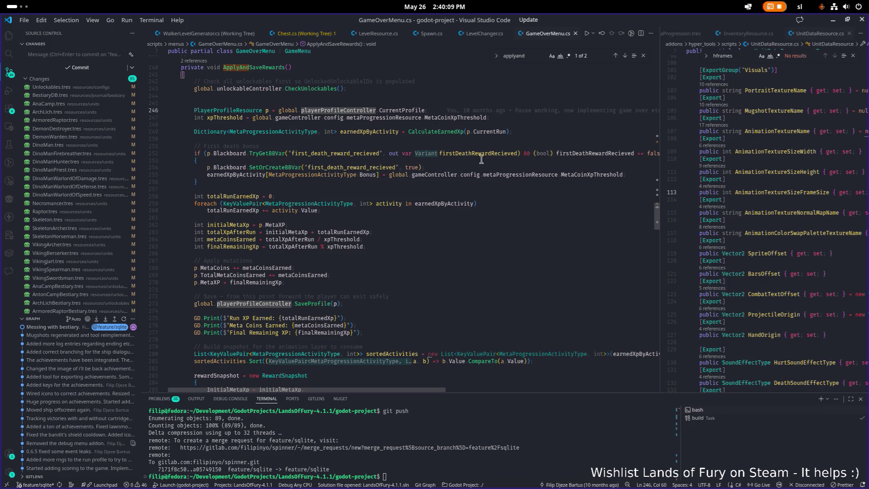
scroll(296, 102, "up", 2)
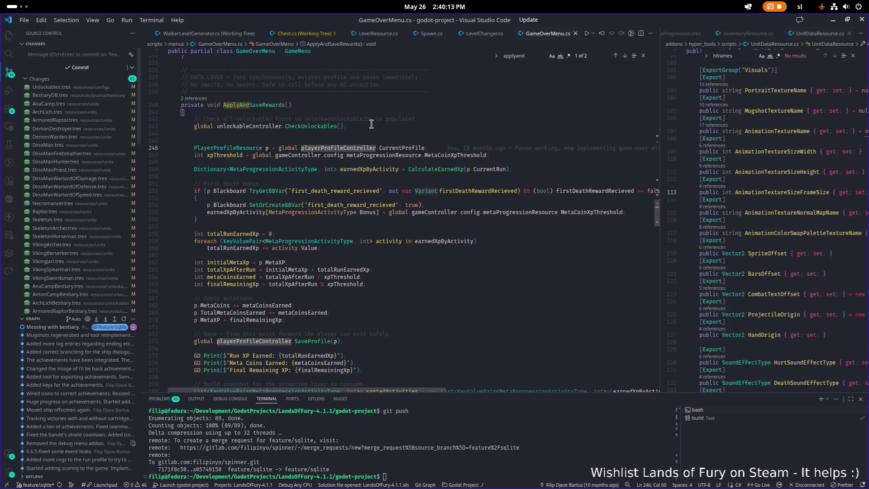
double_click(414, 118)
key("ctrl+f")
type("sorted")
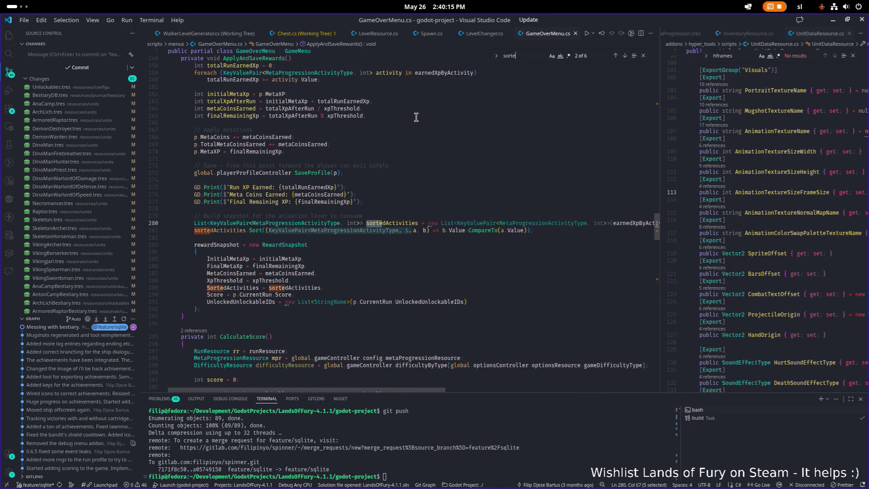
scroll(409, 118, "up", 6)
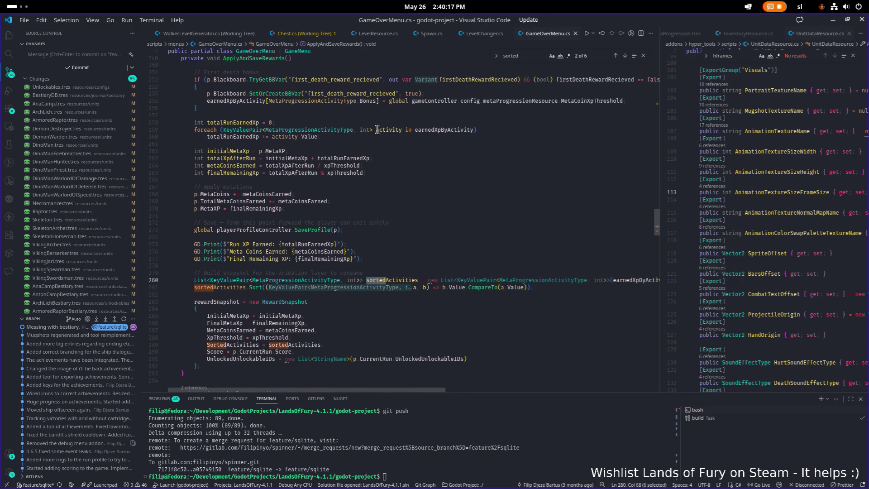
scroll(357, 131, "down", 1)
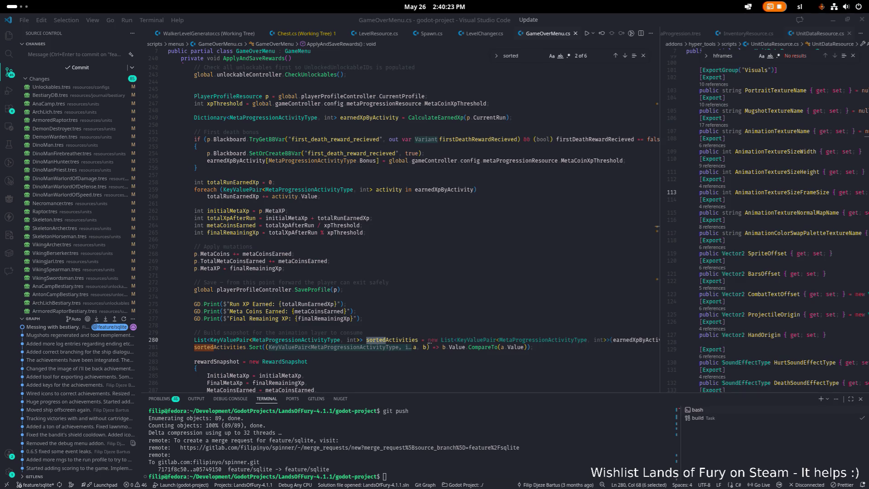
scroll(345, 166, "up", 2)
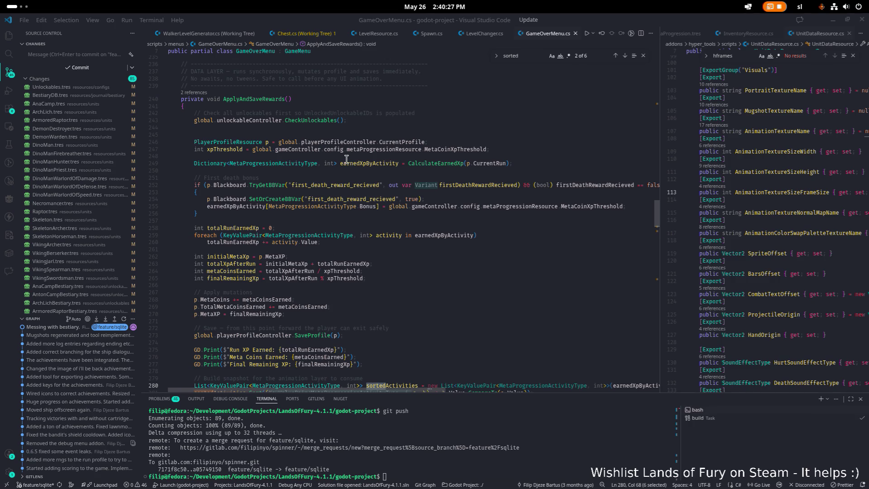
mouse_move(315, 161)
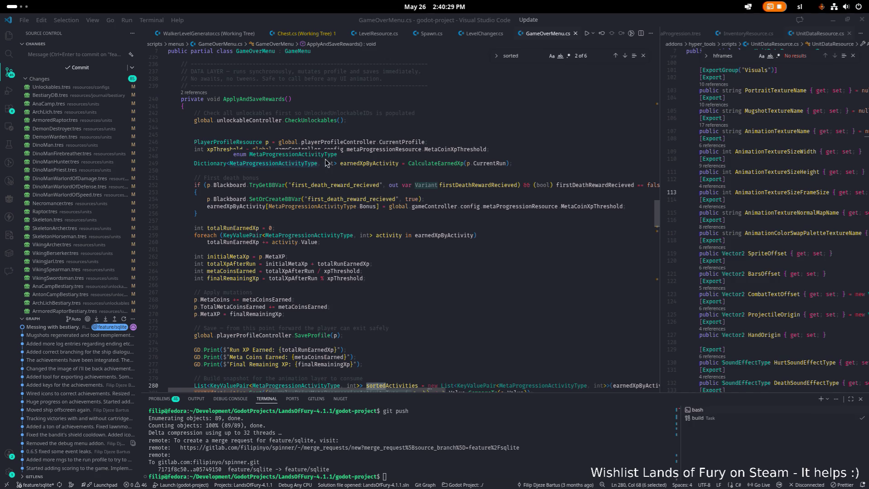
scroll(361, 202, "up", 1)
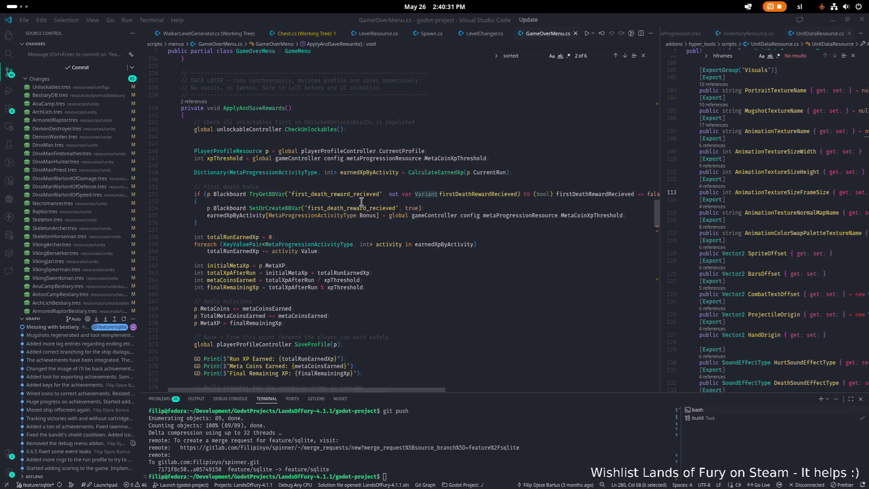
scroll(358, 202, "down", 1)
scroll(354, 203, "up", 1)
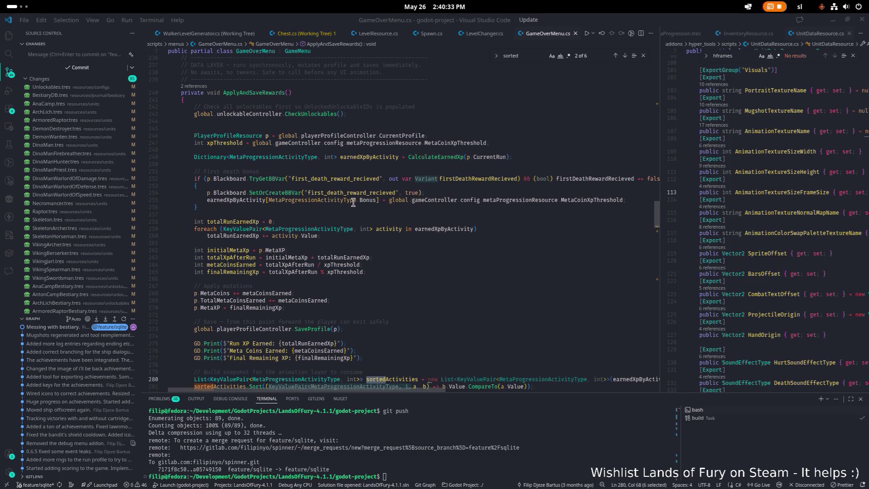
mouse_move(306, 202)
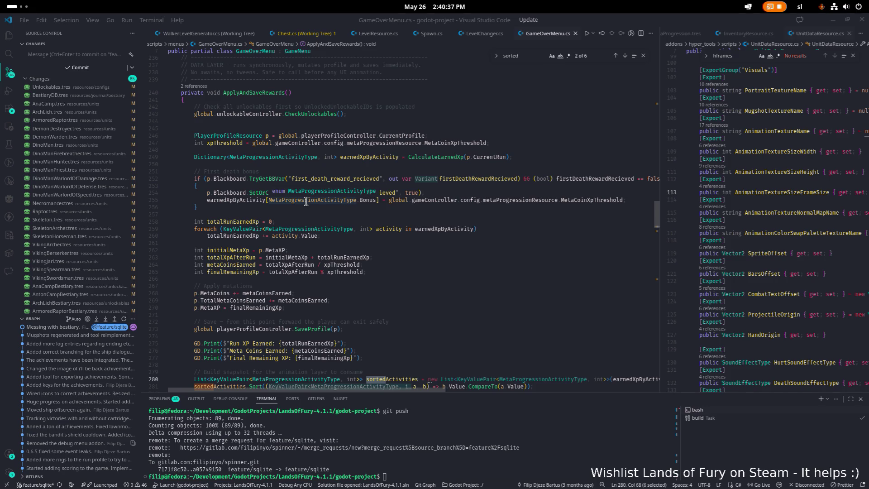
scroll(306, 202, "down", 3)
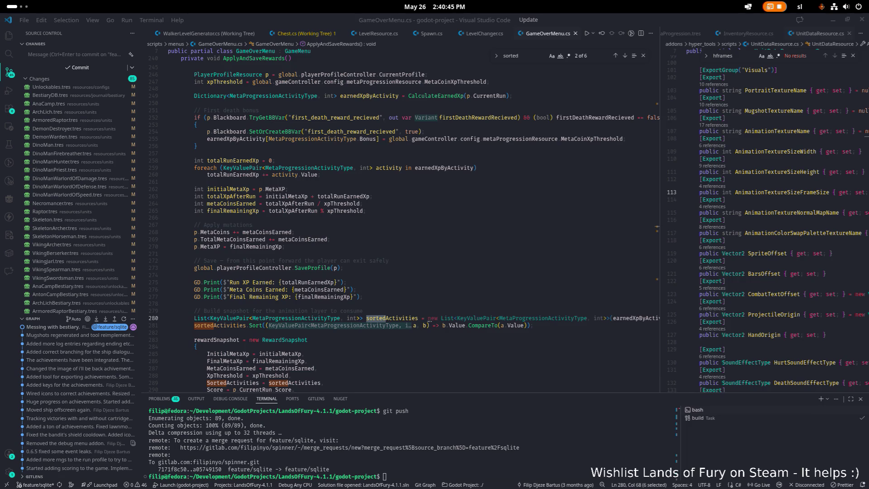
scroll(159, 213, "down", 3)
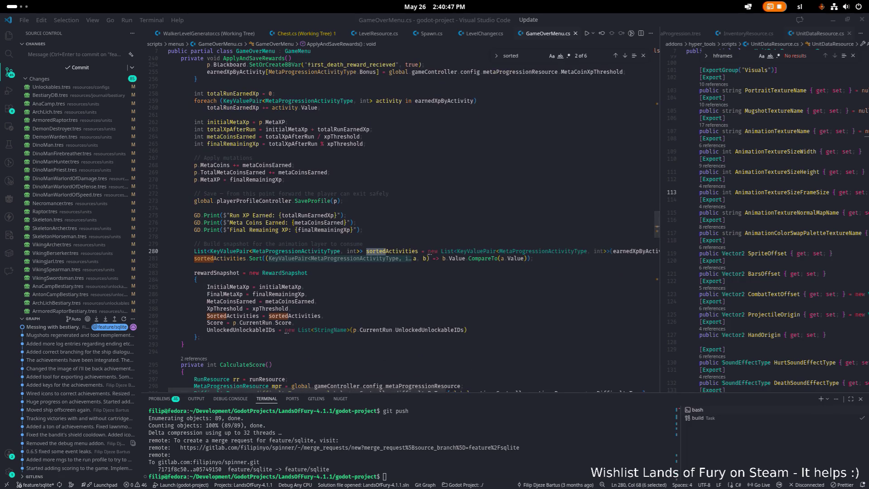
Step: Paste the rewritten ApplyAndSaveRewards body with the !runResource.IsDailyRun check, indent it, and save
mouse_move(198, 362)
left_mouse_down()
mouse_move(235, 208)
mouse_move(258, 169)
mouse_move(218, 136)
mouse_move(190, 73)
mouse_move(180, 114)
left_mouse_up()
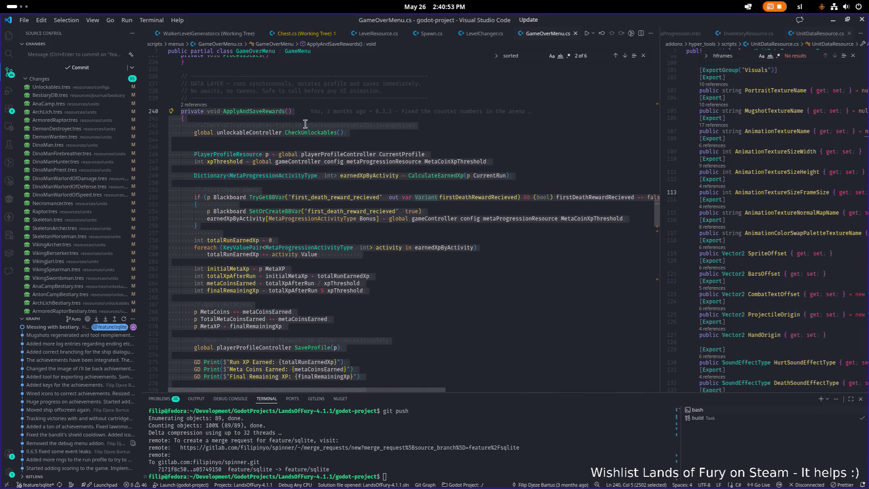
key("ctrl+v")
mouse_move(198, 350)
left_mouse_down()
mouse_move(190, 135)
mouse_move(152, 139)
left_mouse_up()
key("Tab")
left_click(347, 127)
key("ctrl+s")
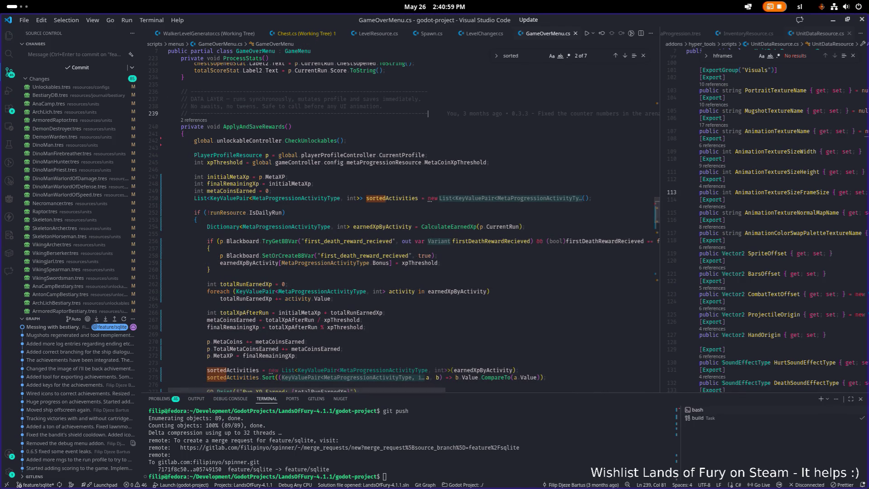
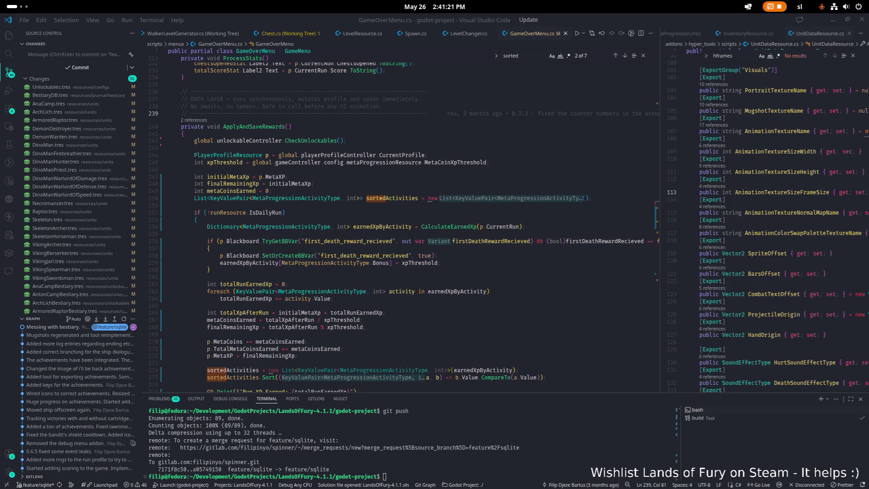
Step: Minimize Visual Studio Code to bring the Godot editor, showing Unlockables.tres, to the front
left_click(436, 191)
left_click(833, 20)
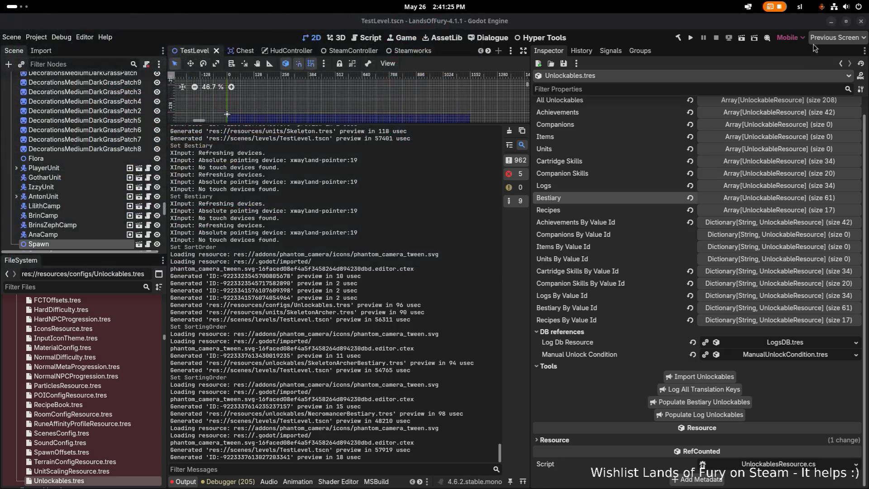
Step: Build and run the Lands of Fury project, then switch to the game's Hyper Fox Studios splash
left_click(691, 37)
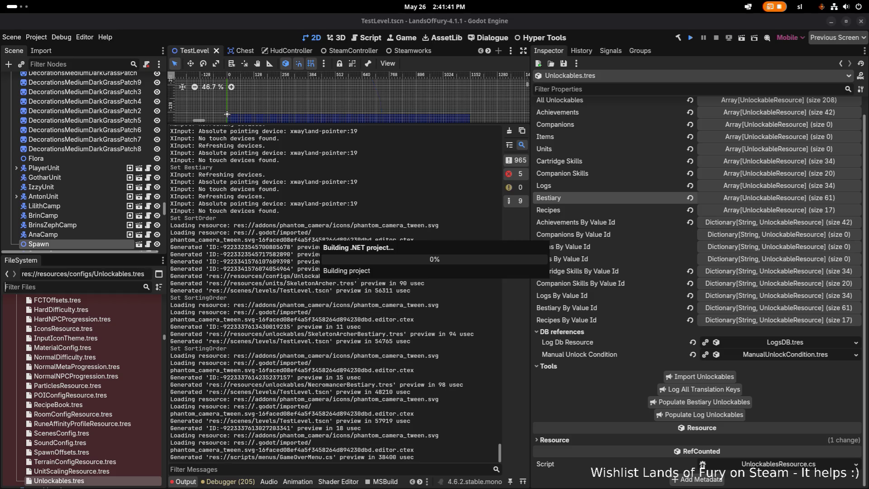
key("alt+Tab")
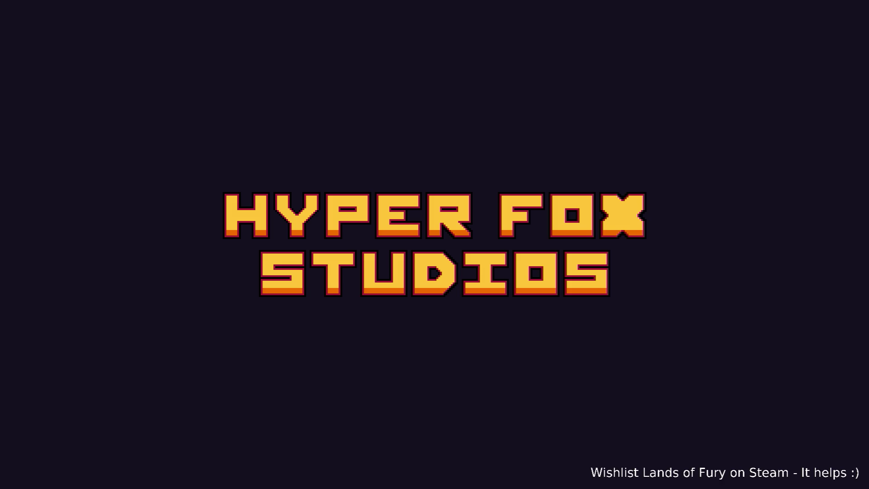
Step: Load the saved profile and take Gothar through The Glade's portal into Elderglade Forest
key("Return")
key("Return")
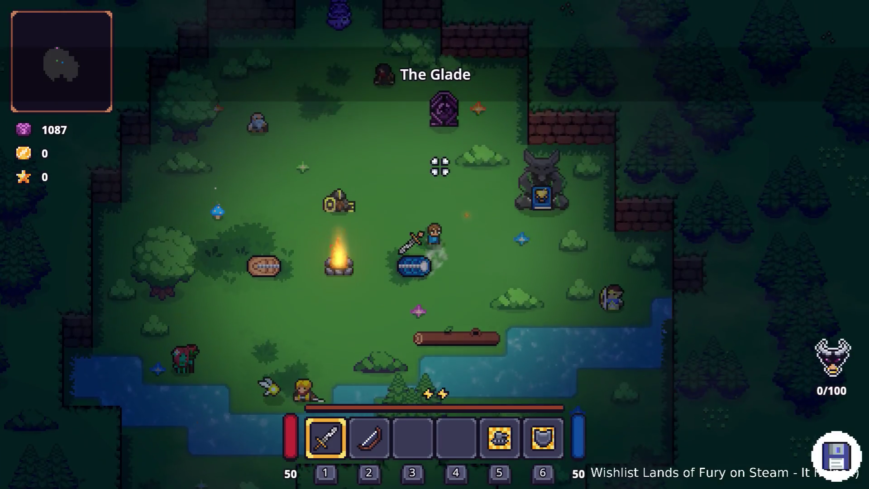
key("w")
key("e")
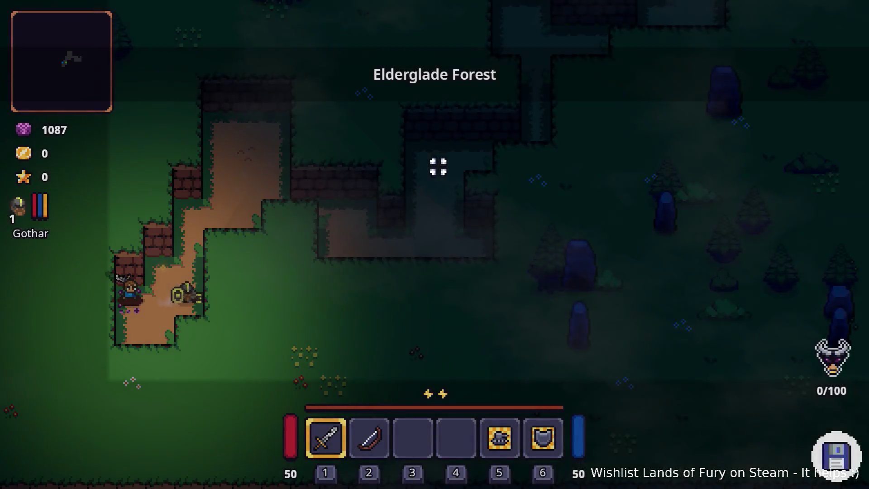
Step: Walk the hero along the forest paths into the grassy clearing with the axe bandits
key("w")
key("d")
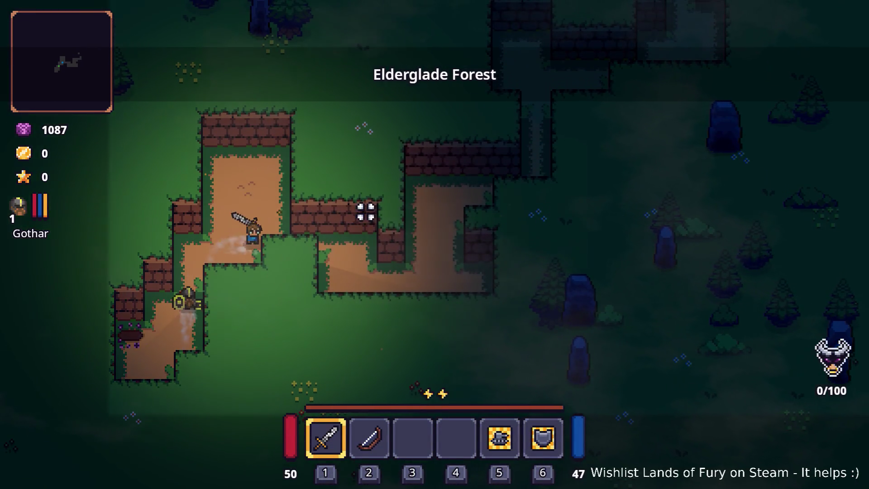
key("d")
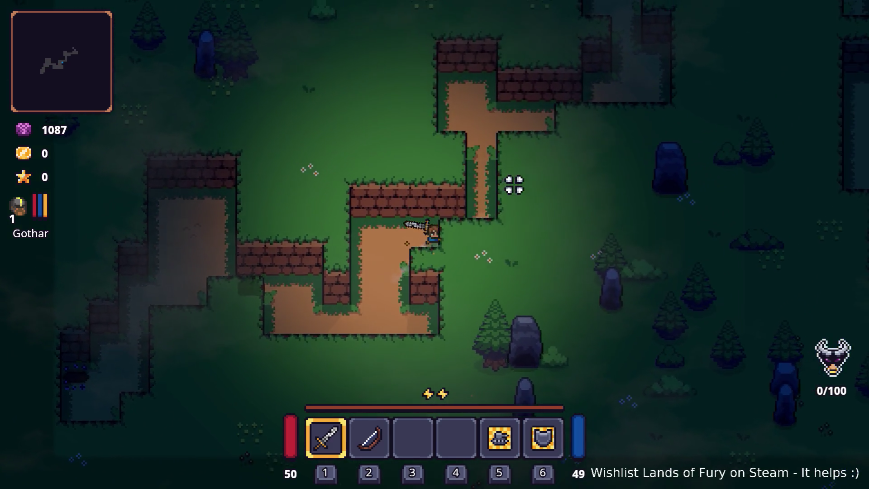
key("d")
key("w")
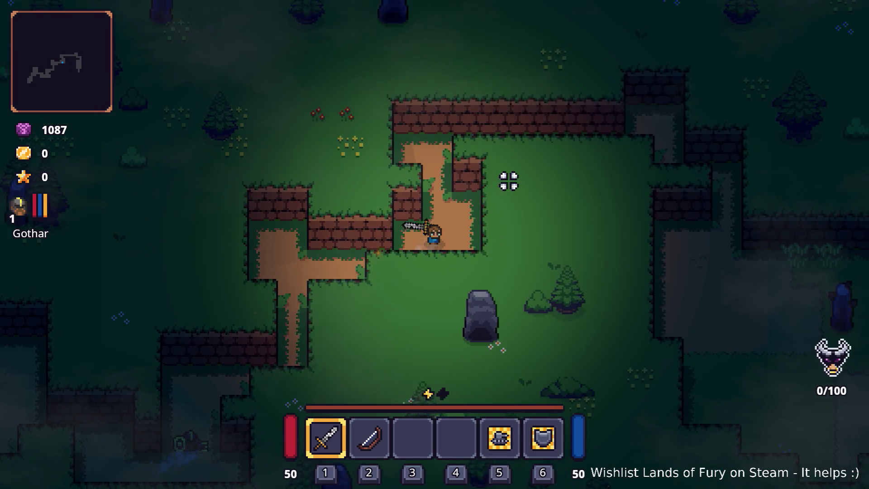
key("w")
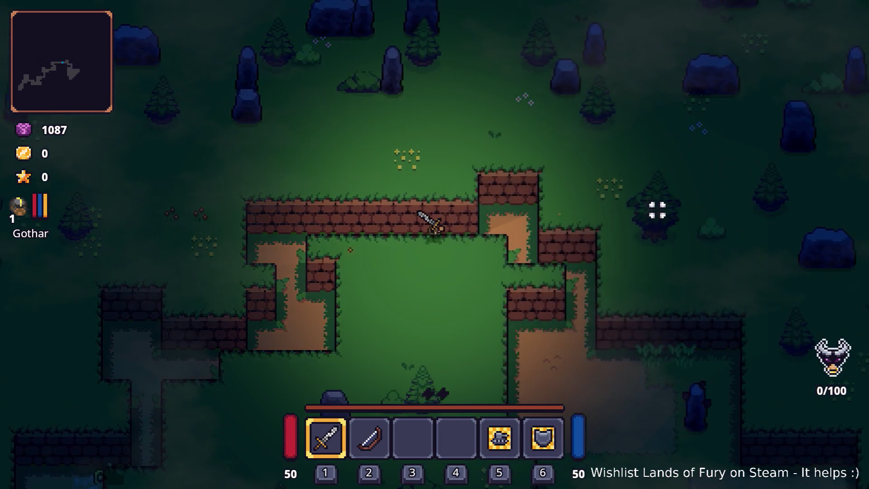
key("s")
key("d")
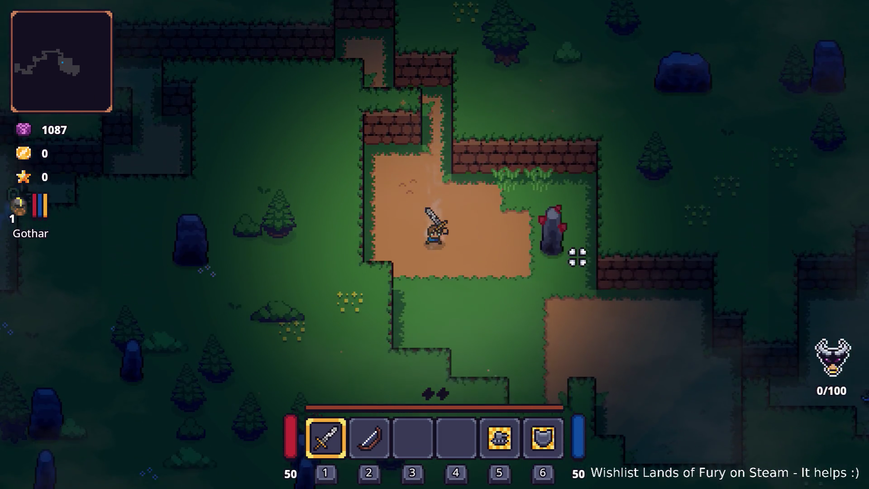
key("s")
key("d")
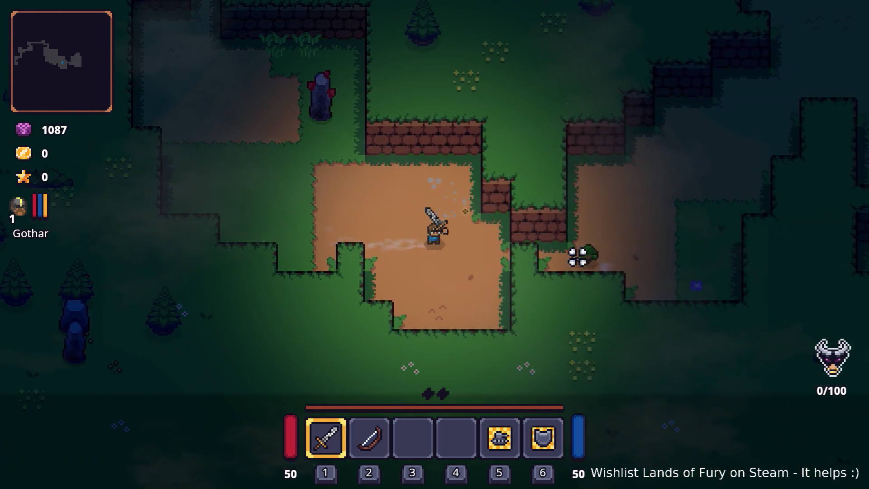
key("d")
key("w")
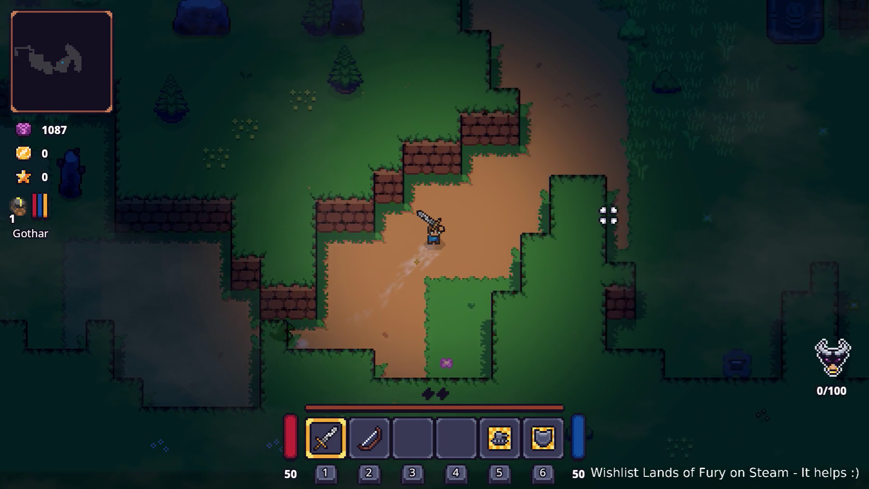
key("d")
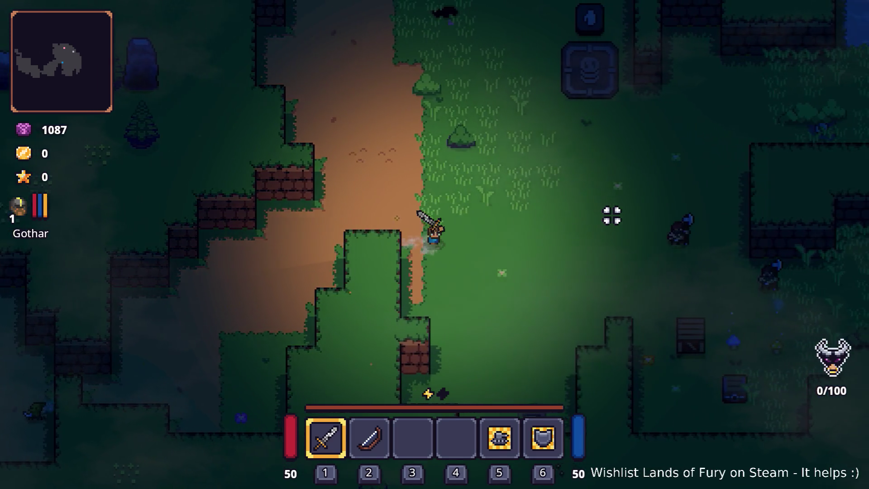
key("d")
Step: Fight the axe bandit group with sword swings, circling past the crate
left_click(607, 217)
left_click(596, 206)
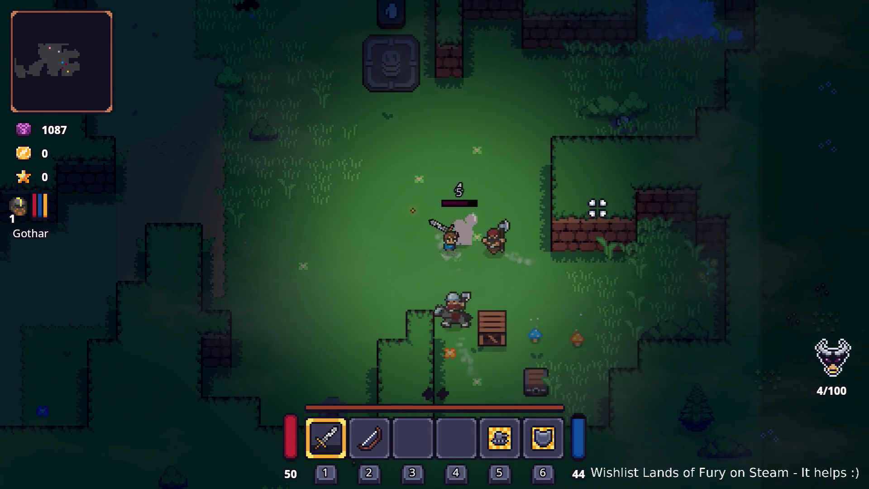
left_click(586, 207)
key("d")
key("s")
key("e")
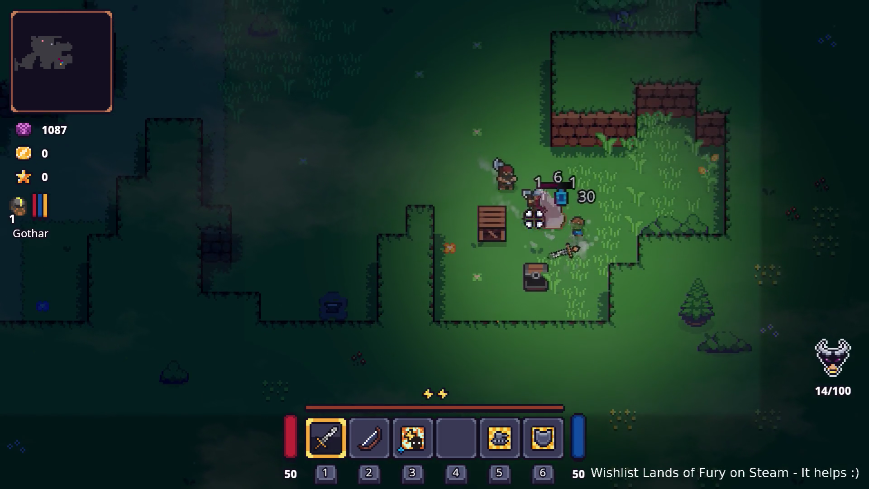
key("a")
key("w")
left_click(677, 344)
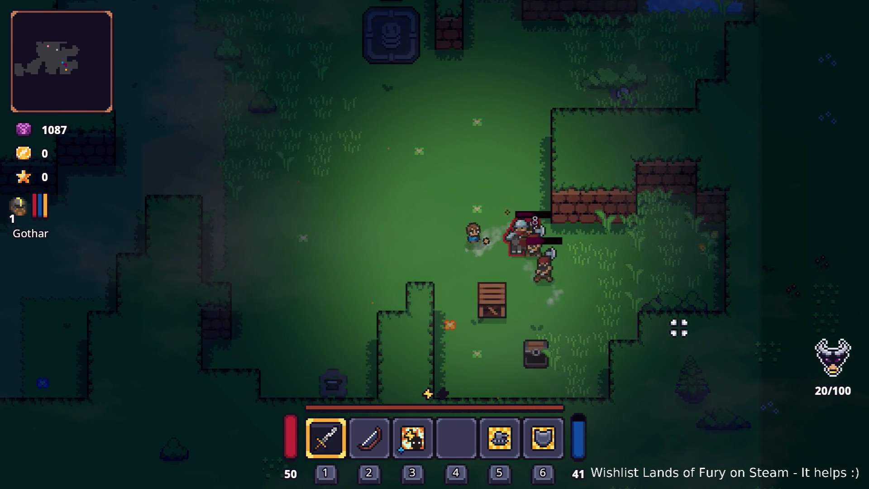
left_click(677, 326)
key("a")
left_click(623, 287)
left_click(632, 276)
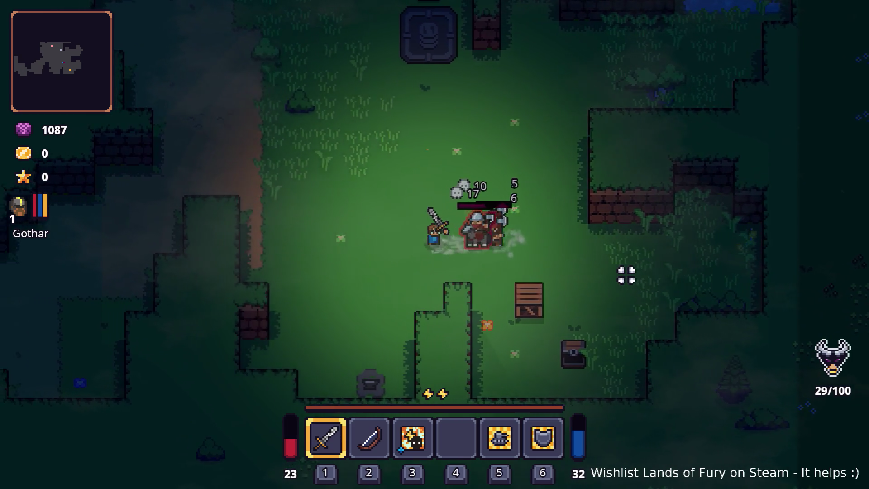
key("a")
Step: Equip the Dash Blast Rune on the sword from the inventory
key("i")
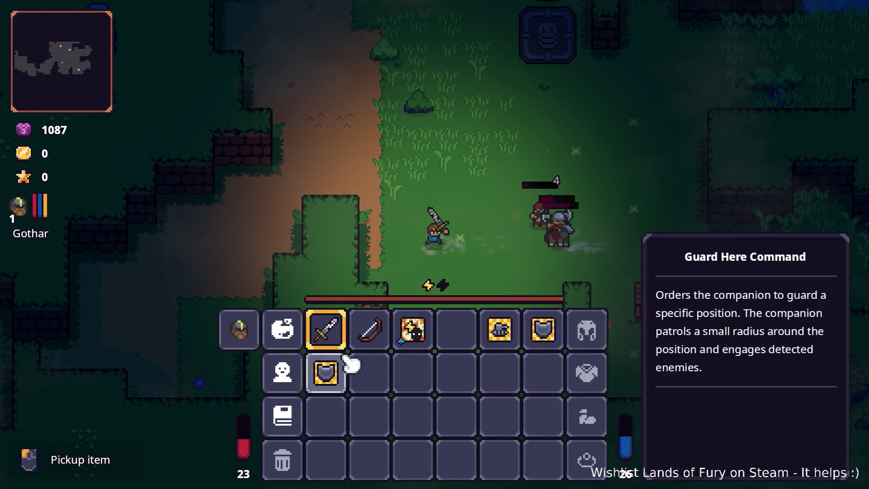
right_click(330, 335)
left_click(366, 267)
left_click(383, 205)
key("i")
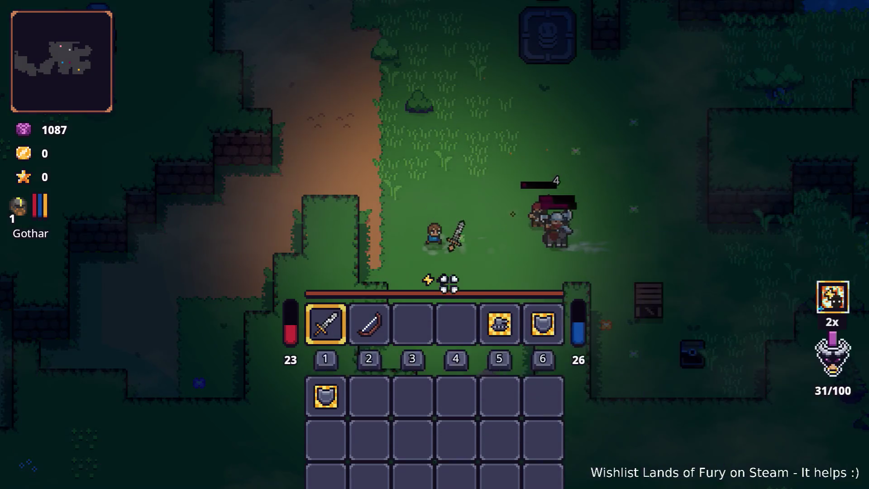
Step: Finish off the remaining bandit and walk up toward the campfire camp
left_click(511, 244)
key("a")
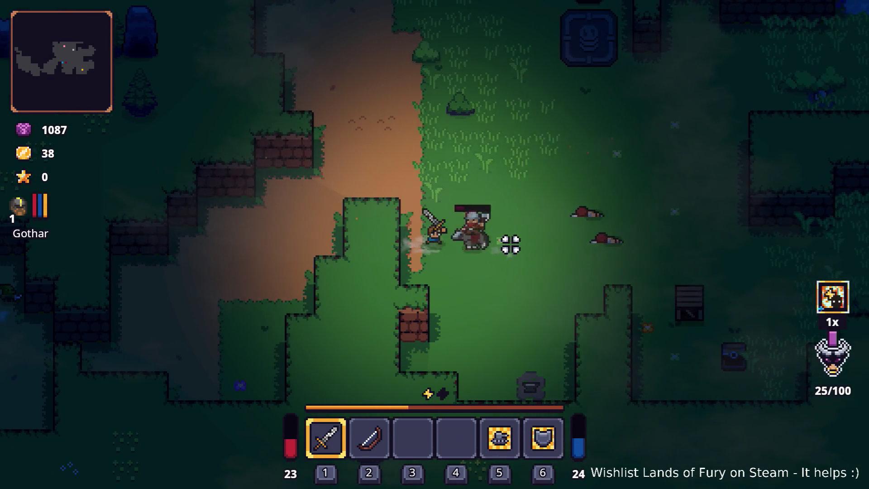
left_click(511, 244)
key("w")
key("d")
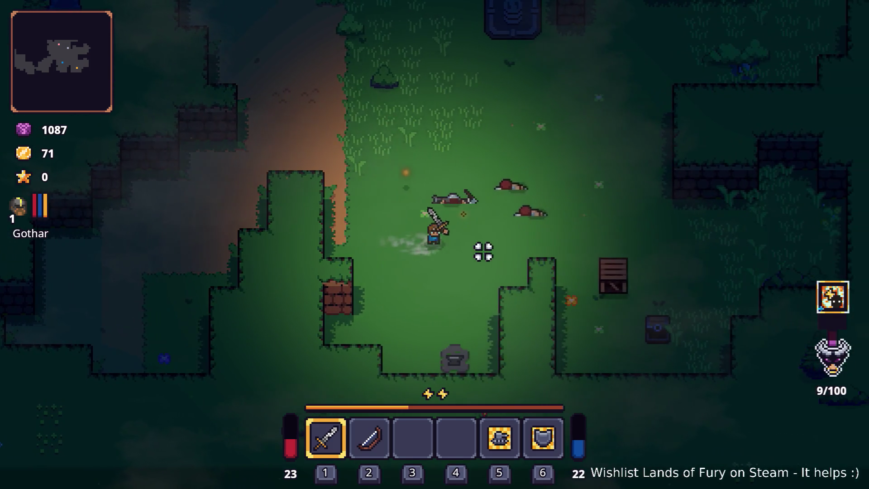
key("a")
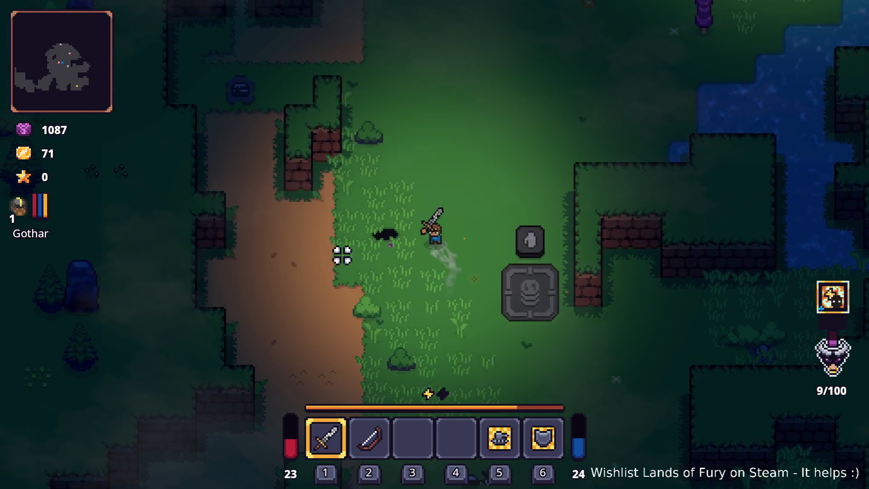
key("d")
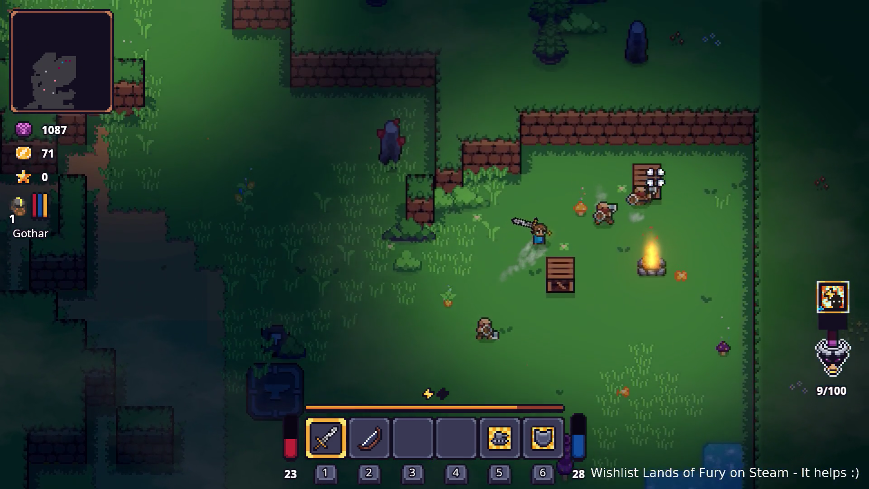
Step: Dash and slash through the bandits at the campfire camp
left_click(686, 212)
key("space")
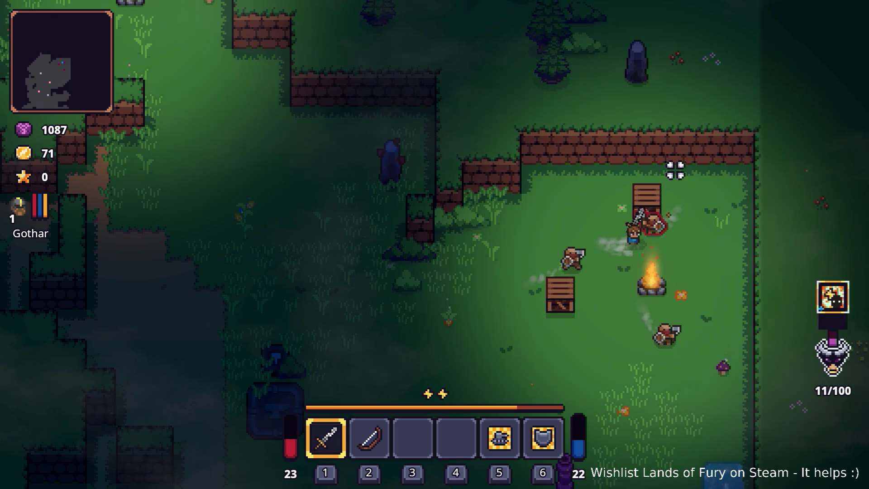
key("space")
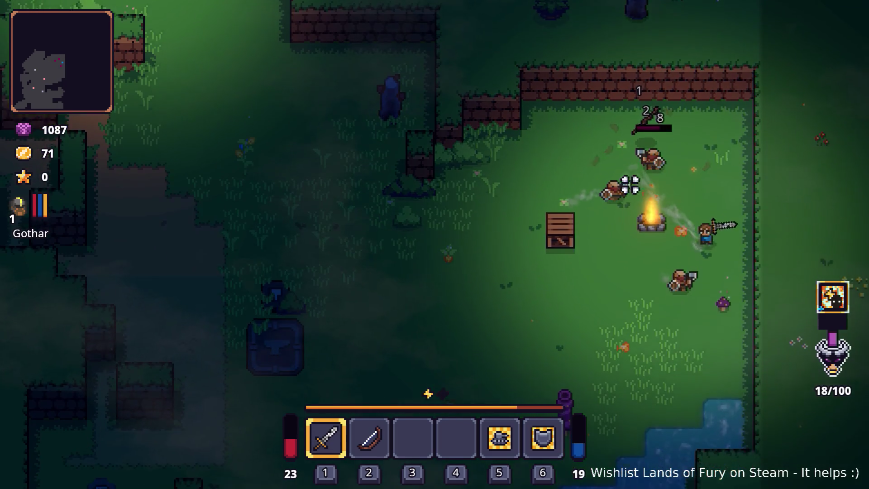
key("s")
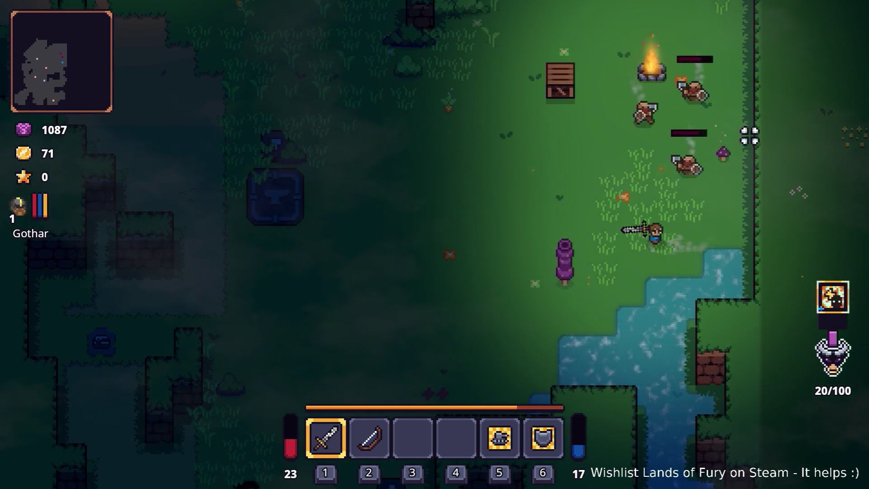
key("w")
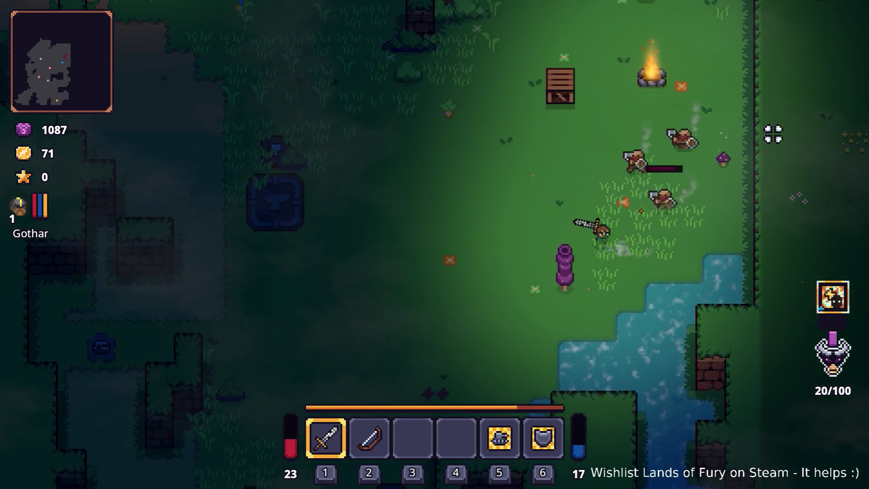
key("space")
left_click(798, 196)
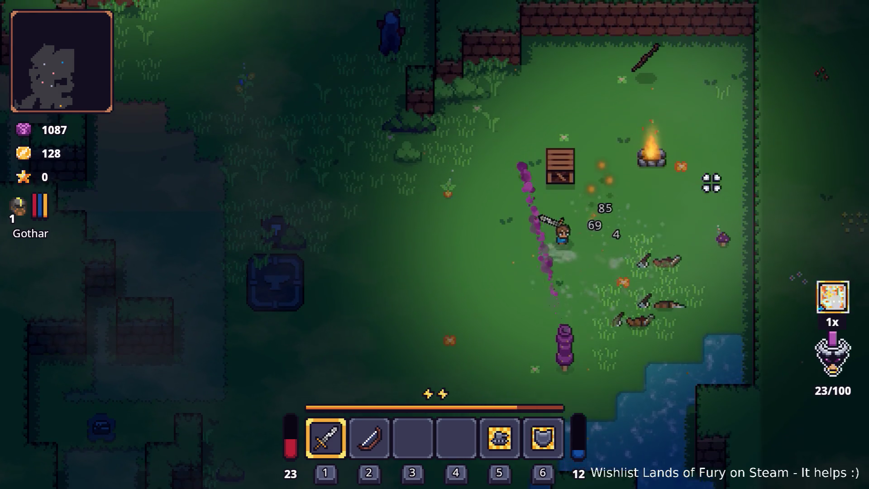
key("w")
left_click(538, 134)
key("space")
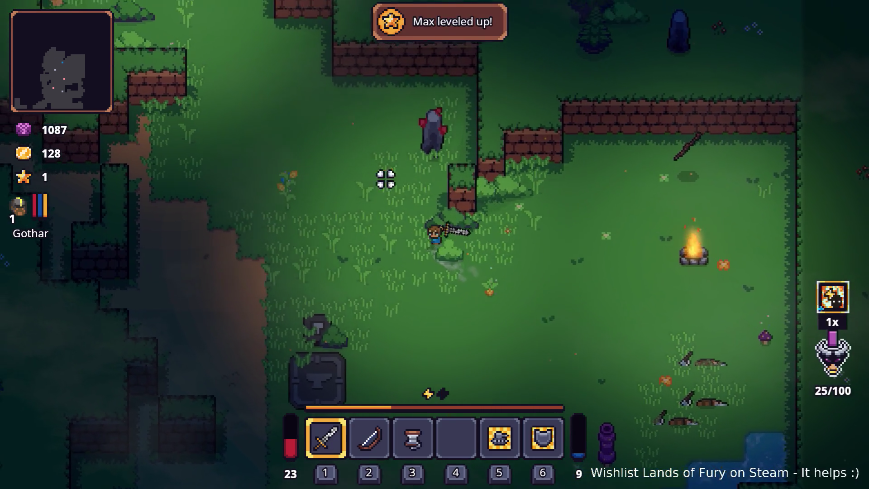
key("w")
Step: Check ALMA's skill slots in the inventory, then close it
key("a")
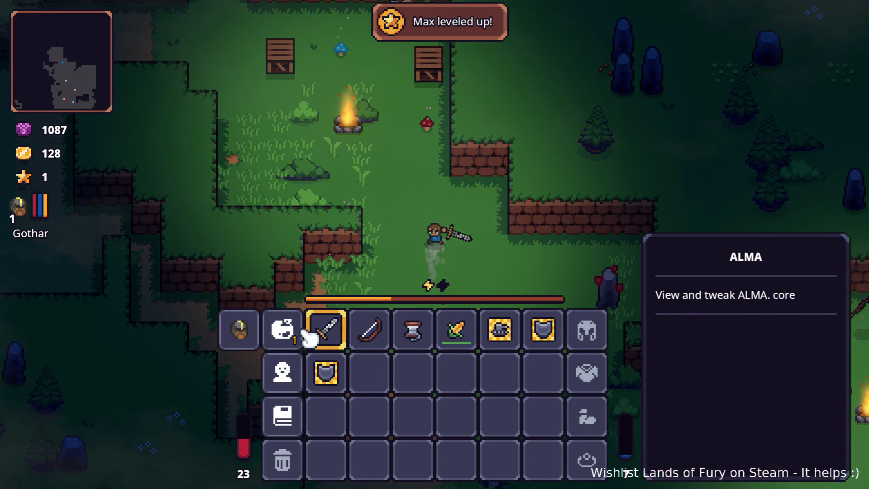
left_click(302, 334)
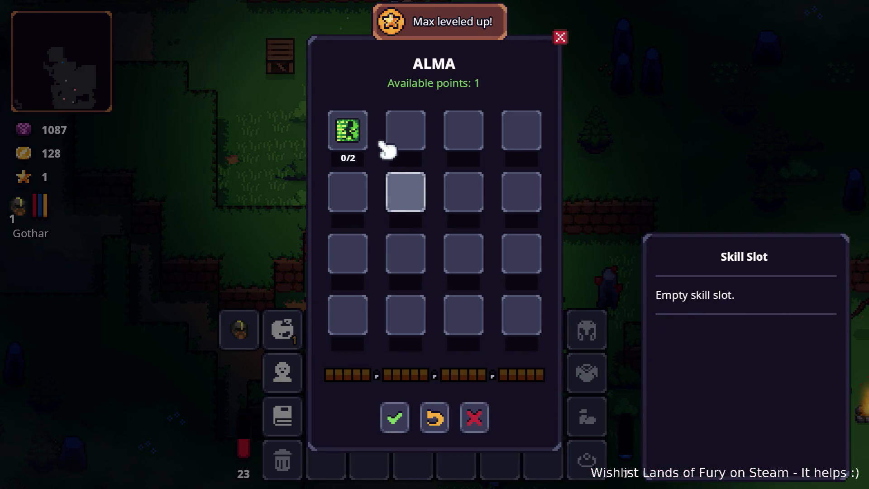
left_click(396, 419)
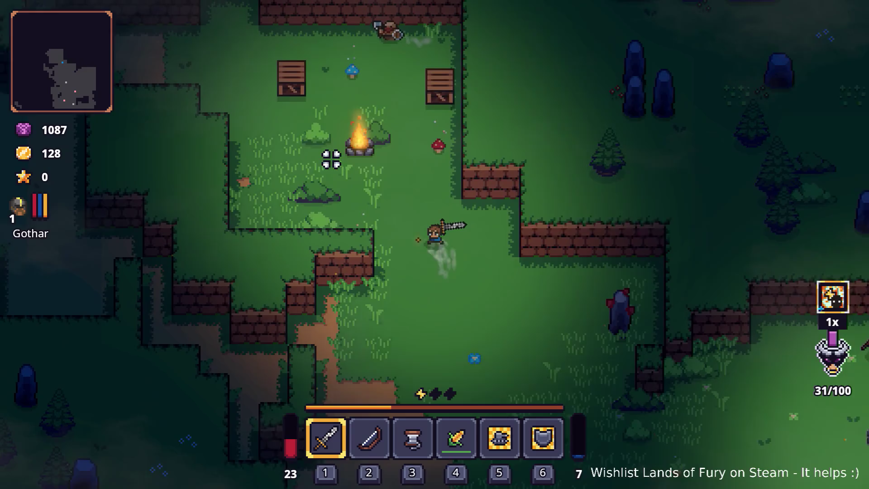
key("w")
Step: Attack the axe enemy, then walk down-right to the anvil stone until the hero dies
key("a")
key("a")
left_click(449, 126)
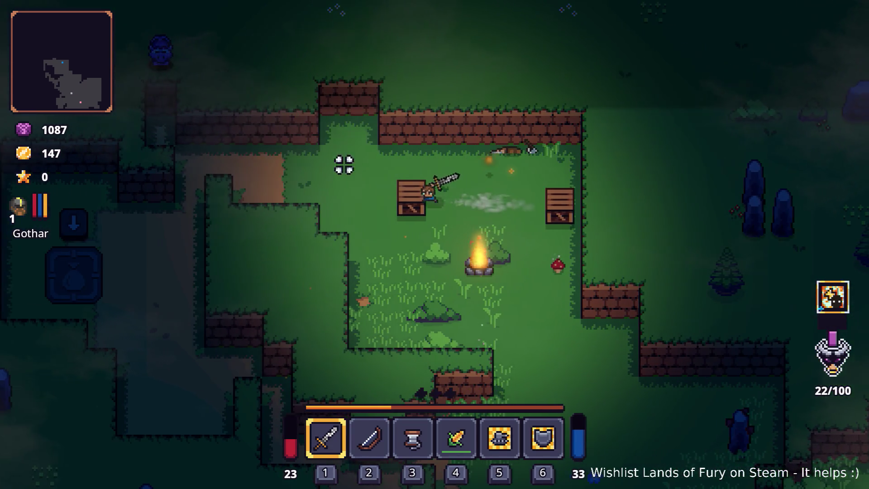
key("a")
key("w")
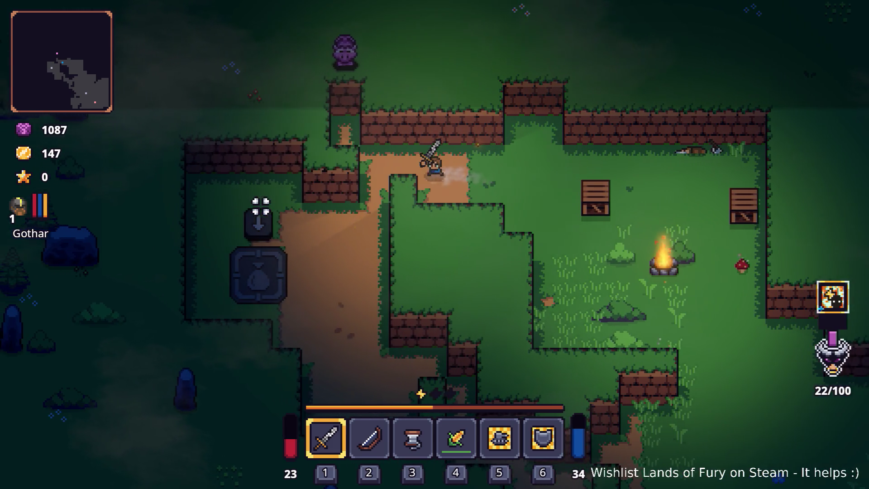
key("s")
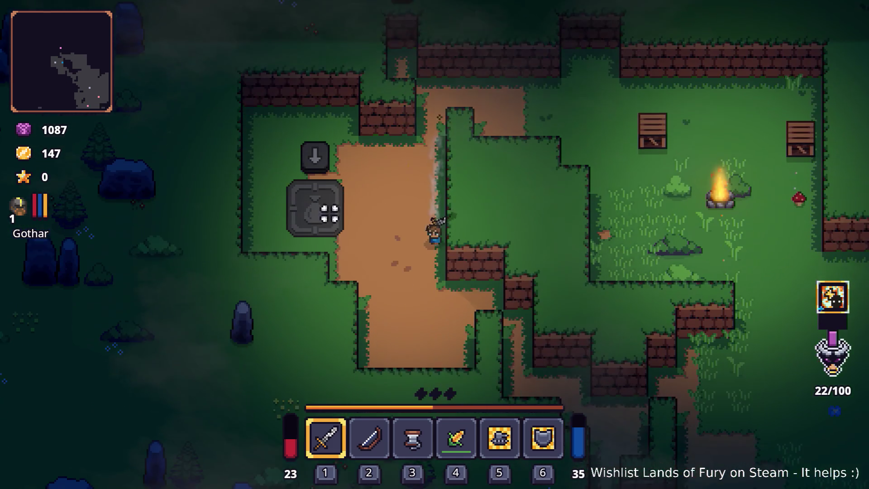
key("s")
key("d")
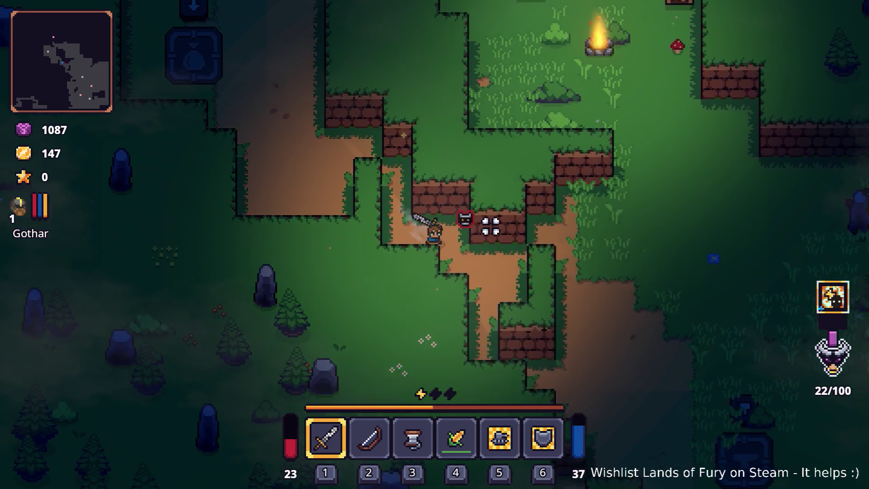
key("d")
key("s")
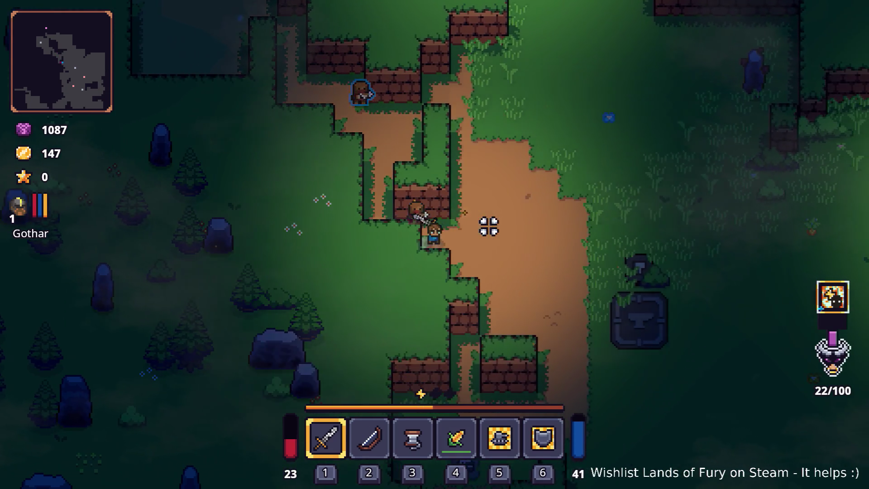
key("d")
key("s")
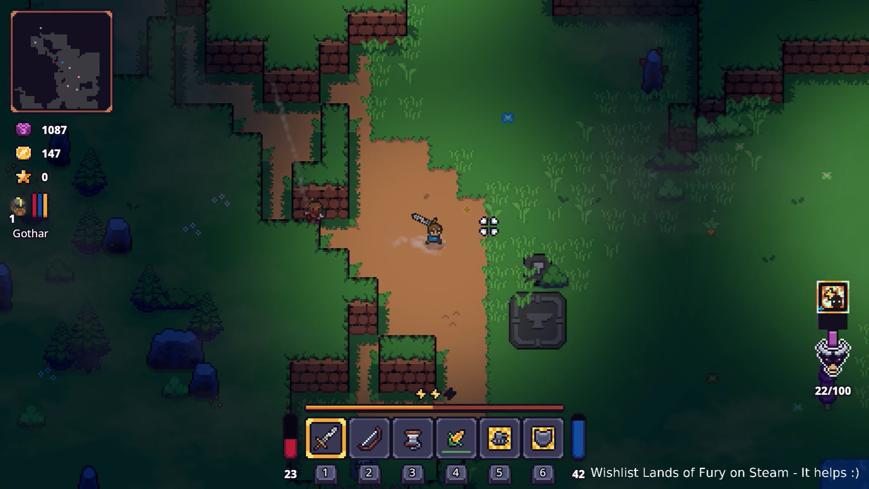
key("d")
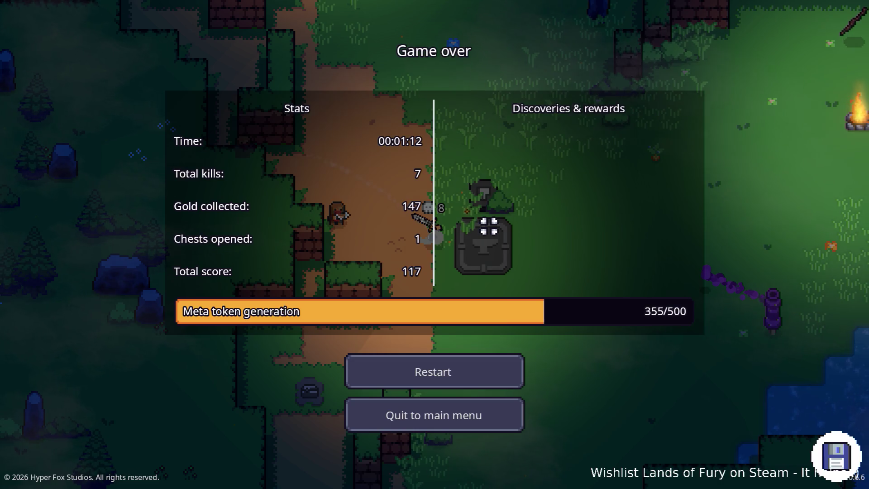
Step: Restart the run from the Game over screen showing score 117 and tokens at 386/500
key("F8")
scroll(272, 437, "down", 20)
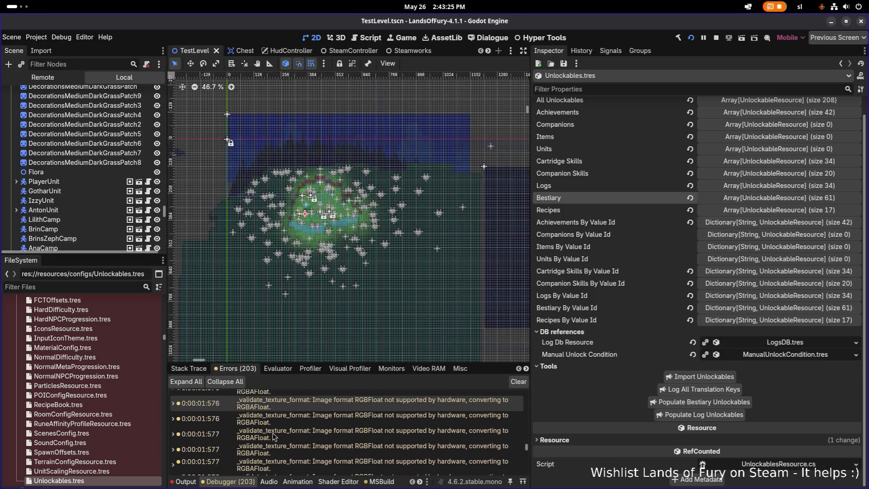
scroll(273, 438, "down", 2)
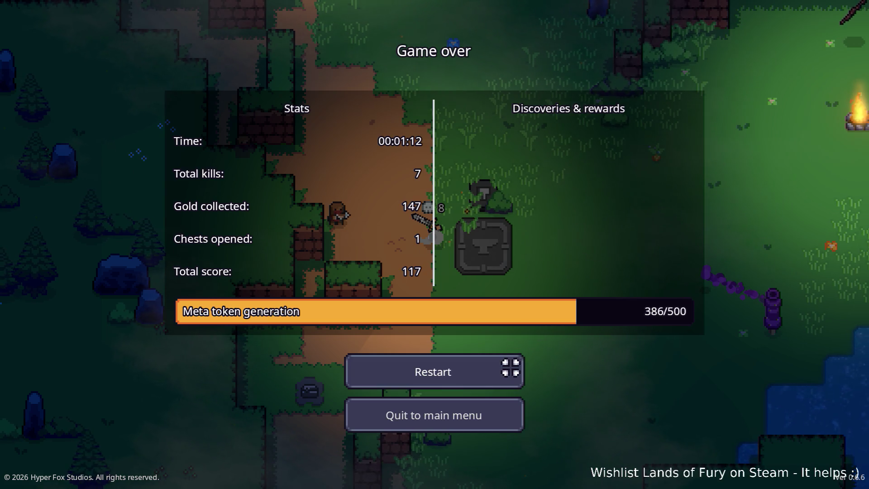
left_click(512, 371)
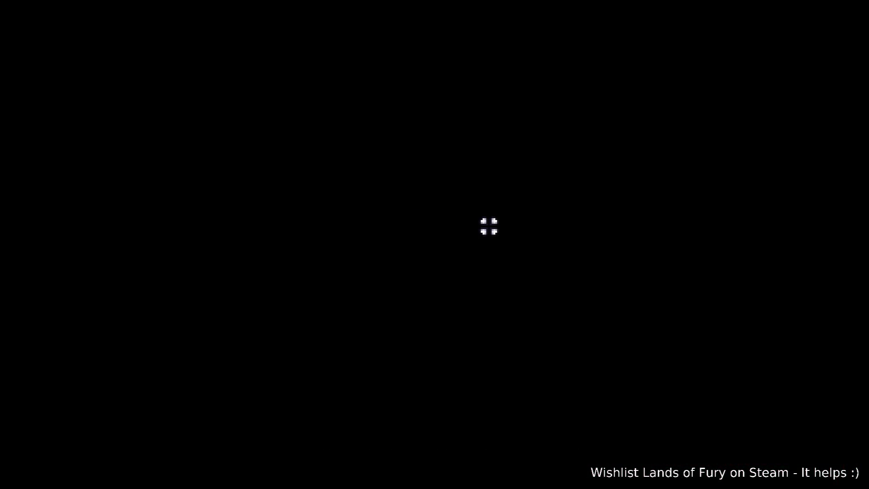
Step: Talk to ALMA at the wolf statue and skip past the dialogue
key("d")
key("w")
key("e")
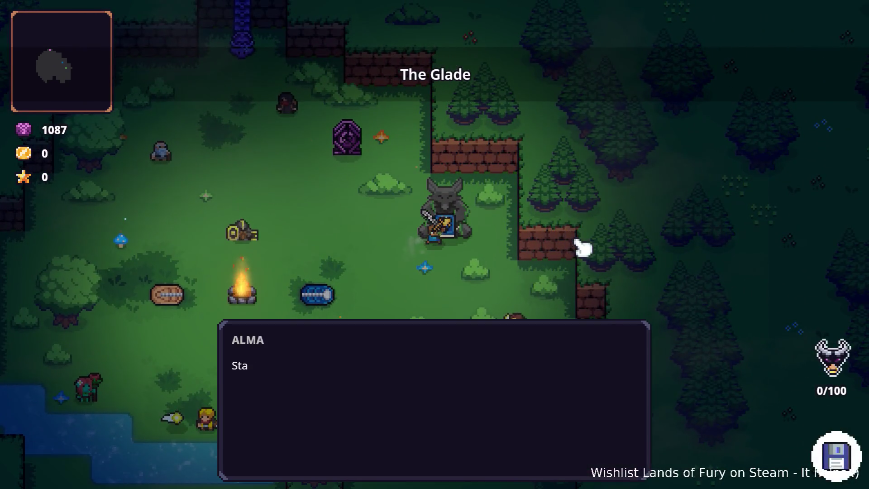
key("Escape")
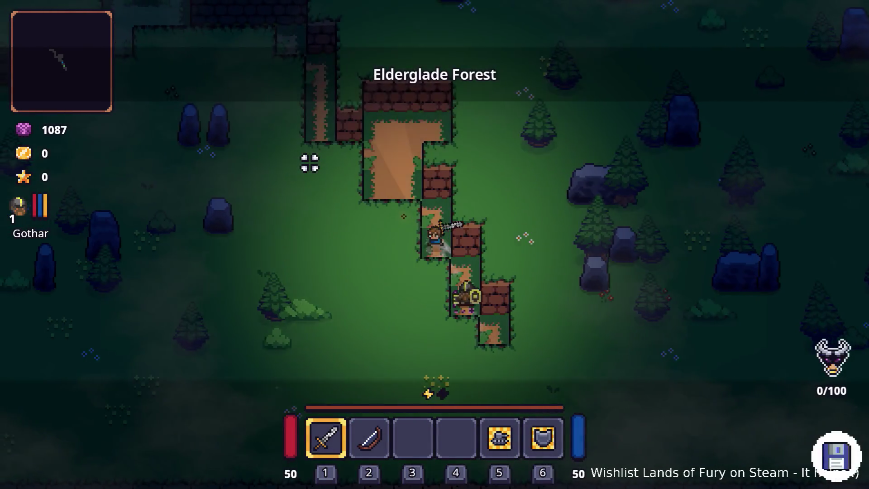
Step: Walk up-left through Elderglade Forest along the narrow dirt path
key("w")
key("a")
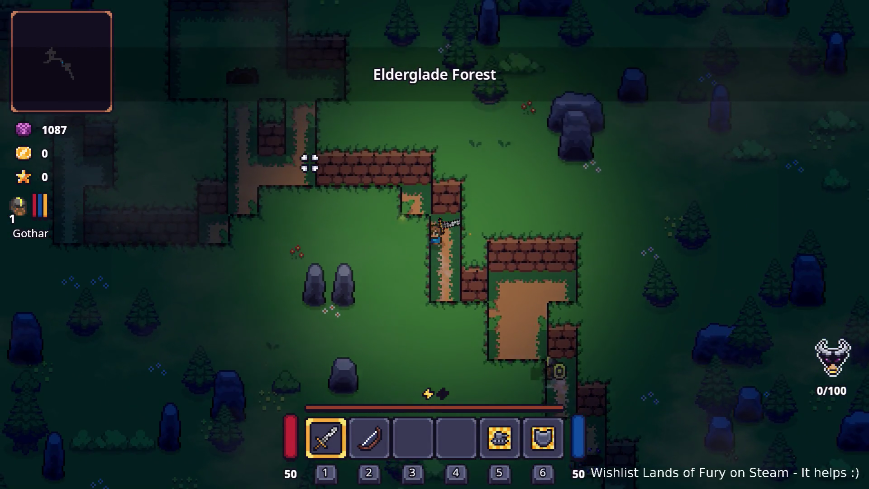
key("w")
key("a")
key("s")
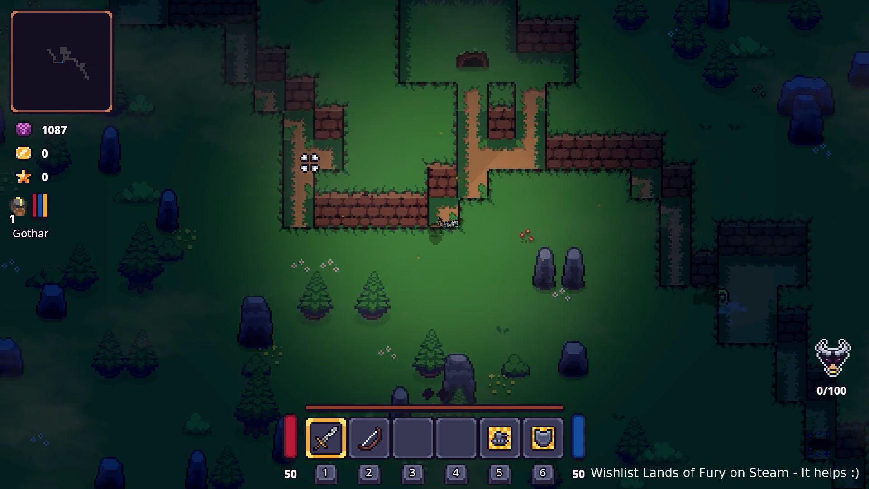
key("w")
key("a")
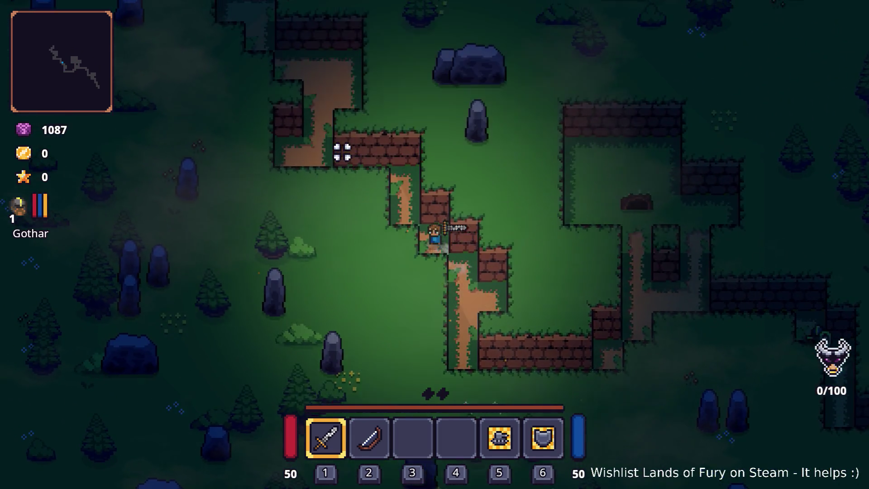
key("w")
key("a")
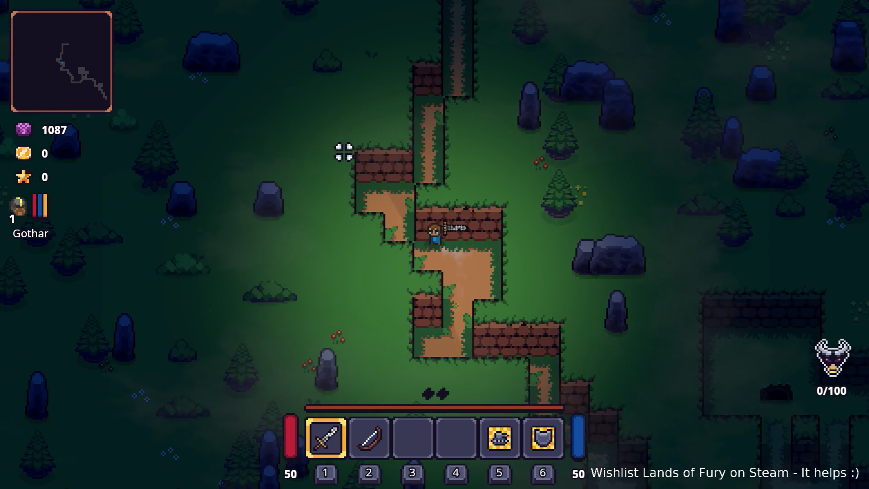
key("w")
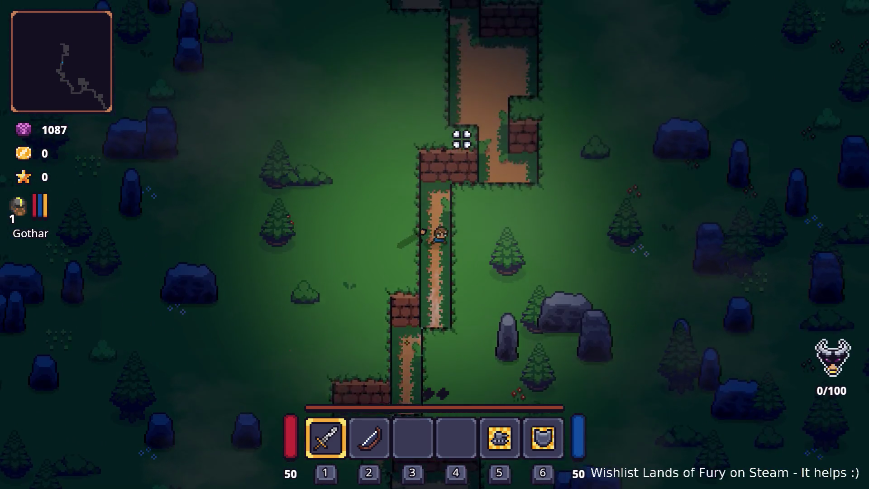
key("w")
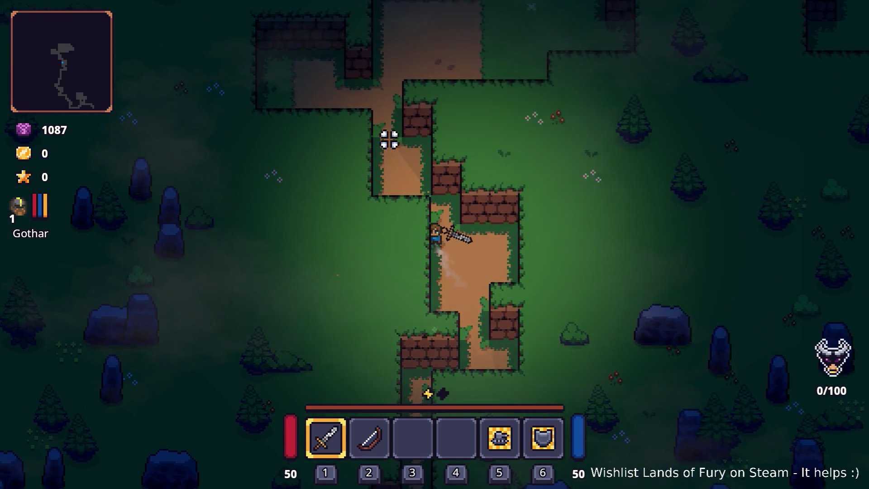
key("w")
key("a")
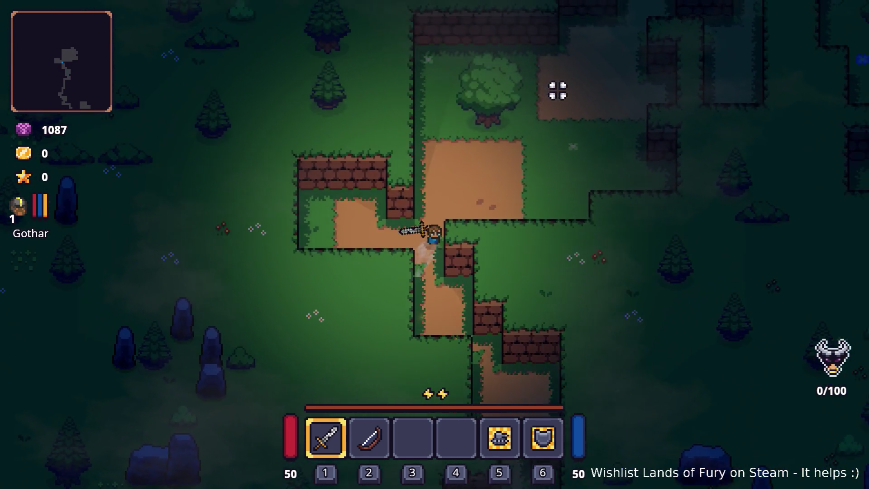
Step: Hack at the tree and the purple trees while moving up toward the brick wall
key("w")
key("d")
left_click(367, 113)
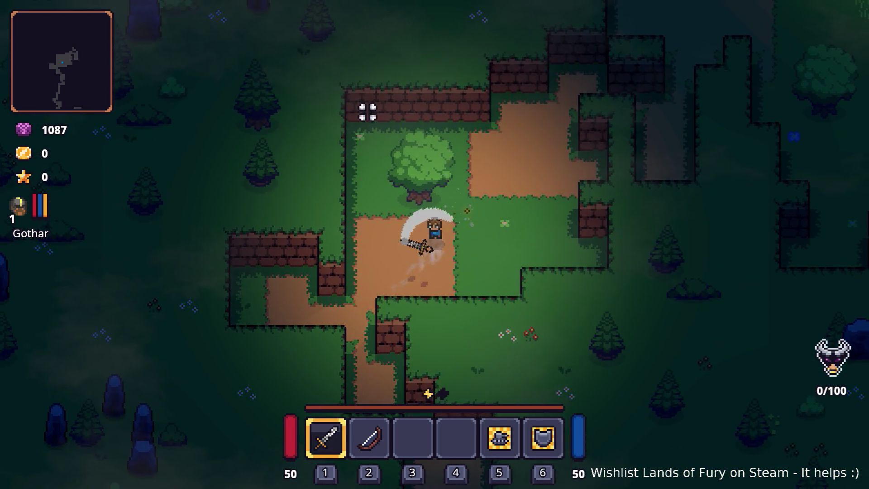
left_click(333, 149)
left_click(345, 146)
left_click(345, 150)
key("w")
key("d")
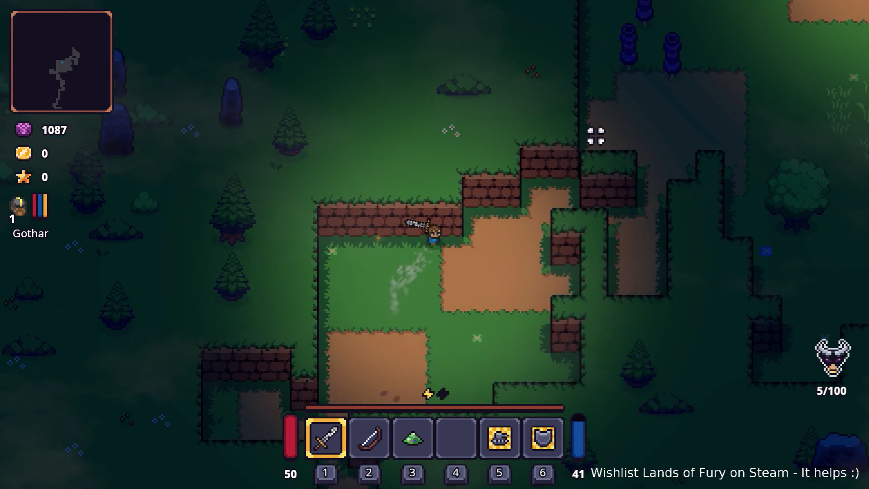
key("w")
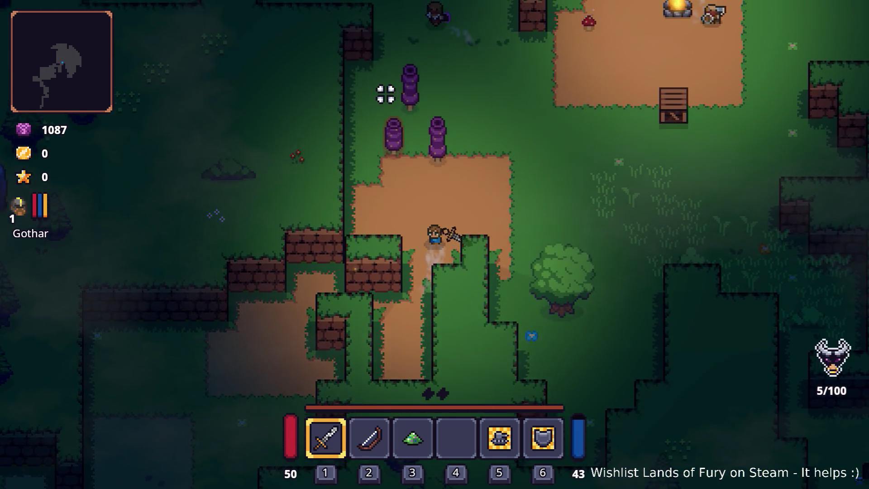
left_click(376, 91)
left_click(359, 107)
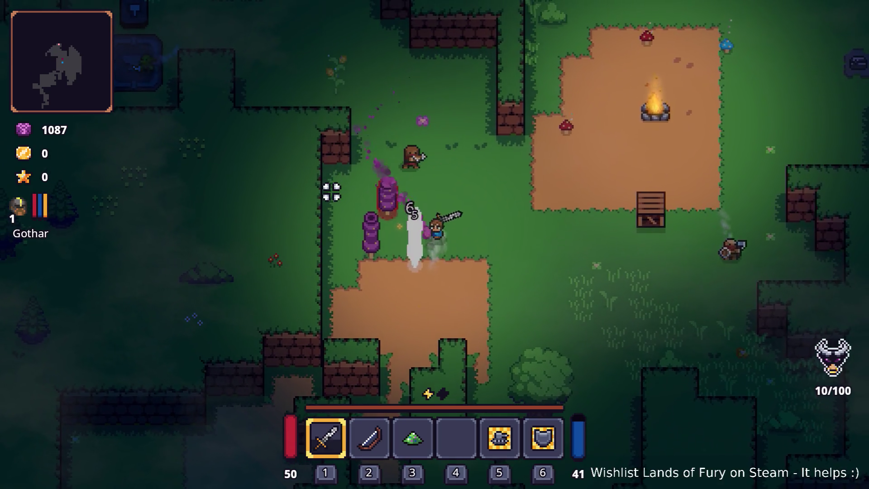
Step: Move into the campfire clearing and attack the surrounding enemies
key("w")
key("d")
left_click(330, 189)
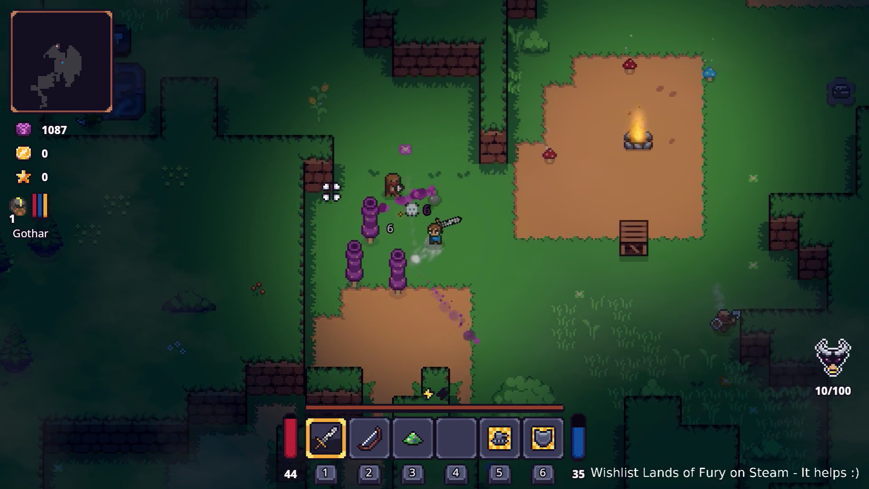
left_click(559, 277)
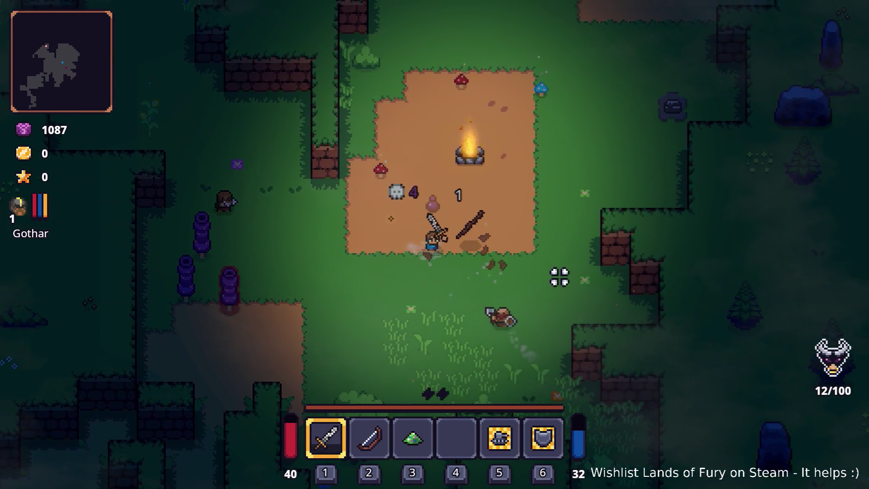
key("d")
key("s")
left_click(444, 264)
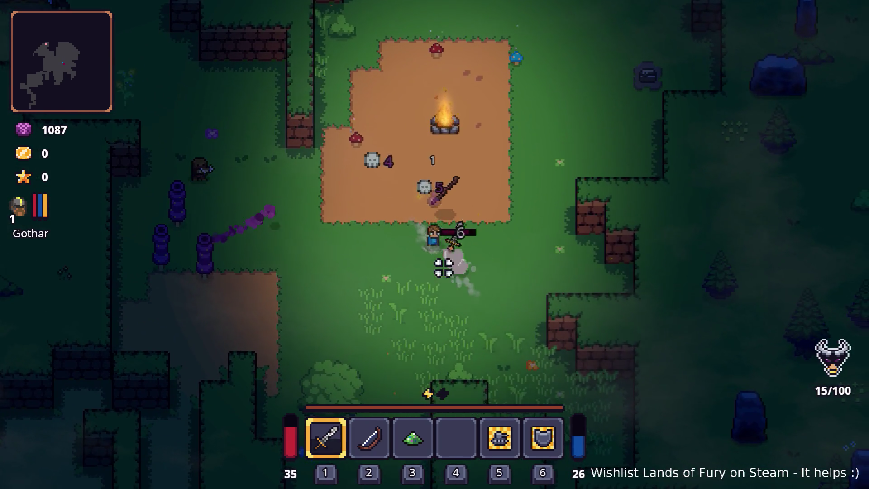
left_click(388, 254)
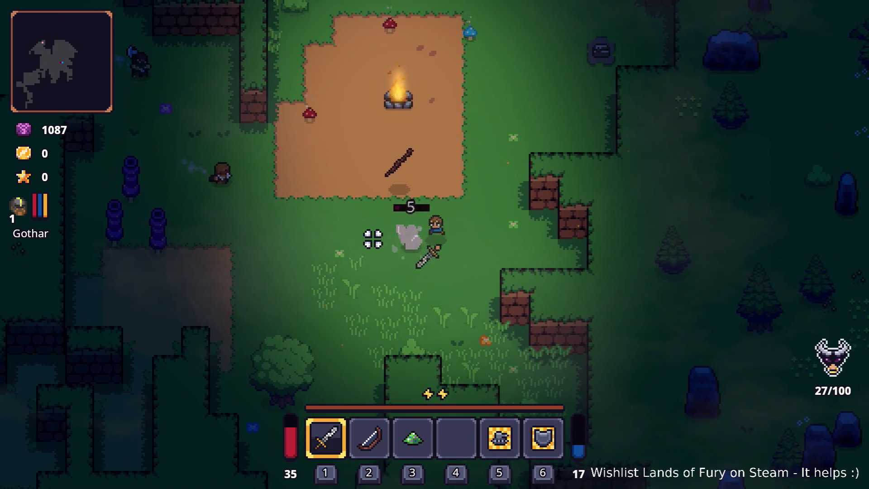
Step: Keep fighting the clearing enemies and the barbarian, reaching 52/100 kills
key("w")
key("a")
left_click(359, 240)
left_click(363, 235)
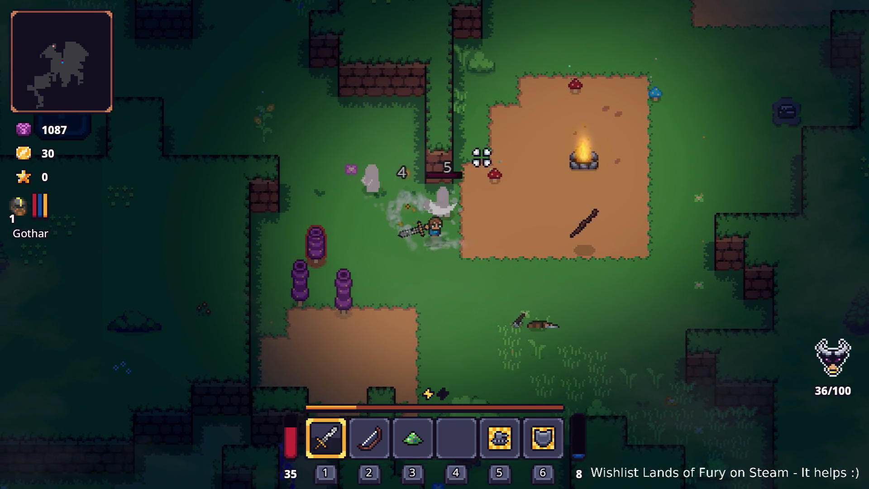
key("w")
key("a")
left_click(541, 161)
key("w")
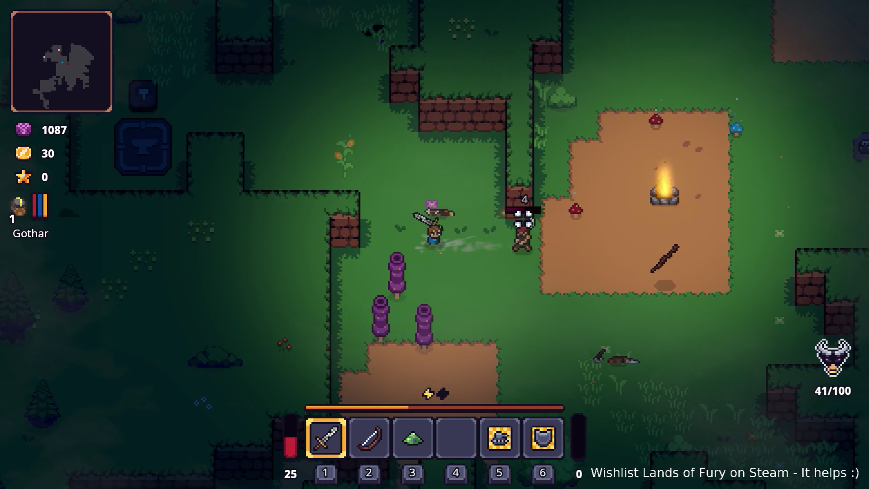
left_click(524, 217)
left_click(302, 236)
key("d")
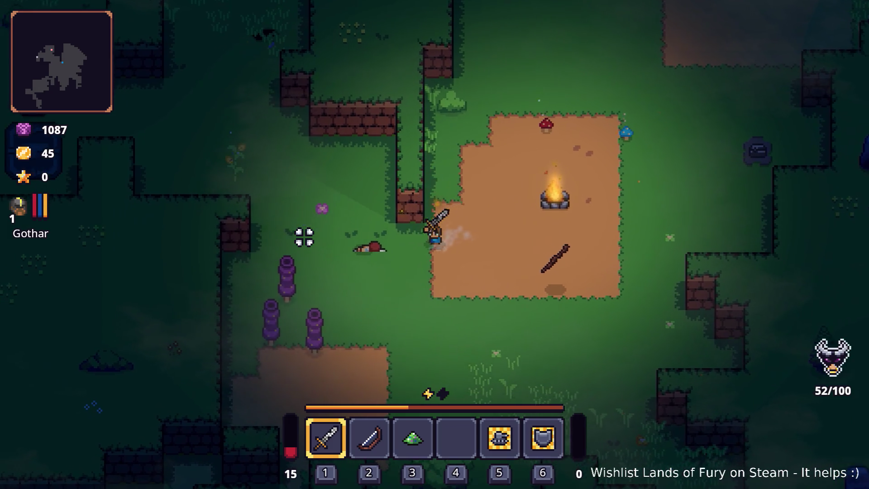
Step: Walk to the anvil, pick up the crystal, and open the ALMA core panel showing 0 points
key("a")
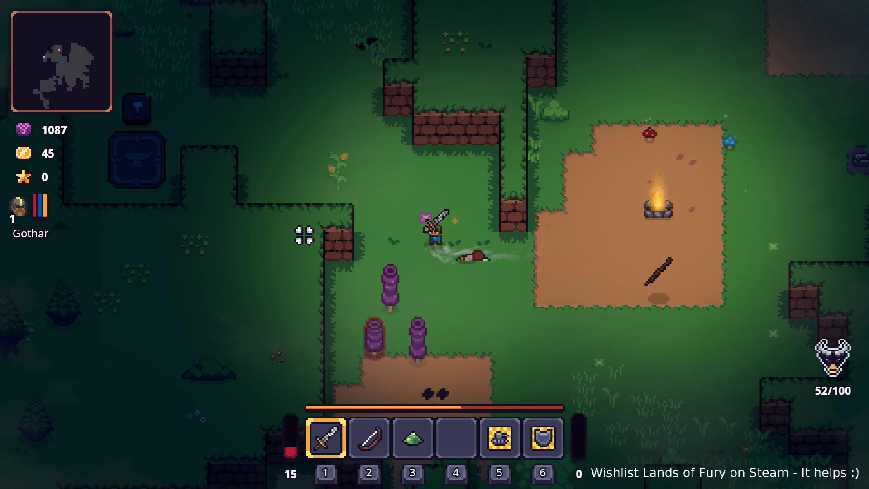
key("w")
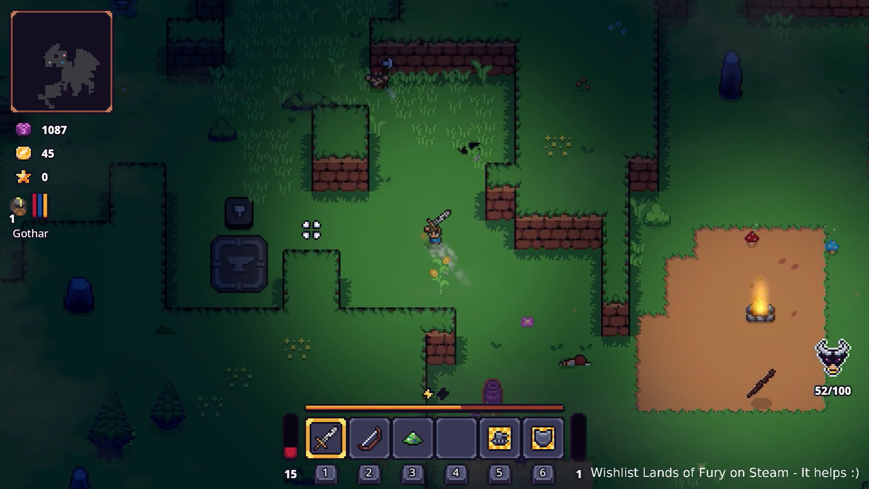
key("w")
key("a")
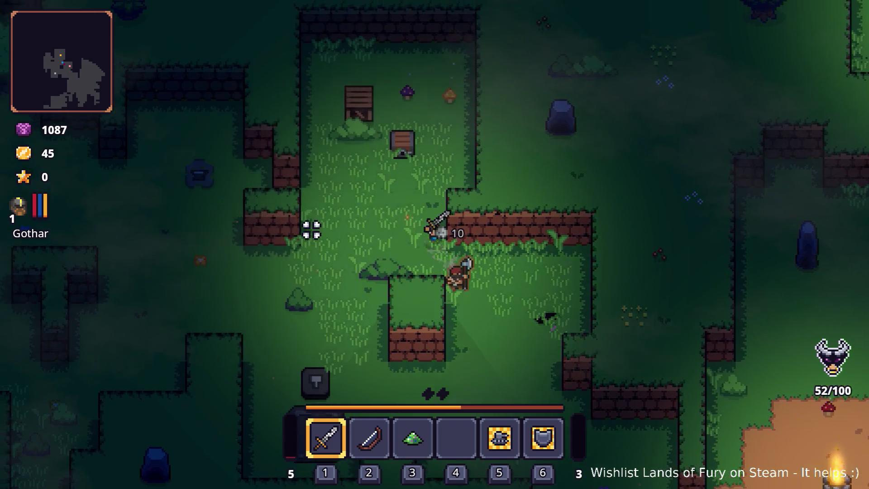
key("w")
key("a")
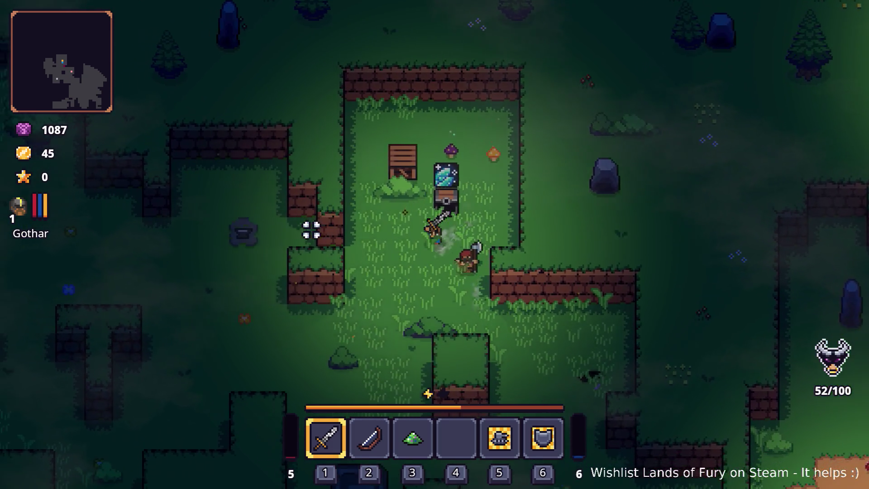
key("w")
key("d")
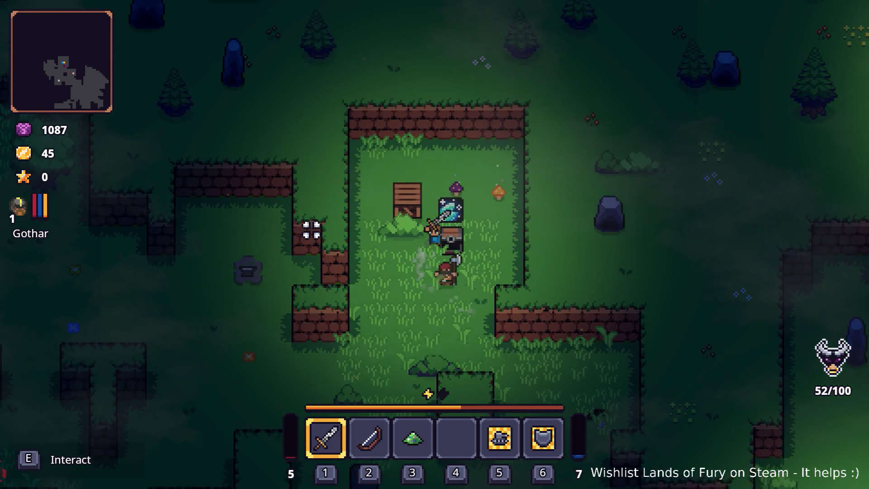
key("e")
key("i")
key("Tab")
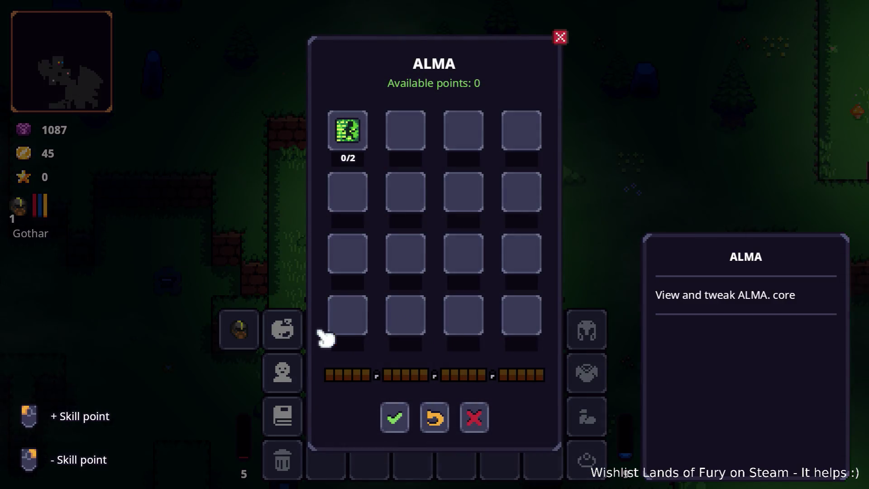
Step: Socket the Ice Bolt Rune into the sword's empty rune slot and confirm it
key("Escape")
key("e")
left_click(378, 262)
left_click(372, 200)
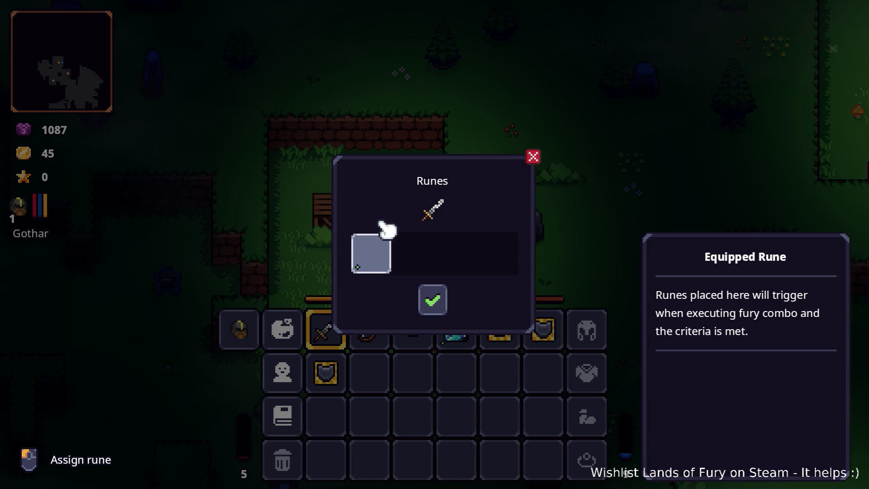
left_click(382, 247)
left_click(379, 203)
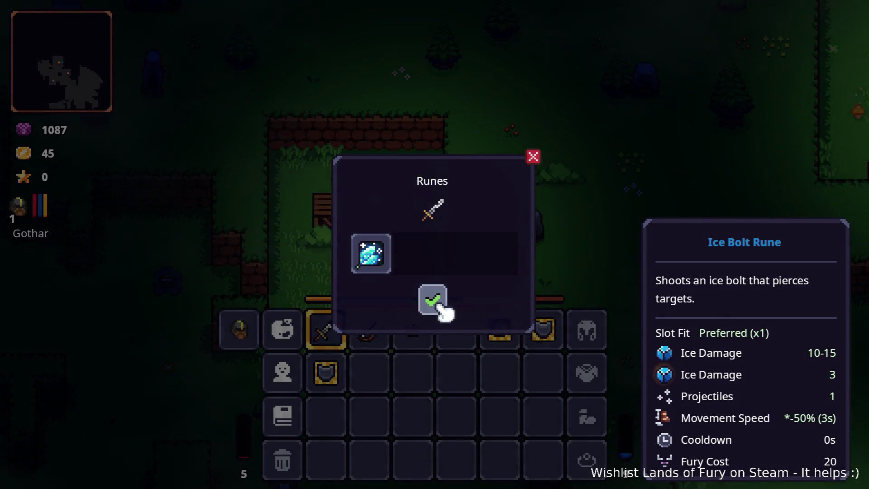
left_click(433, 299)
Step: Resume play, restart the run after Game over at score 69, and stop the game
key("Escape")
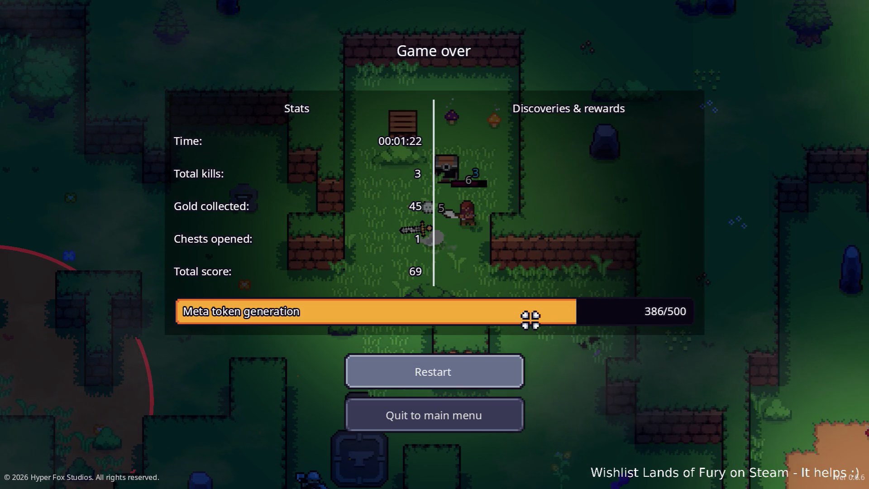
left_click(490, 369)
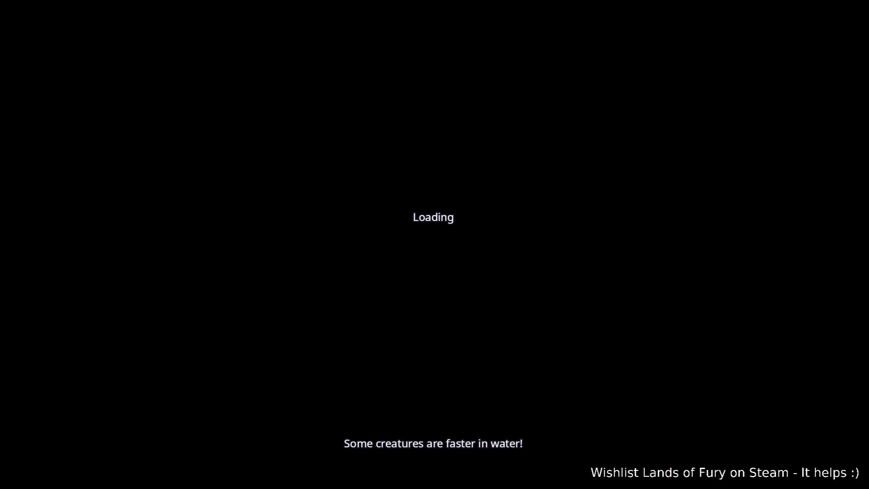
key("F8")
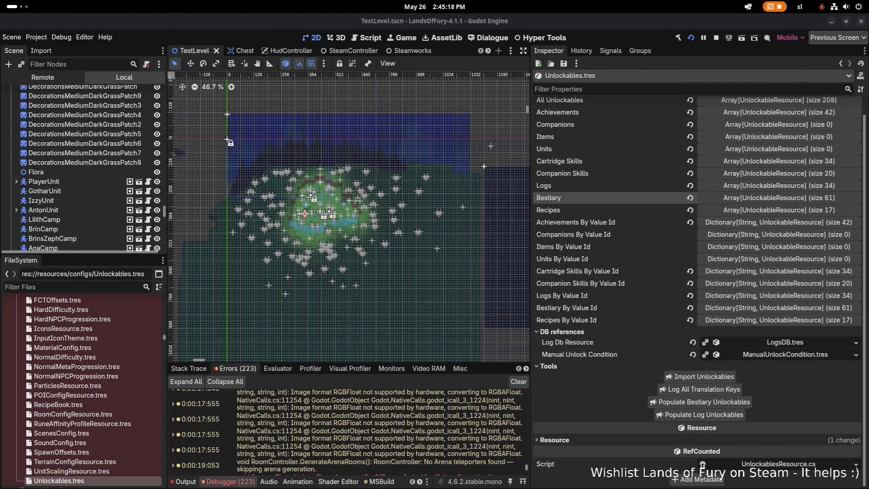
mouse_move(318, 455)
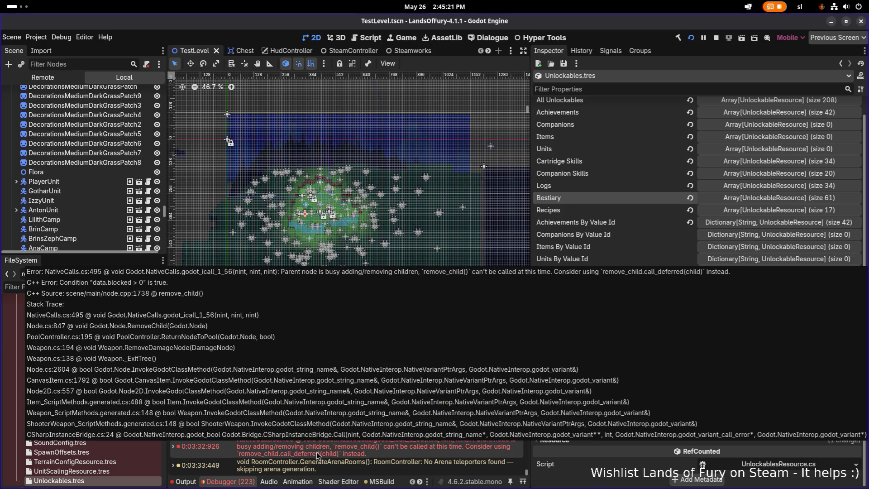
scroll(322, 453, "up", 5)
mouse_move(339, 444)
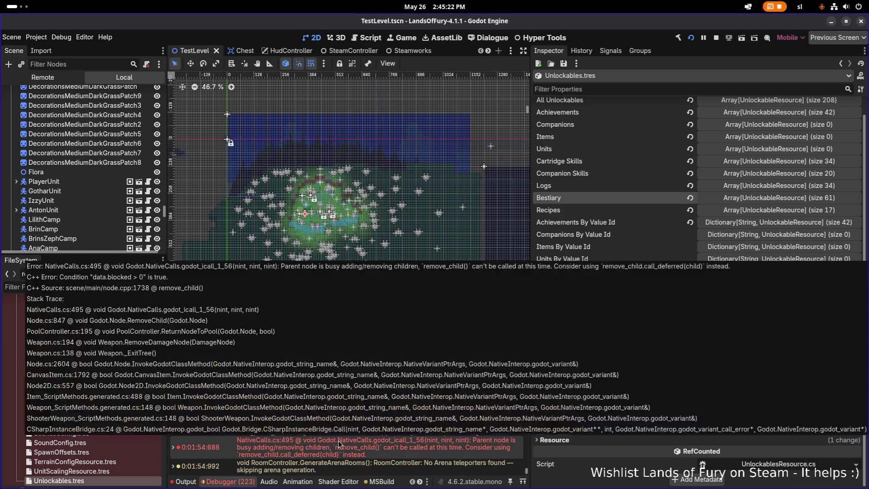
scroll(338, 444, "down", 2)
scroll(338, 444, "up", 3)
scroll(313, 454, "up", 6)
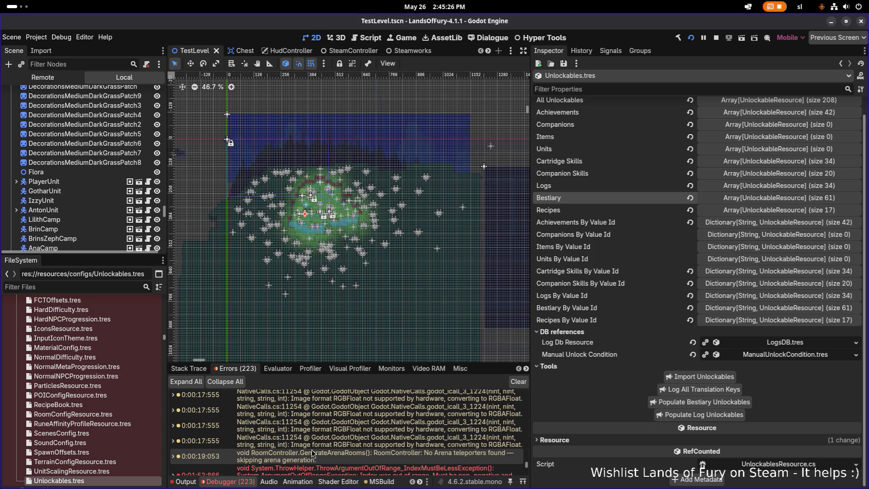
scroll(311, 450, "down", 2)
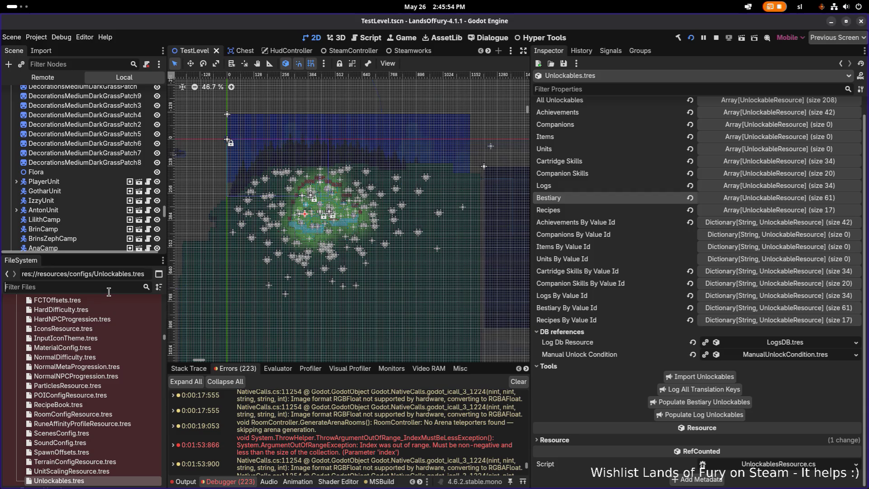
Step: Filter FileSystem to 'scenario', widen the dock, and select SpawnForestForgeProtectorsOnForgingItemScenario
type("scen")
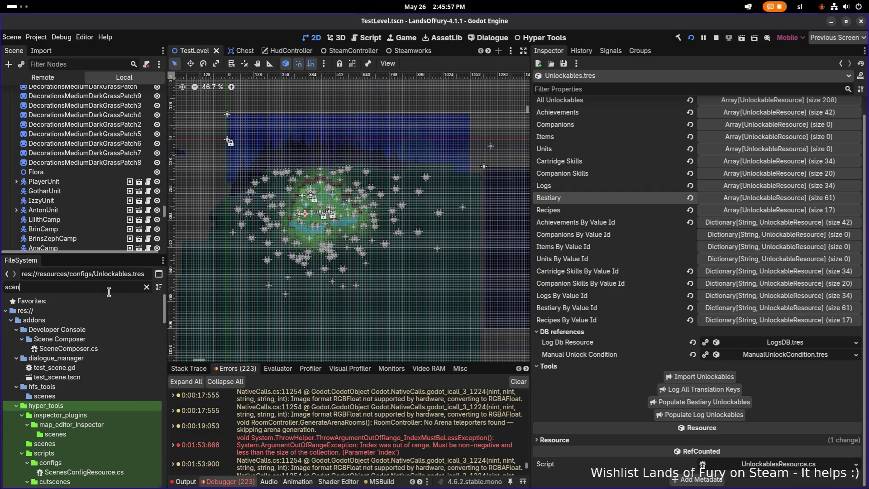
type("ario")
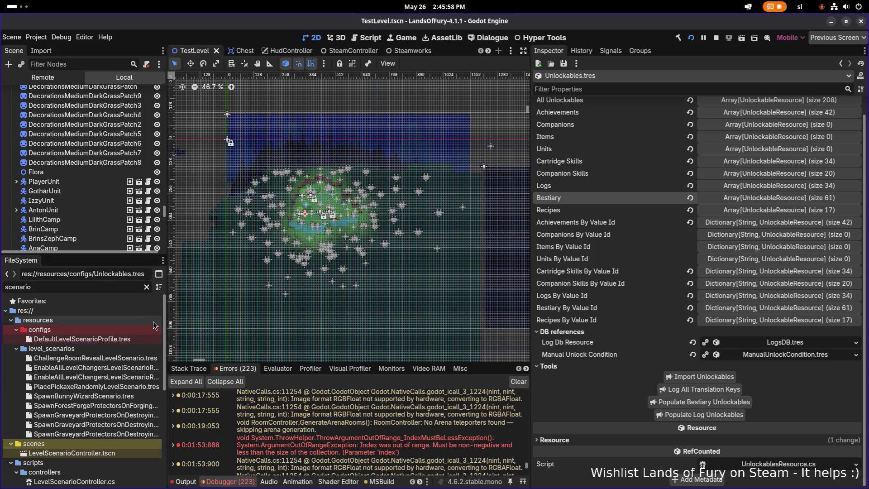
left_click_drag(166, 325, 215, 331)
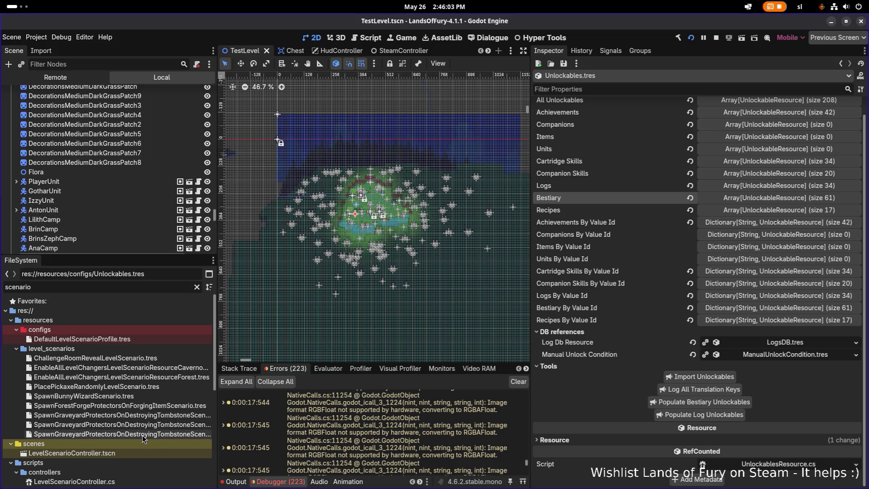
left_click(143, 407)
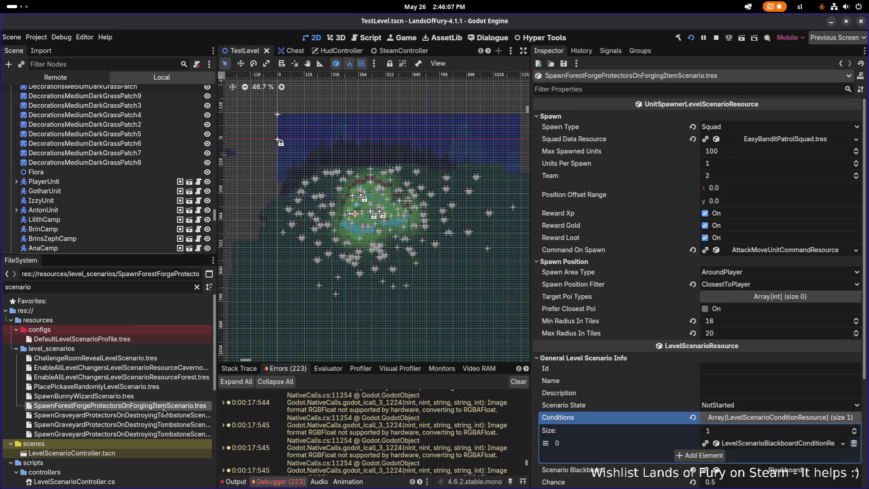
Step: Inspect the forge scenario's blackboard condition flags, then select SpawnGraveyardProtectorsOnDestroyingTombstoneScenario1.tres
scroll(685, 387, "down", 4)
left_click(768, 303)
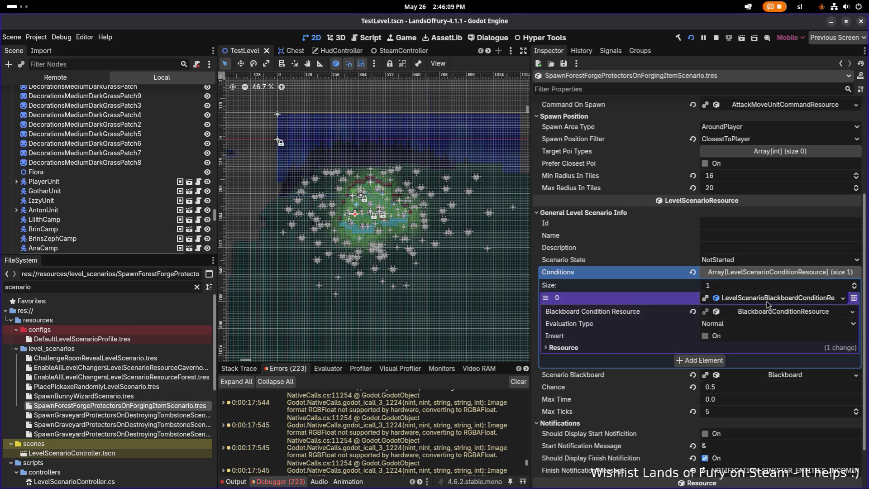
left_click(769, 317)
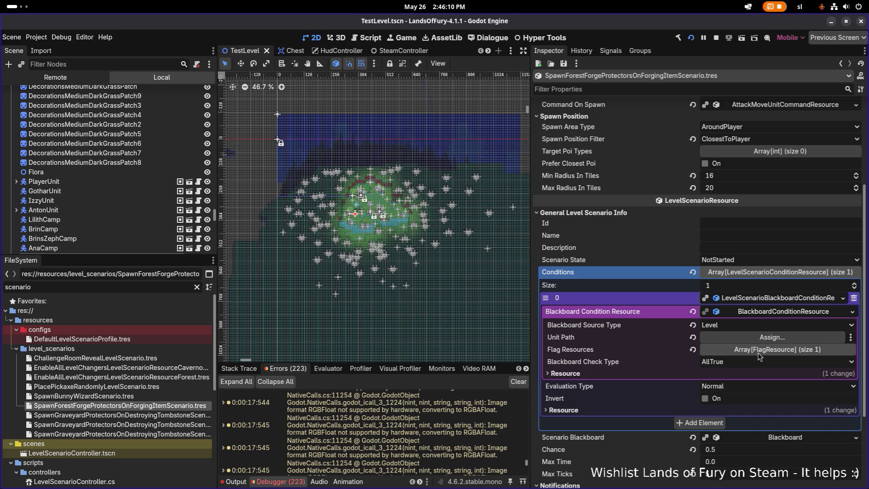
left_click(761, 356)
left_click(762, 356)
left_click(762, 355)
left_click(763, 377)
left_click(763, 377)
left_click(177, 415)
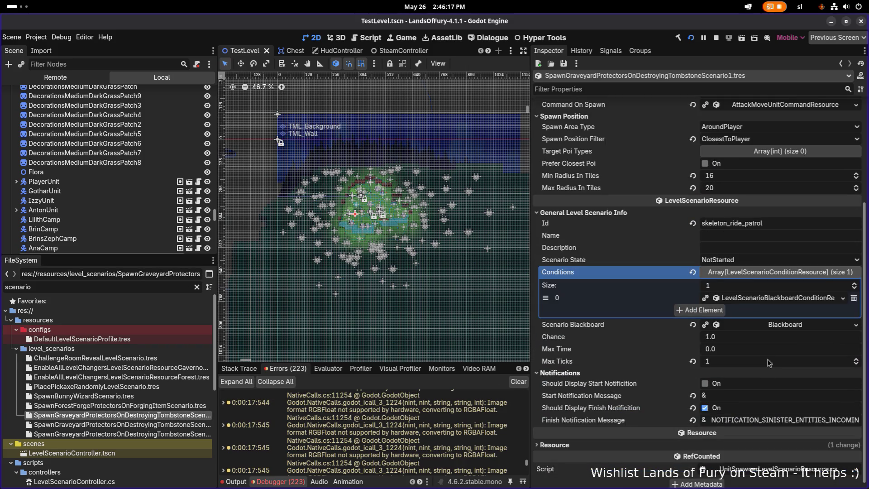
Step: Expand Scenario1's first condition to reveal its tombstone_destroyed flag check
left_click(774, 297)
left_click(761, 315)
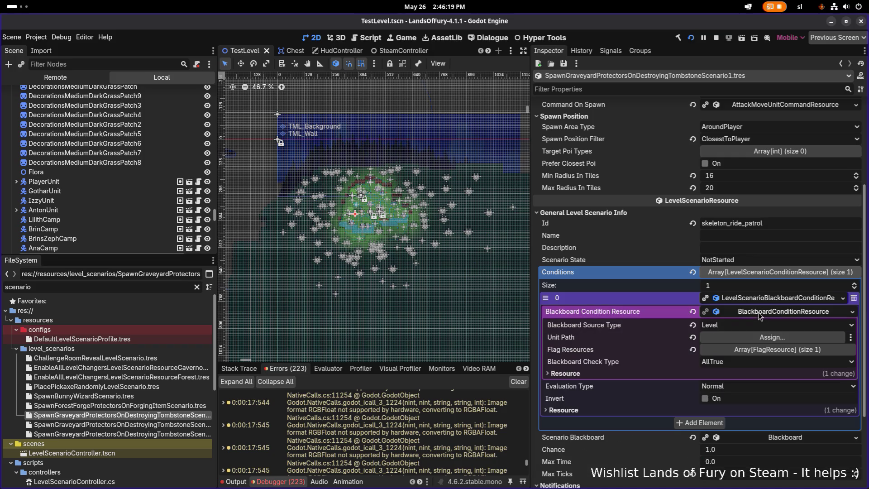
left_click(769, 350)
left_click(774, 375)
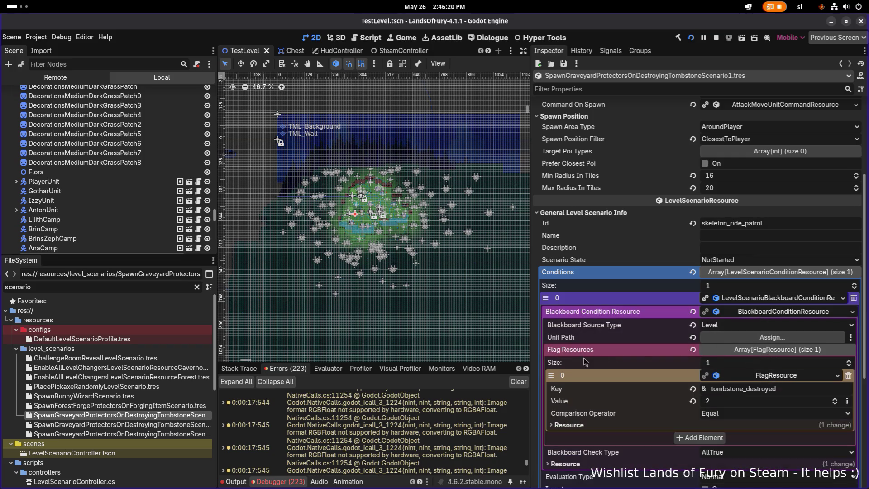
Step: Reveal Scenario2's flag condition, tombstone_destroyed equal to 4, then select SpawnBunnyWizardScenario.tres
left_click(190, 425)
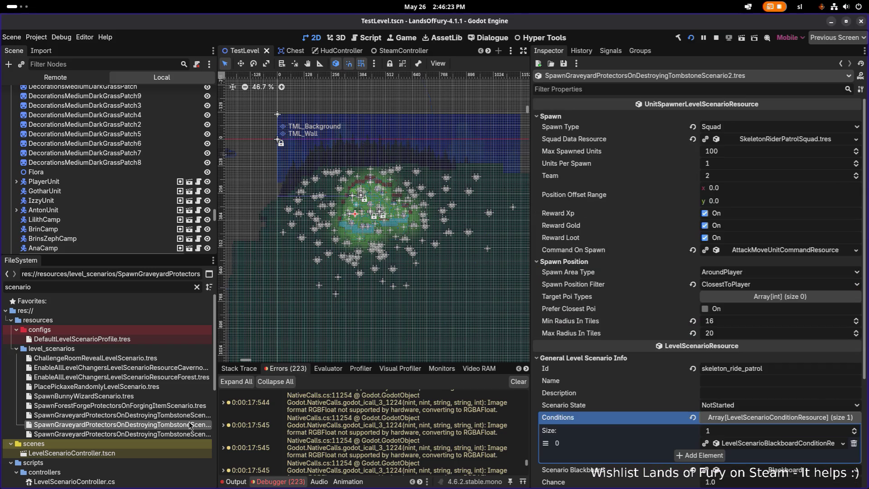
left_click(778, 443)
scroll(774, 407, "down", 4)
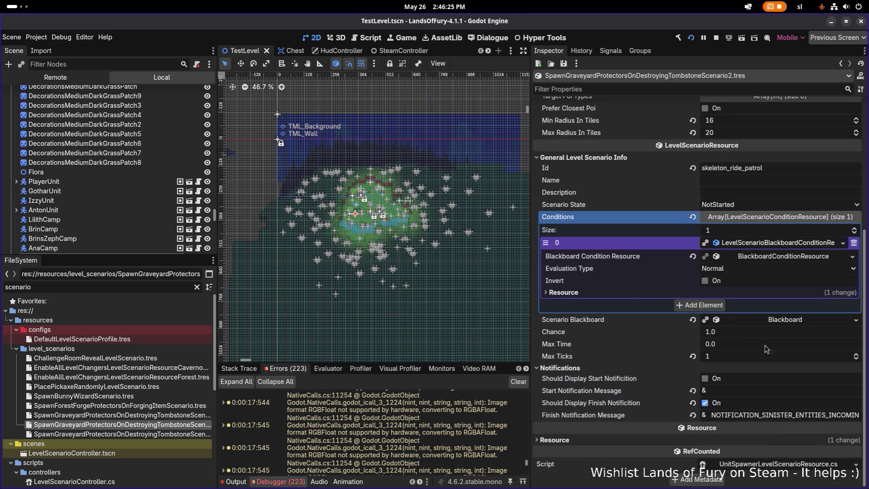
left_click(757, 256)
left_click(767, 295)
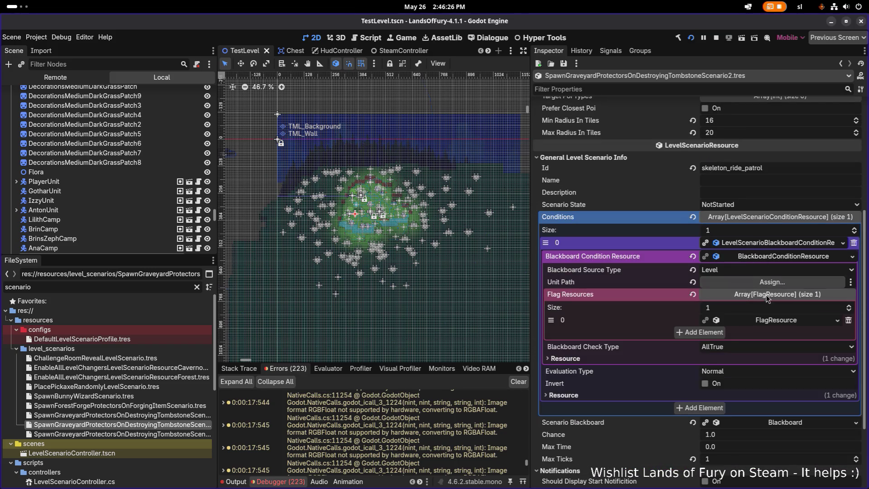
left_click(775, 322)
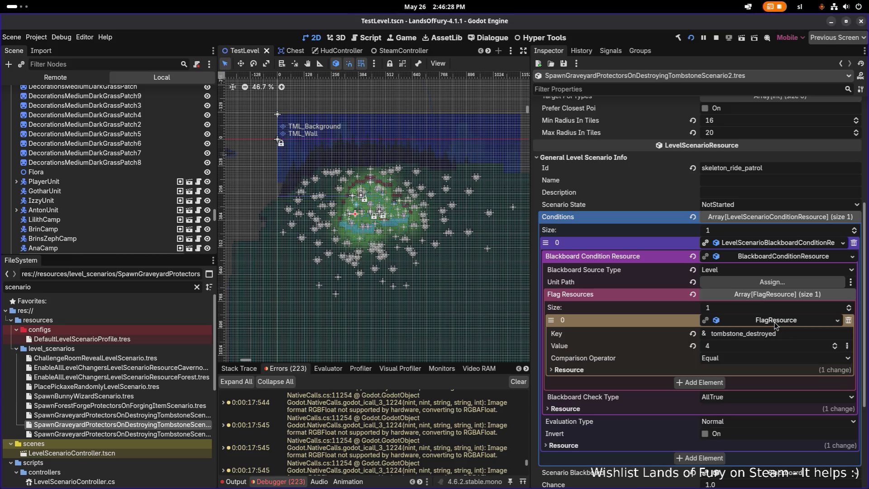
left_click(135, 396)
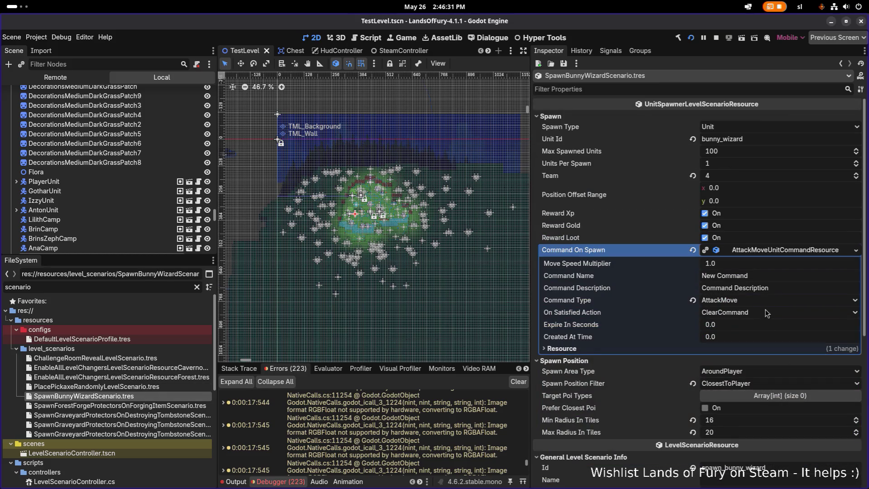
Step: Reveal the bunny wizard scenario's bunny_killed flag condition
scroll(732, 363, "down", 5)
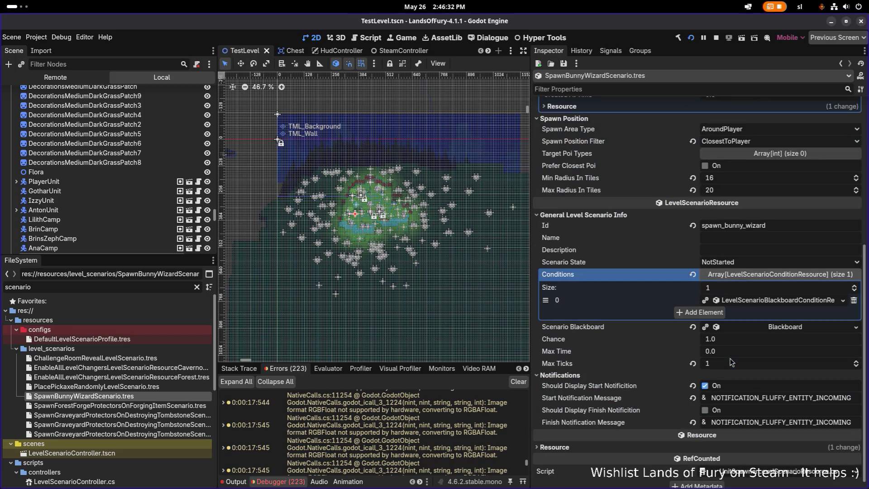
left_click(783, 302)
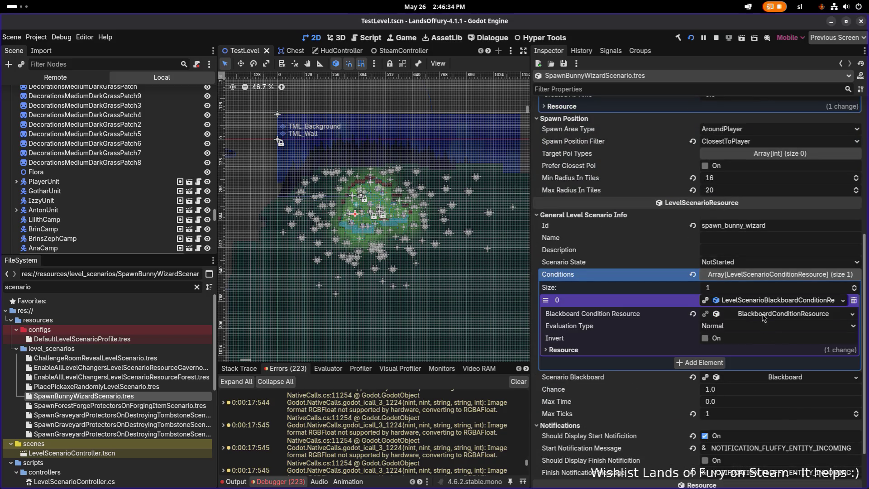
left_click(764, 314)
left_click(764, 351)
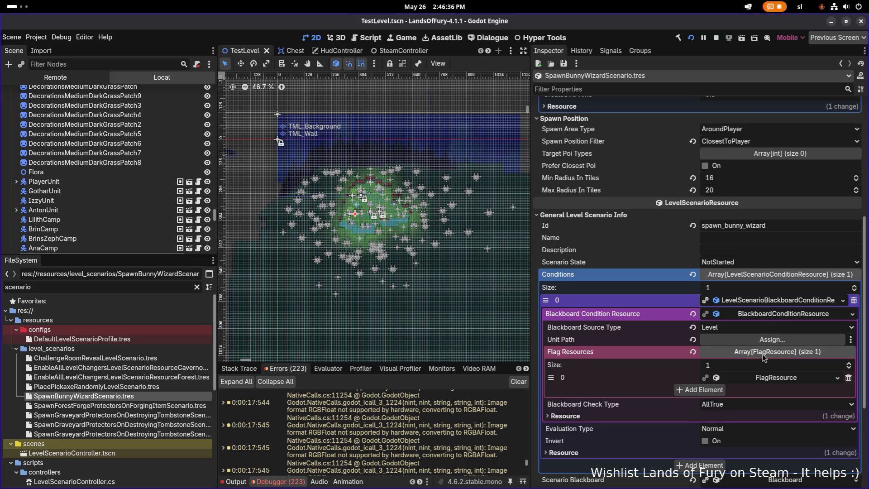
left_click(775, 381)
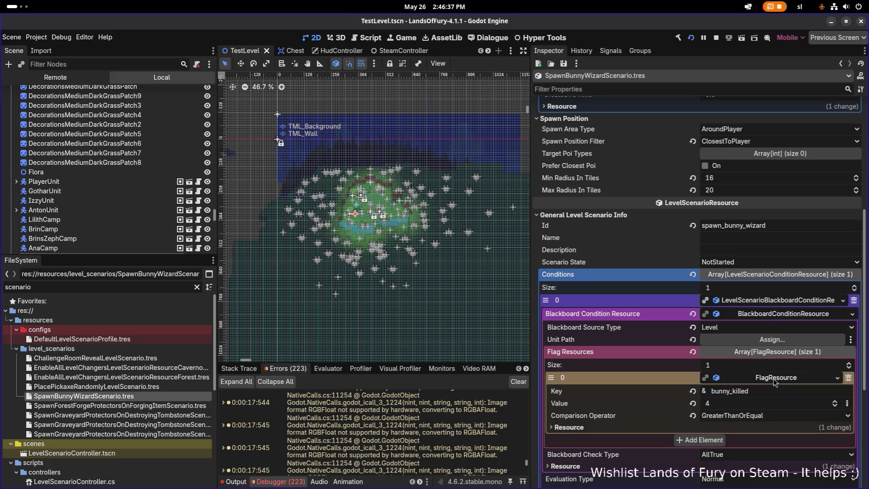
Step: Select PlacePickaxeRandomlyLevelScenario and inspect its time condition settings
left_click(146, 387)
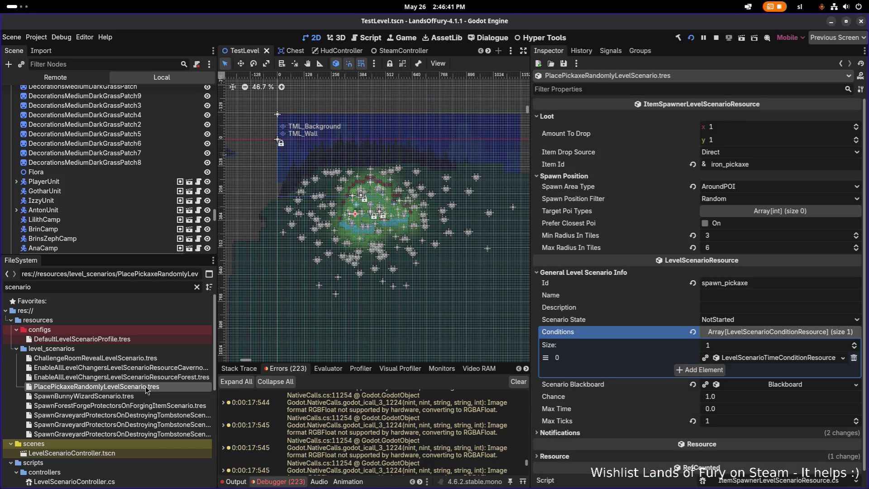
left_click(749, 358)
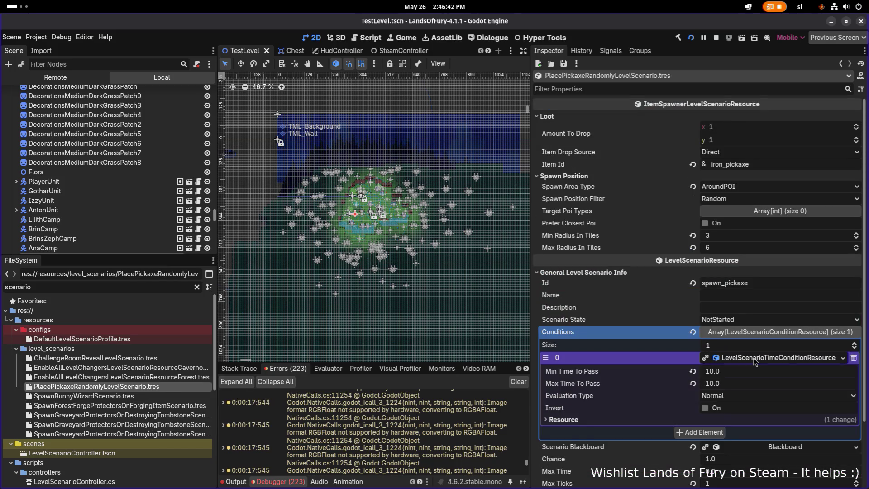
scroll(764, 370, "down", 2)
scroll(764, 370, "down", 1)
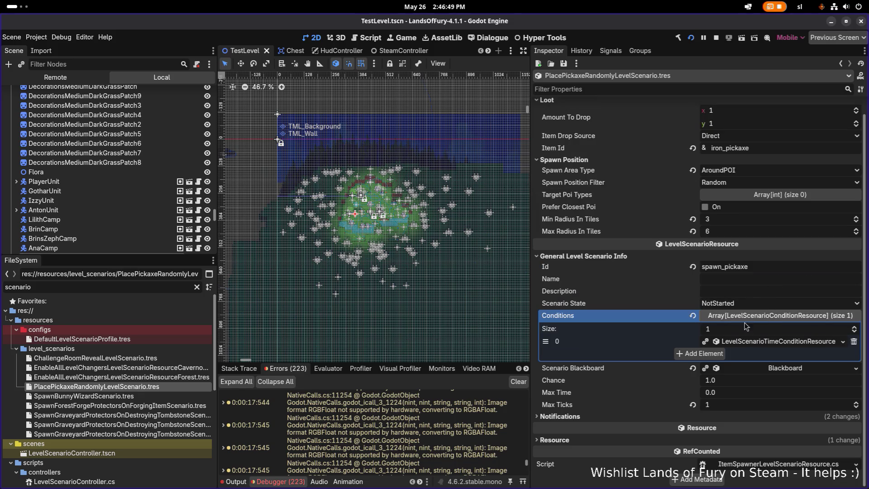
left_click(757, 345)
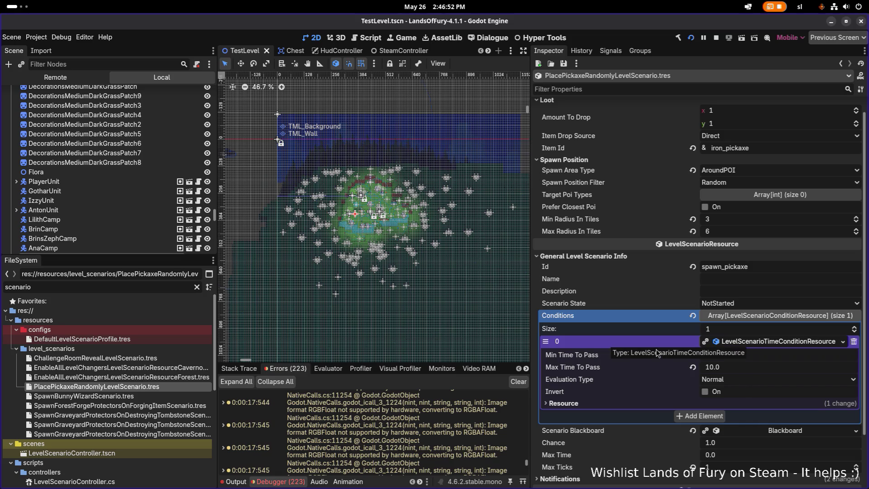
Step: Look over the forest level-changers and ChallengeRoomRevealLevelScenario.tres, then switch to VS Code
left_click(127, 379)
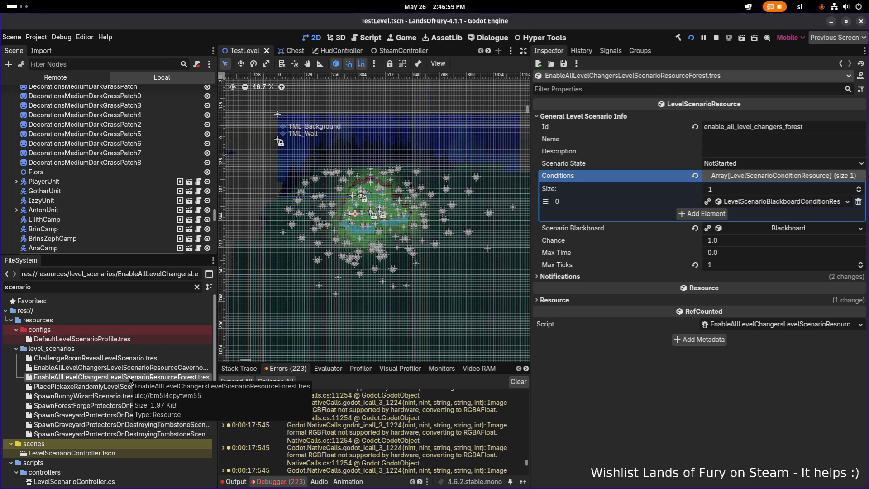
left_click(147, 360)
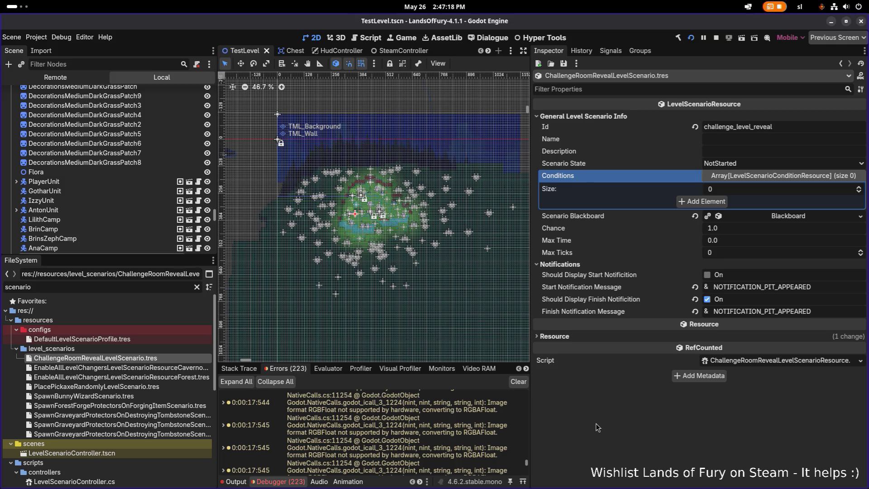
key("alt+Tab")
Step: Bring VS Code forward and widen the Source Control changed-files panel
left_click(501, 246)
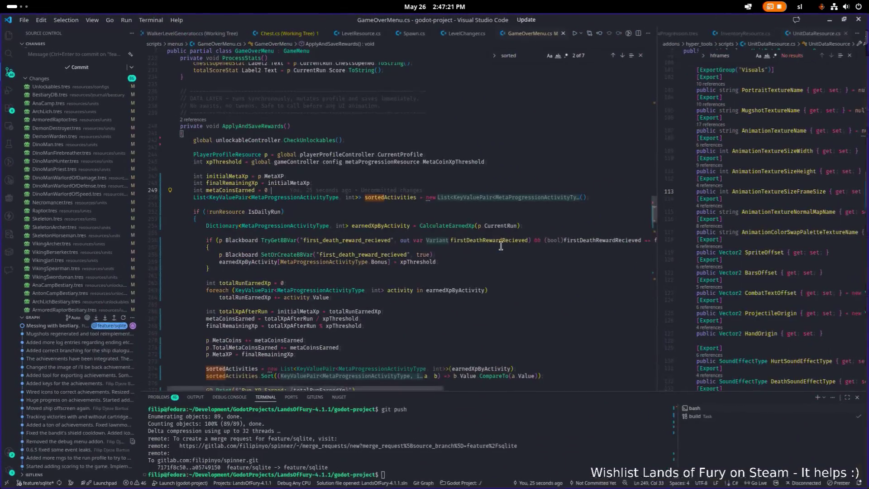
left_click(10, 73)
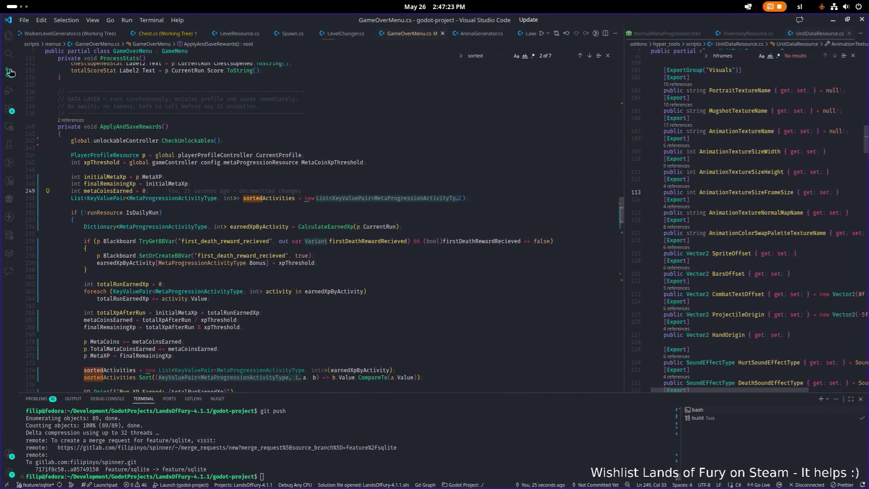
left_click(10, 72)
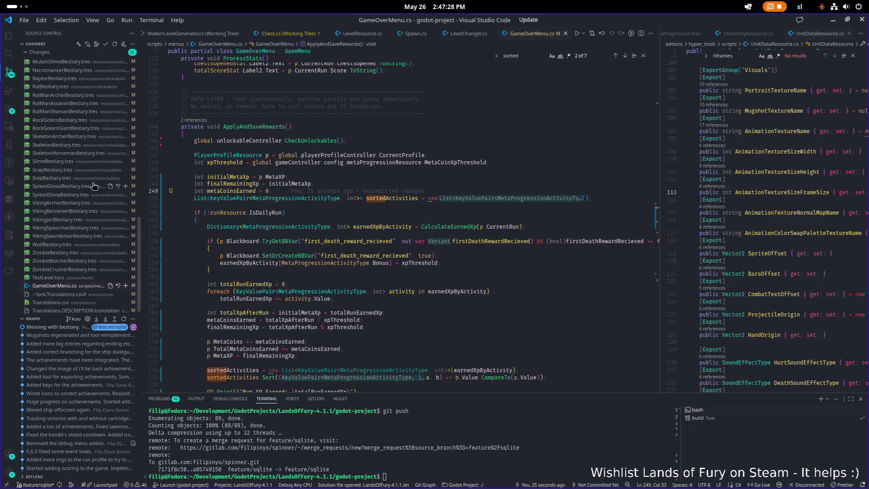
scroll(94, 186, "up", 15)
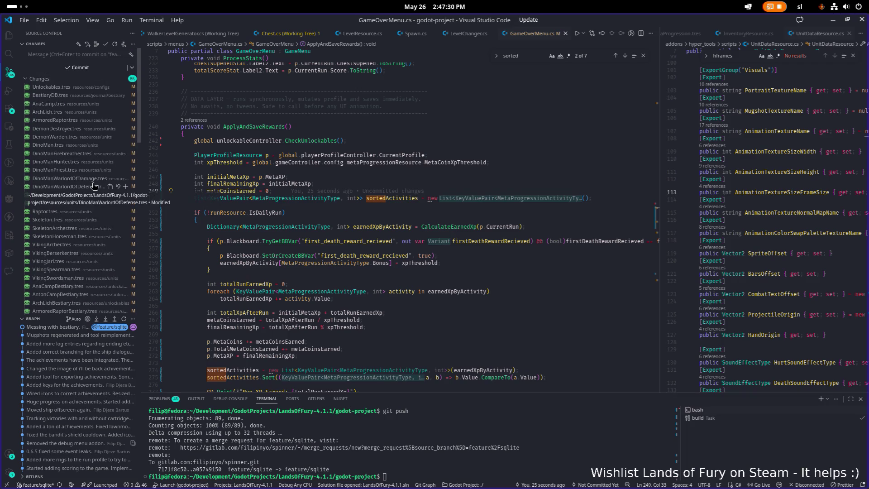
scroll(108, 186, "down", 5)
scroll(108, 186, "down", 1)
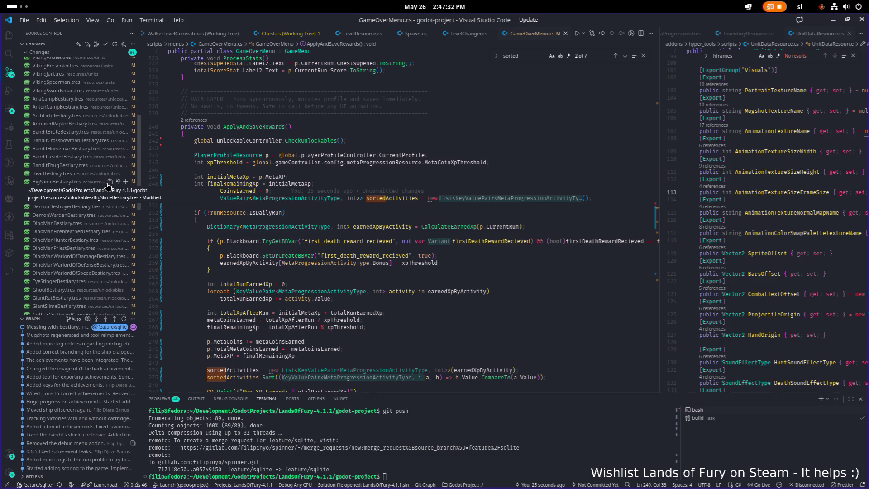
left_click_drag(139, 186, 206, 185)
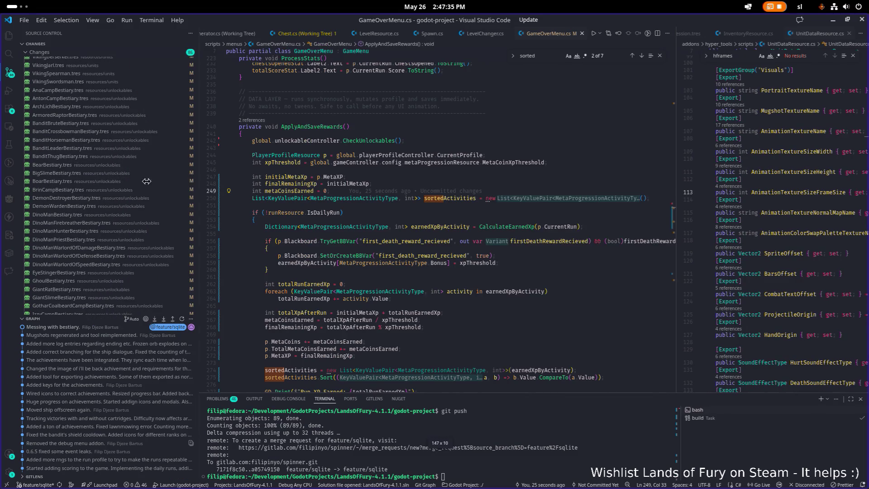
scroll(141, 149, "up", 8)
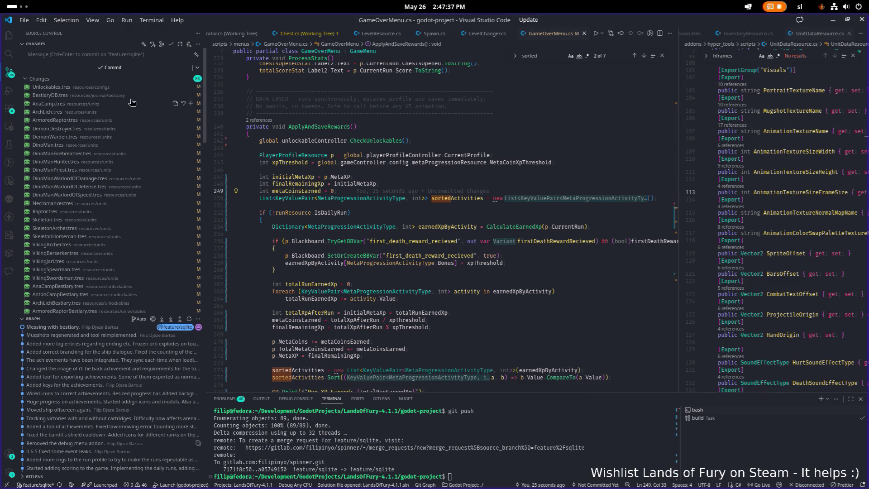
Step: Review the uncommitted Unlockables.tres diff
left_click(111, 87)
scroll(401, 159, "down", 10)
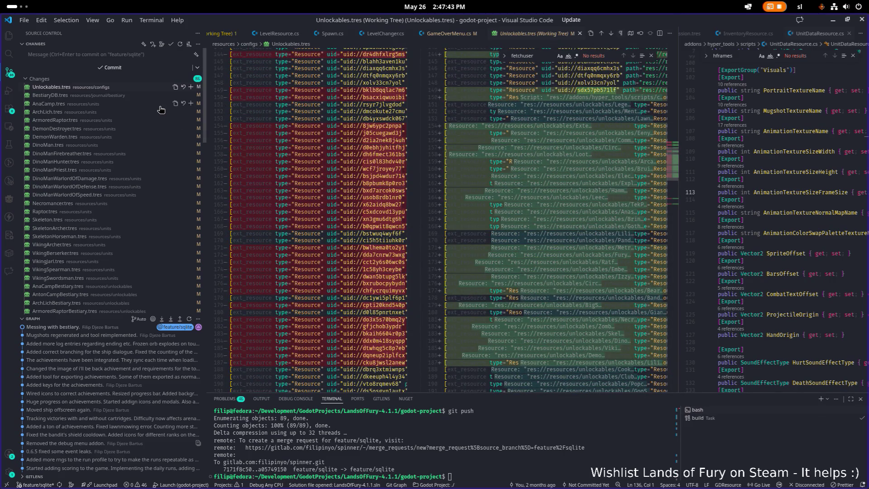
scroll(154, 117, "down", 2)
scroll(153, 117, "down", 6)
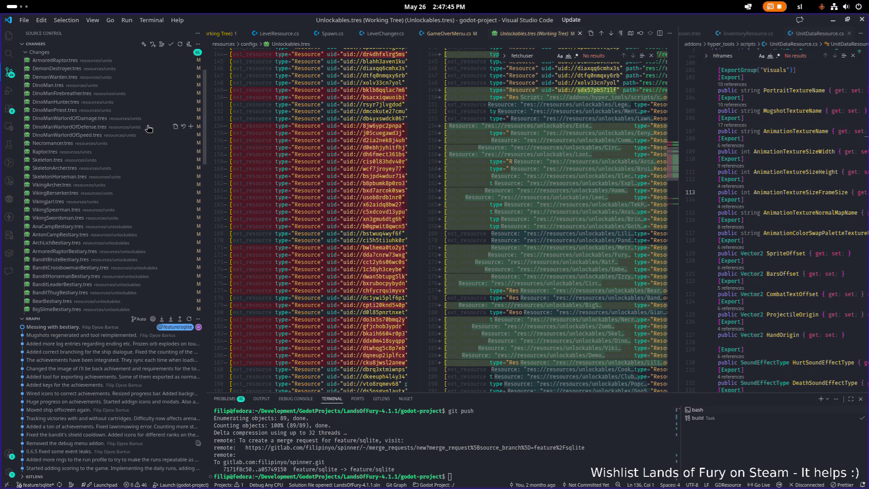
scroll(148, 129, "down", 1)
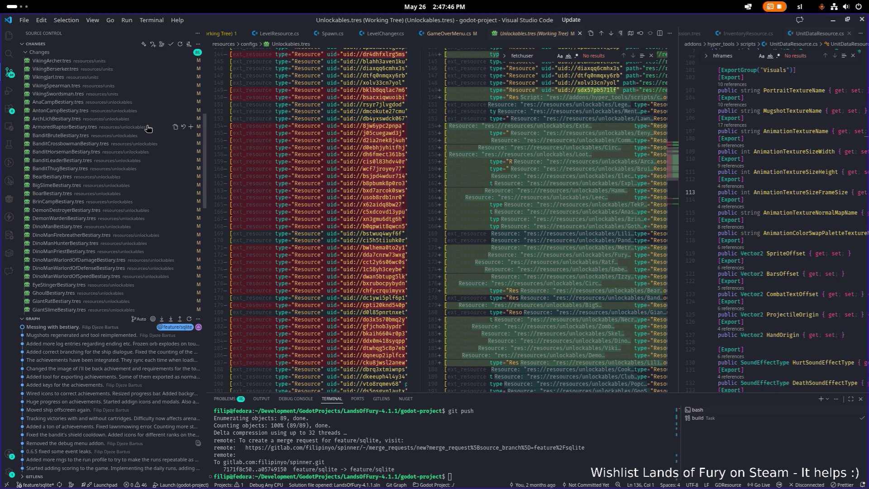
Step: Review the uncommitted VikingSwordsman.tres diff
left_click(109, 94)
scroll(109, 114, "down", 6)
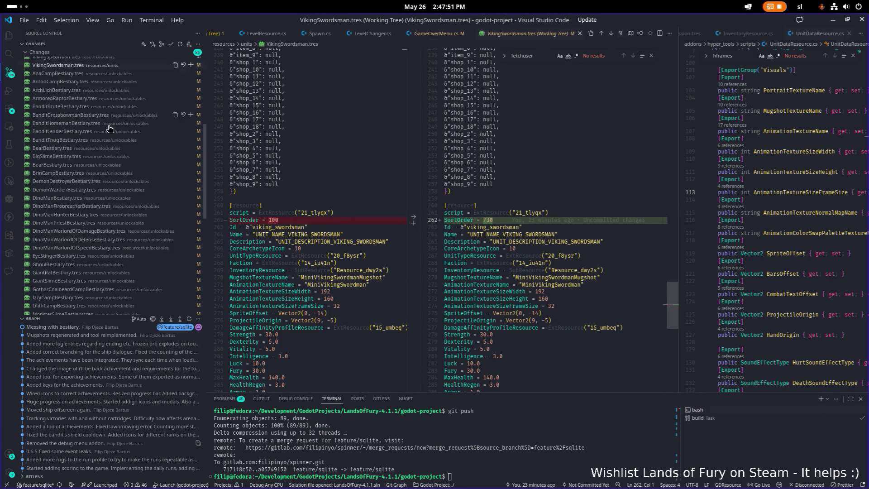
scroll(110, 128, "down", 5)
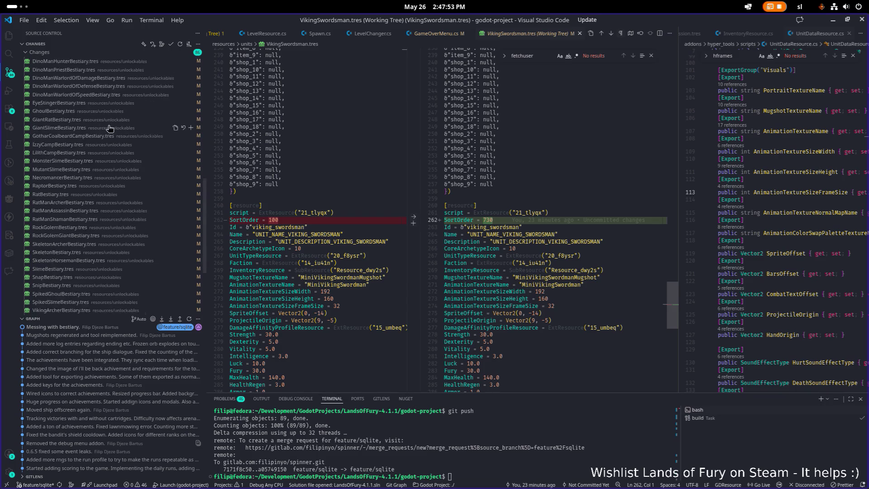
scroll(109, 127, "down", 2)
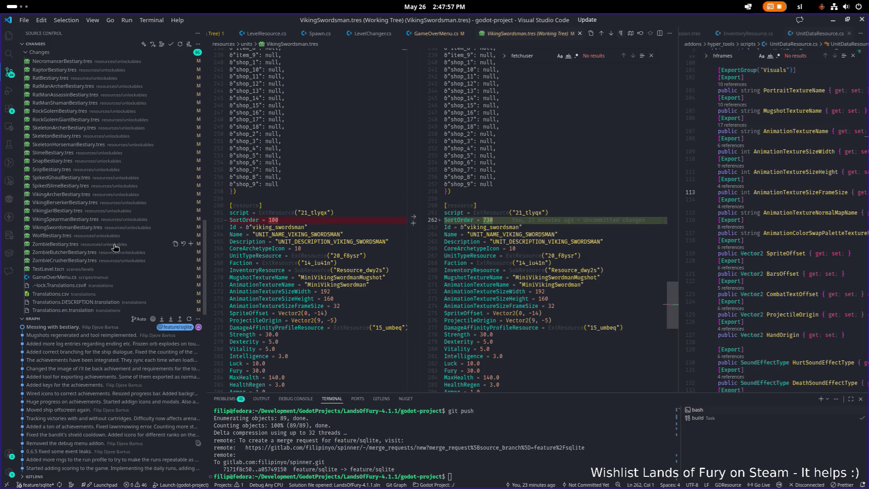
Step: Review the GameOverMenu.cs diff, then return to the Godot editor
left_click(95, 277)
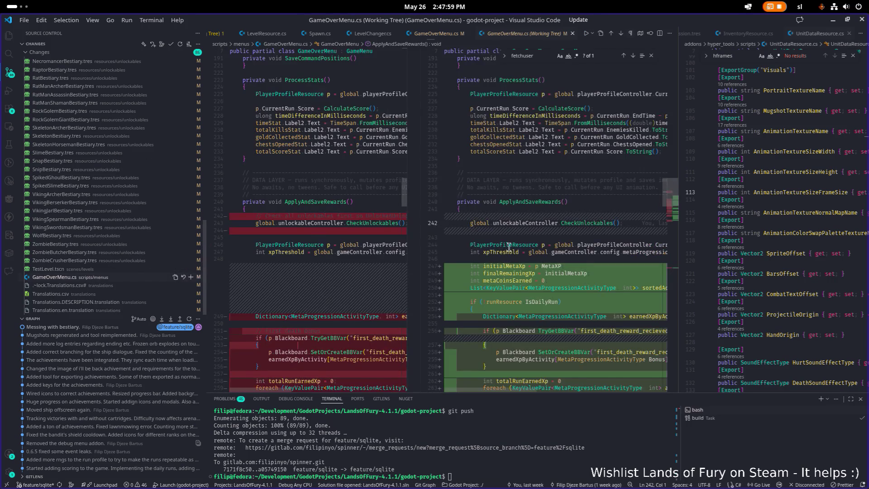
scroll(518, 247, "down", 10)
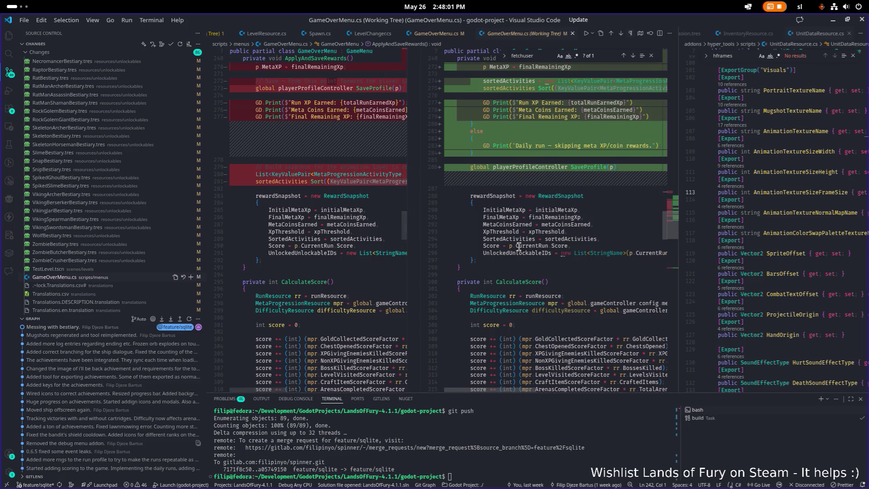
scroll(519, 247, "up", 3)
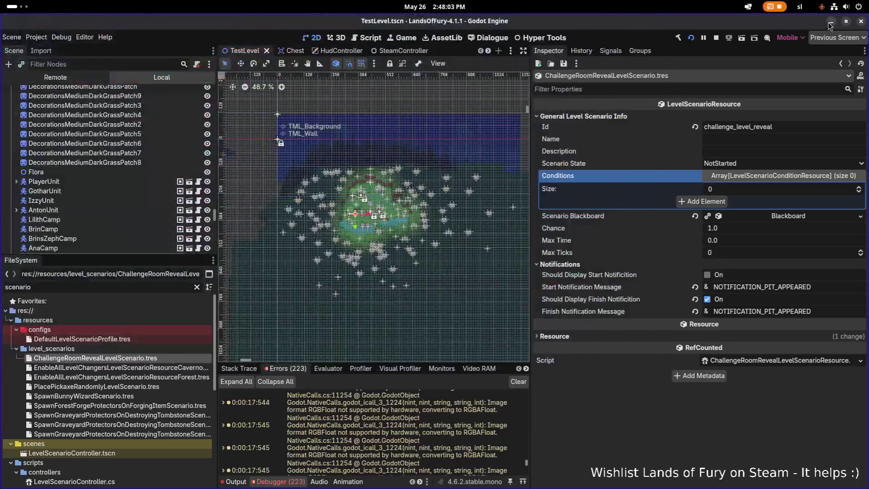
left_click(833, 20)
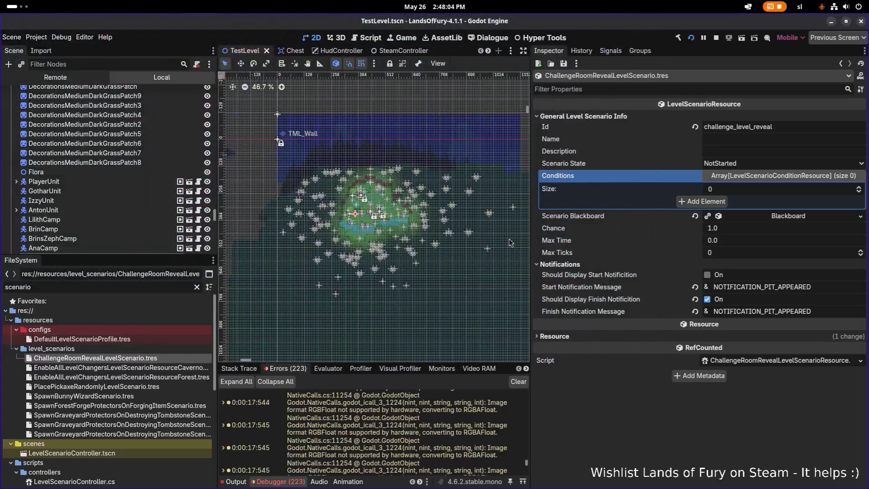
Step: Reopen the Debugger Errors list and scroll to the ArgumentOutOfRange exception
left_click(281, 481)
left_click(281, 481)
scroll(369, 439, "down", 5)
scroll(368, 438, "up", 10)
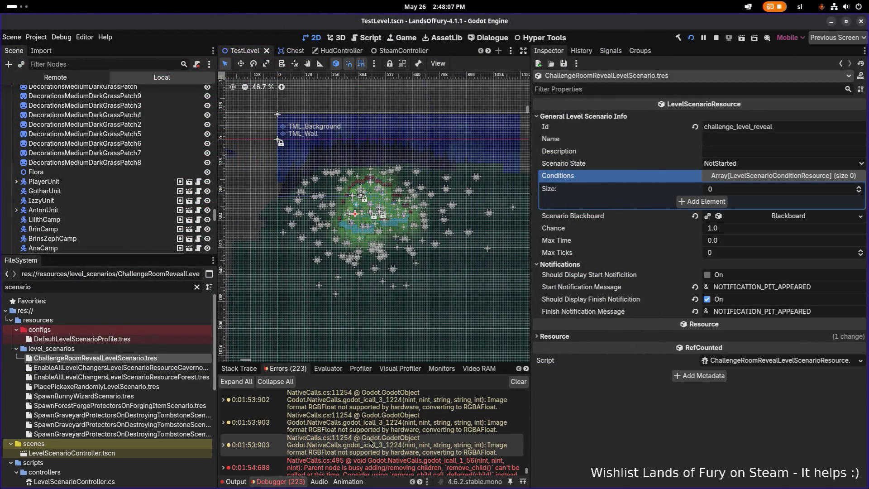
scroll(369, 439, "up", 15)
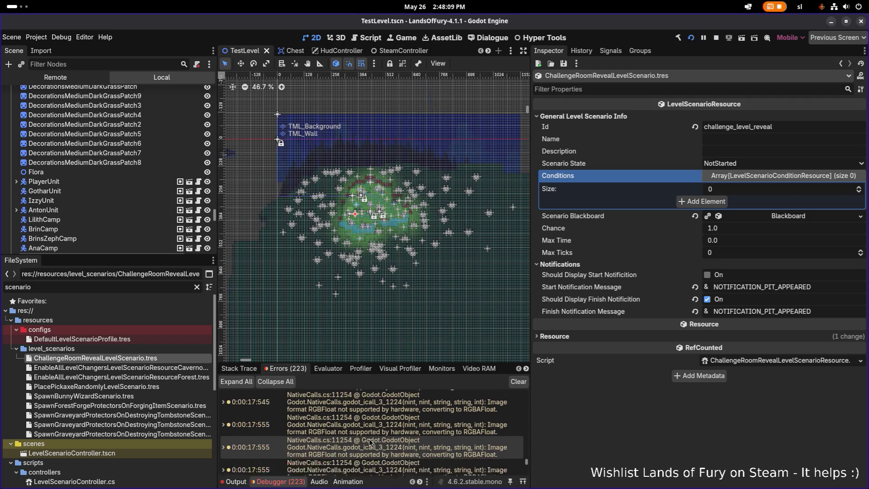
scroll(368, 439, "down", 15)
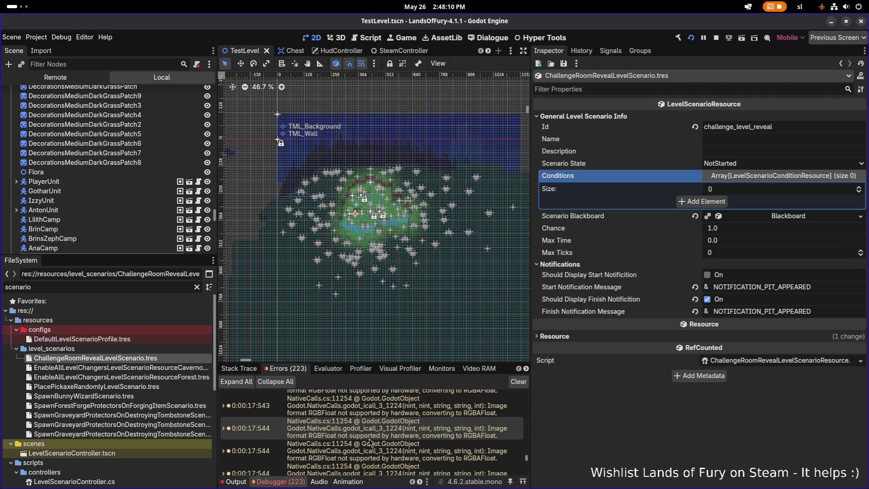
scroll(368, 438, "up", 2)
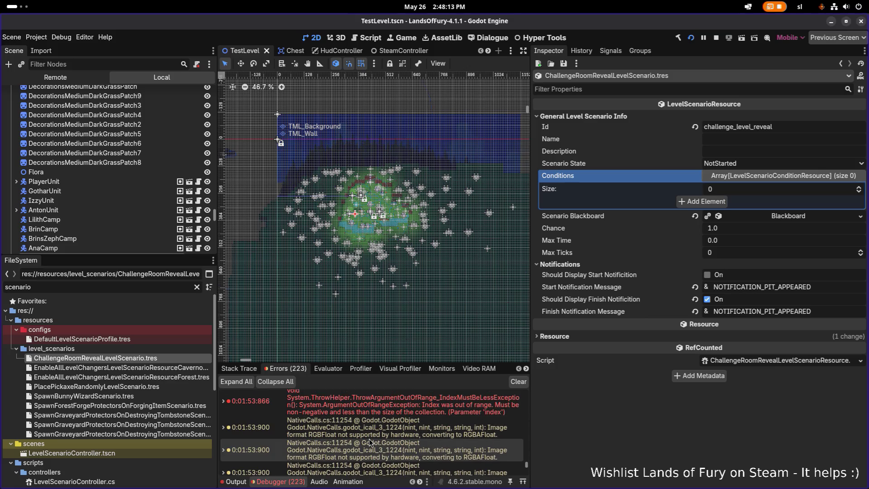
Step: Read the exception's full stack trace, then switch back to VS Code
mouse_move(384, 429)
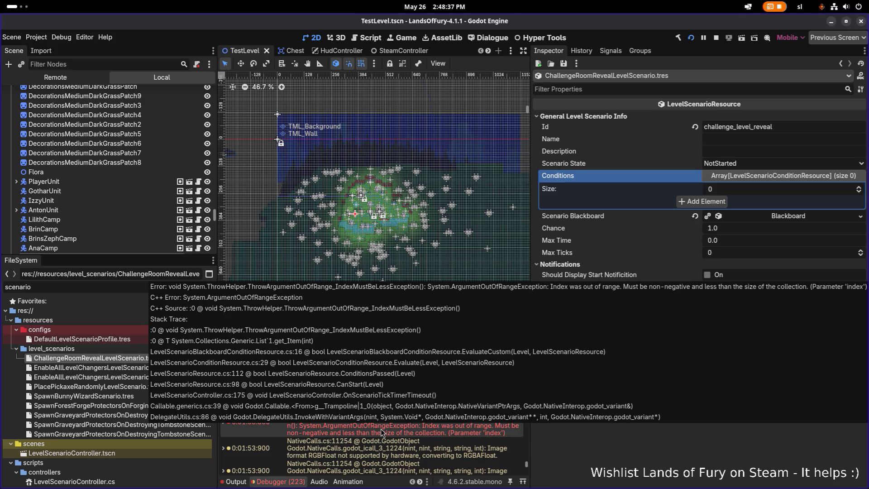
key("alt+Tab")
left_click(424, 265)
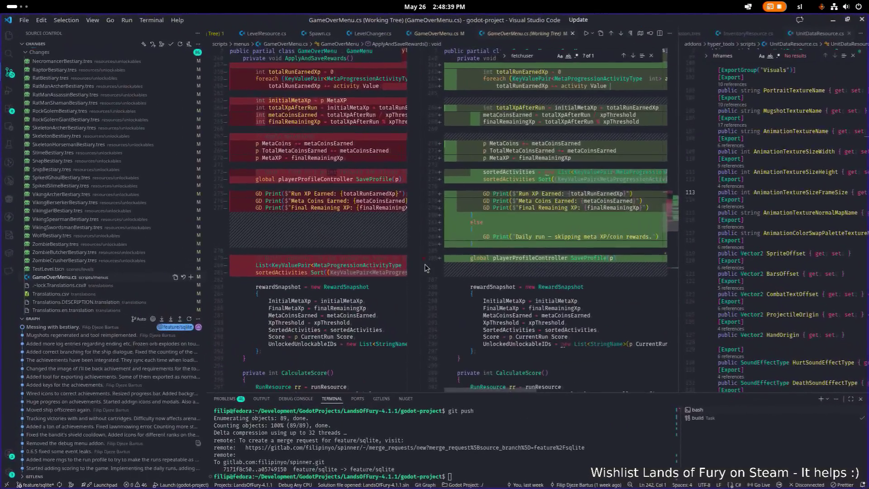
Step: Close the GameOverMenu.cs diff, search the project for 'arioblackb', and open LevelScenarioBlackboardConditionResource.cs
key("ctrl+w")
left_click(405, 155)
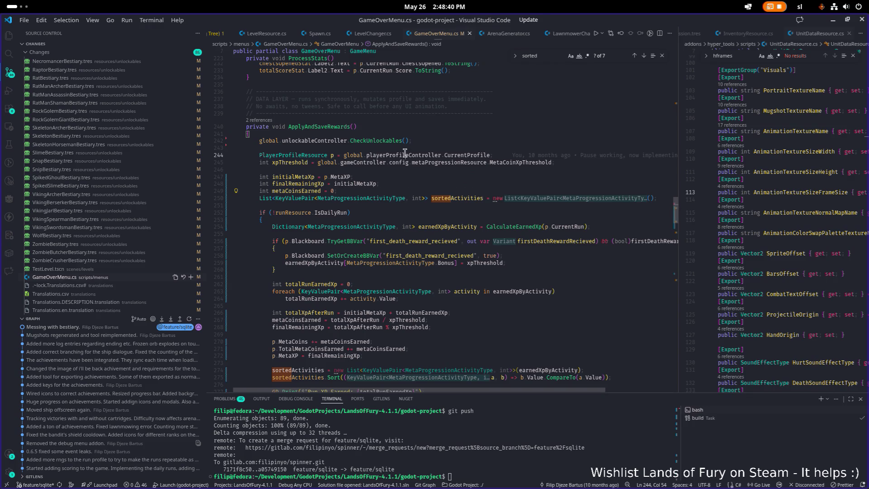
key("ctrl+shift+f")
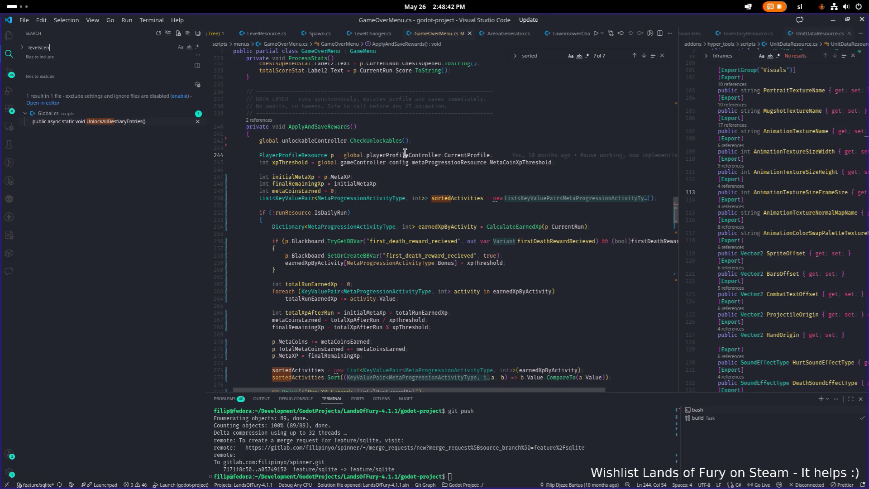
type("arioblackboa")
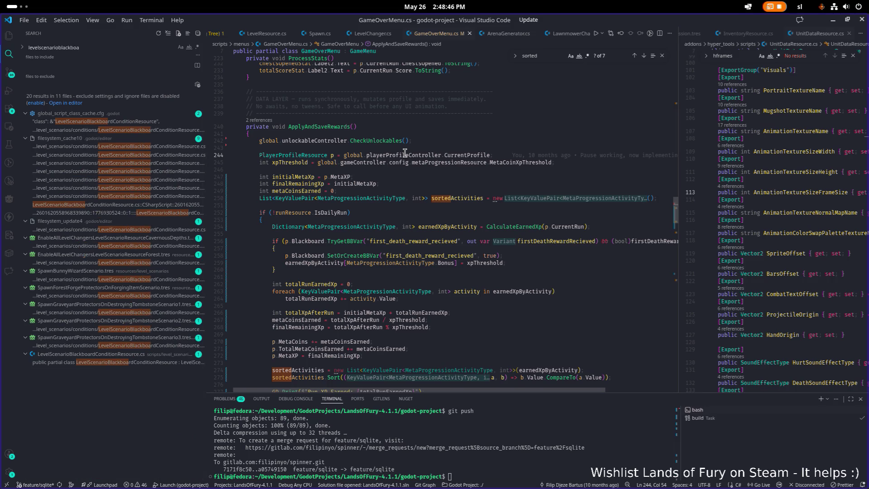
left_click(154, 246)
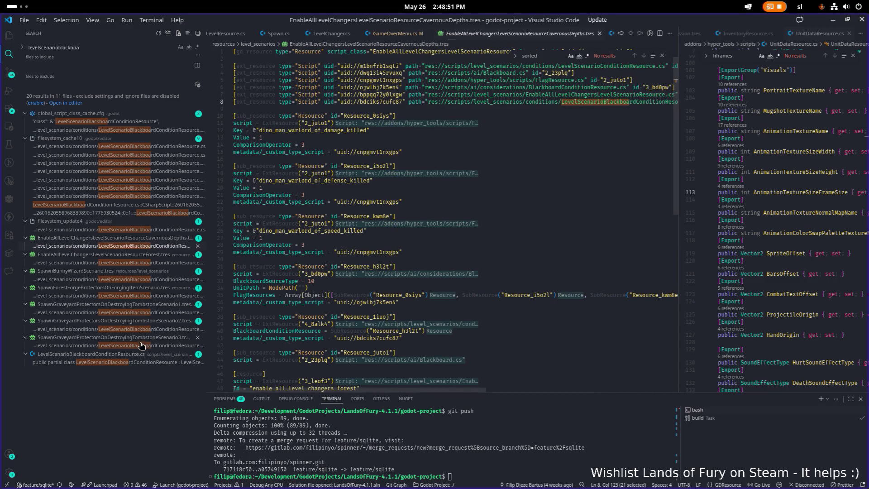
left_click(139, 362)
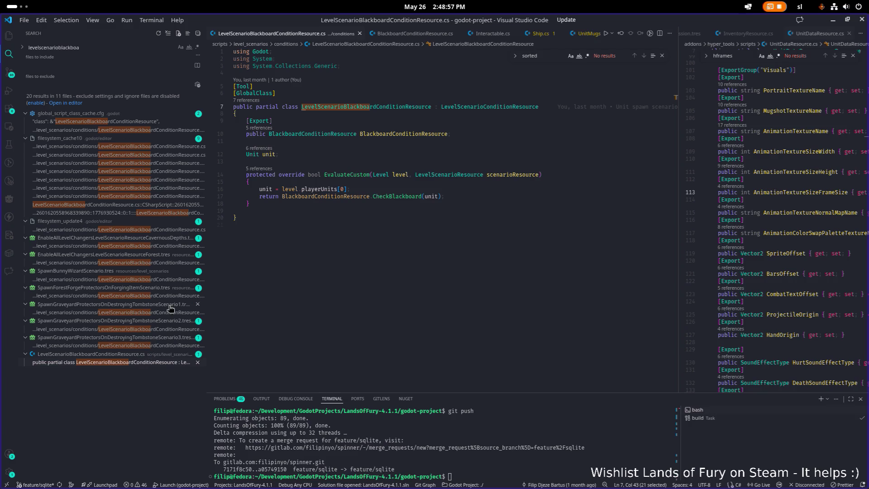
Step: Peek EvaluateCustom references and open LevelScenarioConditionResource.cs at its call
scroll(324, 180, "up", 1)
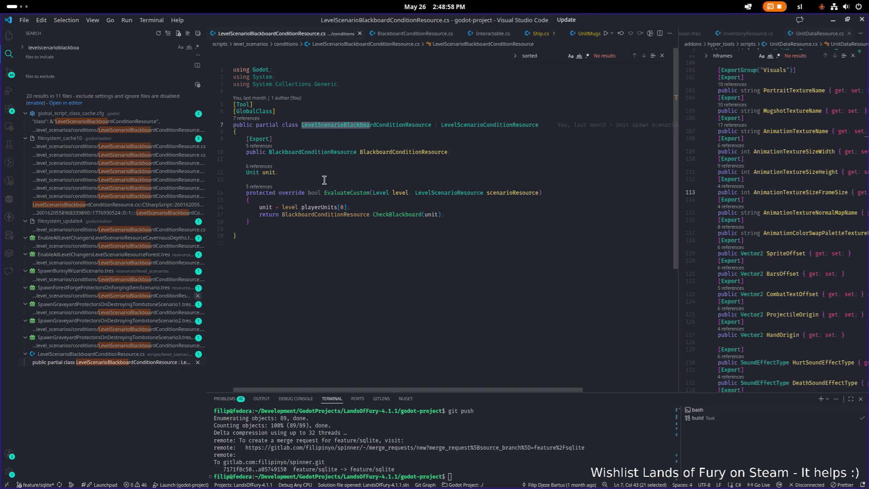
left_click(263, 187)
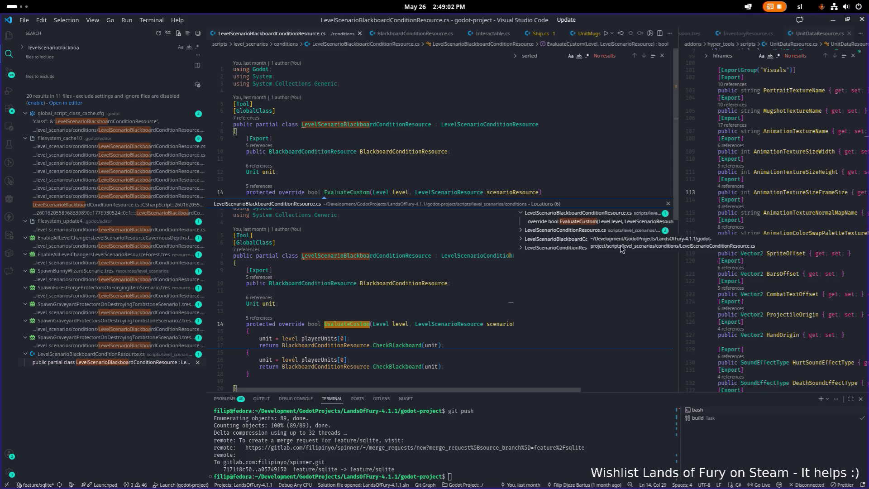
left_click(589, 231)
left_click(580, 243)
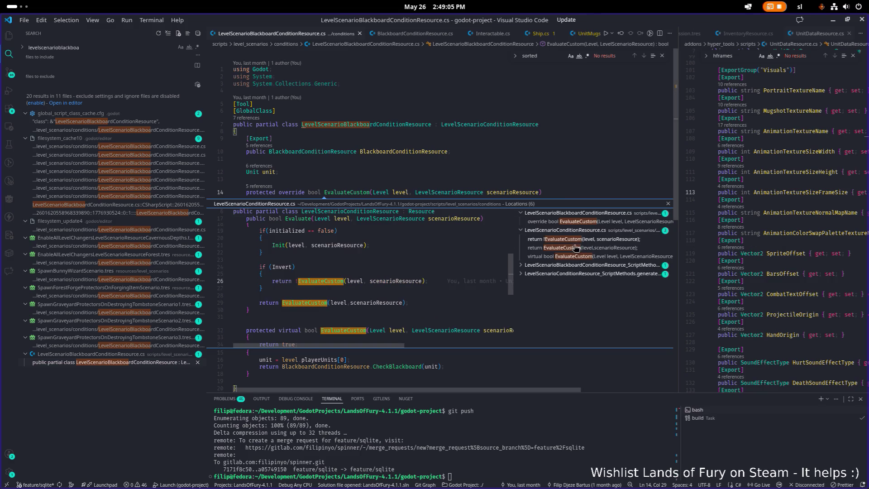
double_click(294, 267)
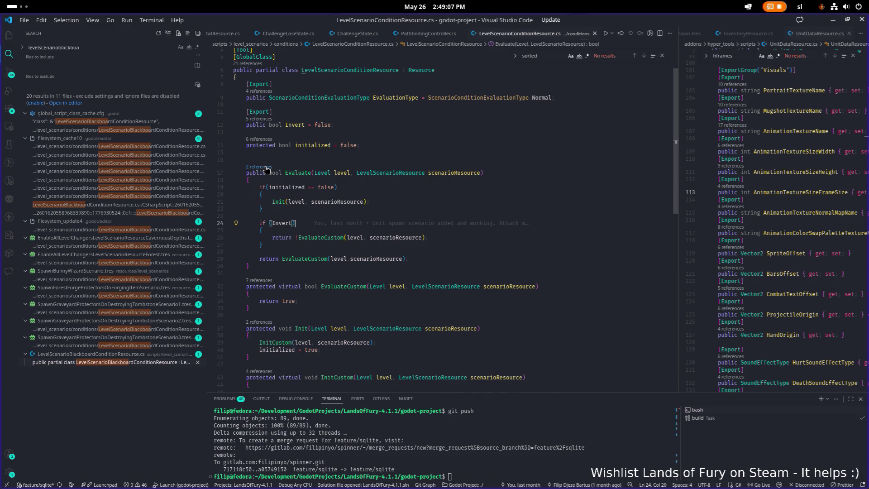
Step: Peek the Evaluate method's references, then return to Godot
left_click(266, 167)
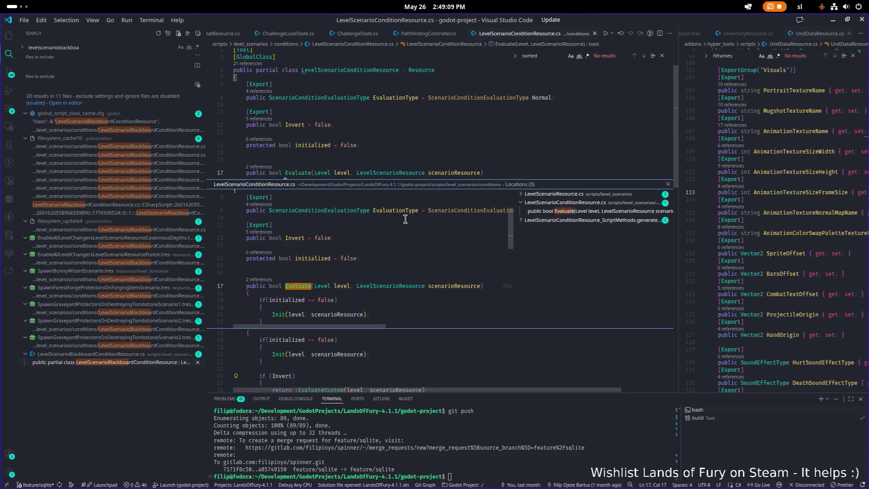
key("Escape")
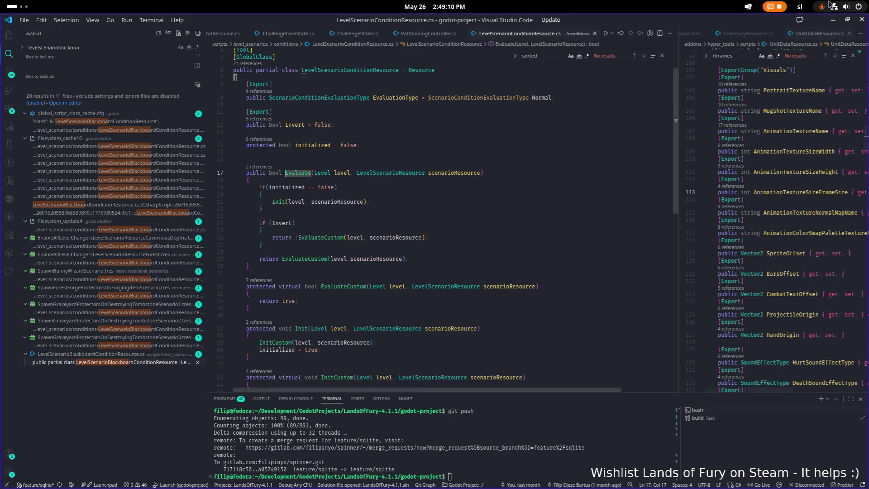
key("alt+Tab")
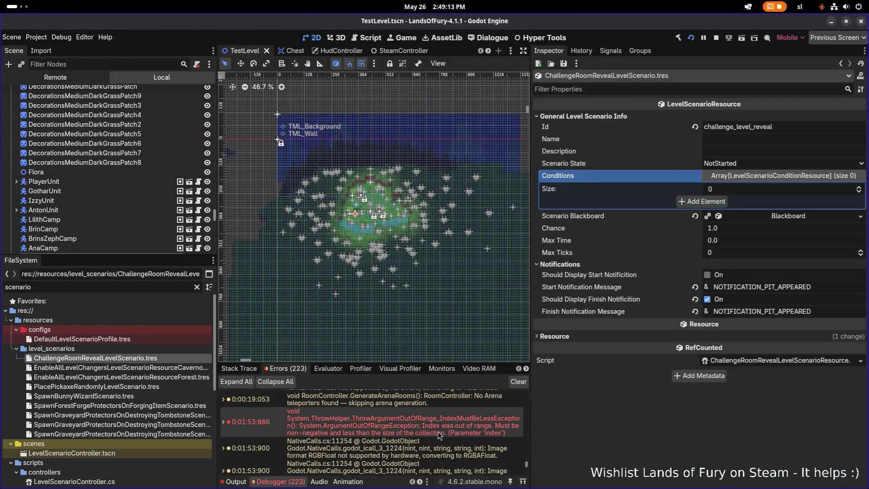
Step: Clear the debugger error log, run the project, and focus the FileSystem filter
mouse_move(439, 433)
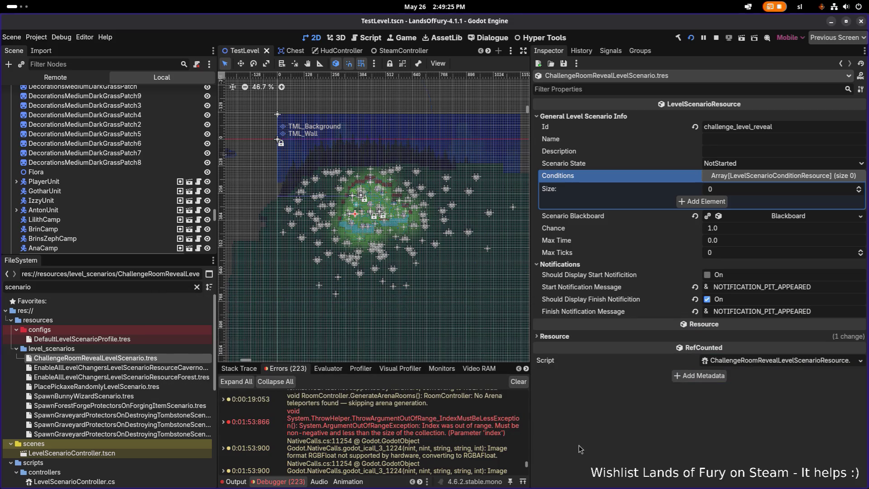
left_click(520, 382)
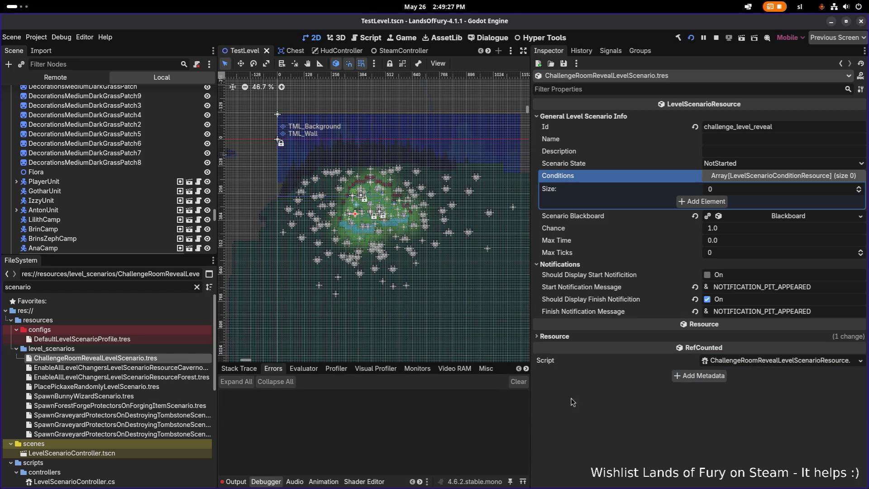
left_click(691, 38)
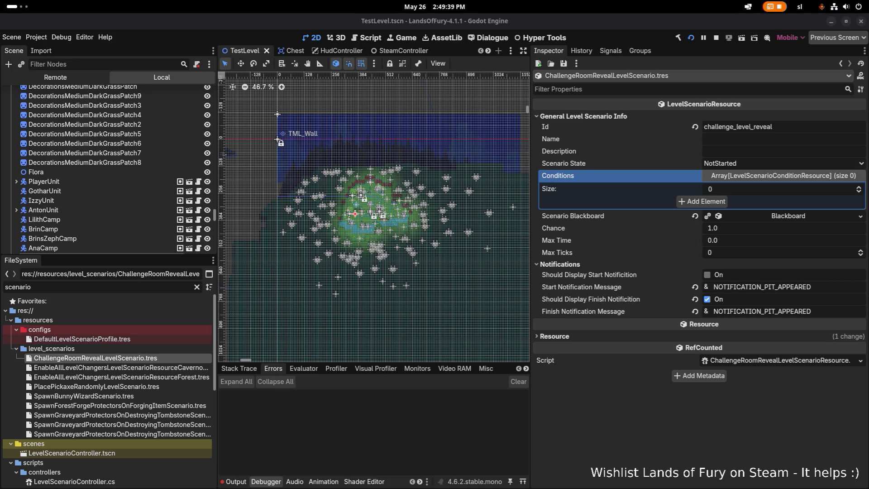
scroll(113, 349, "down", 2)
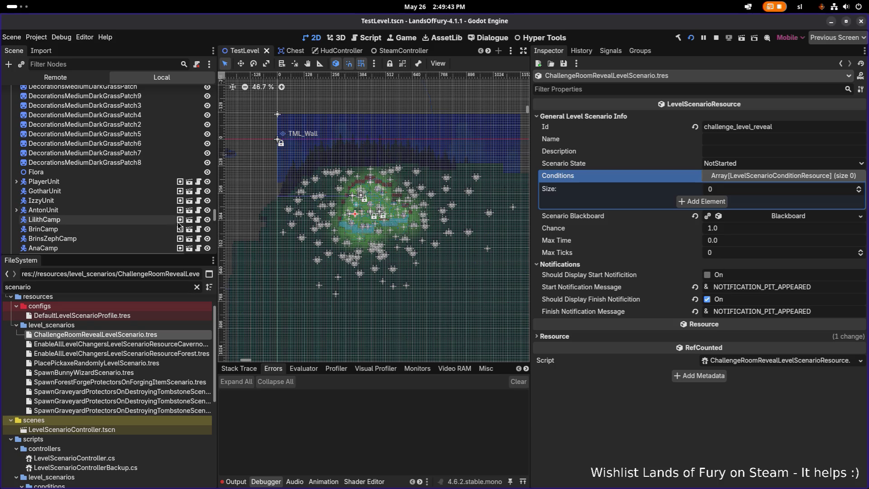
left_click(130, 290)
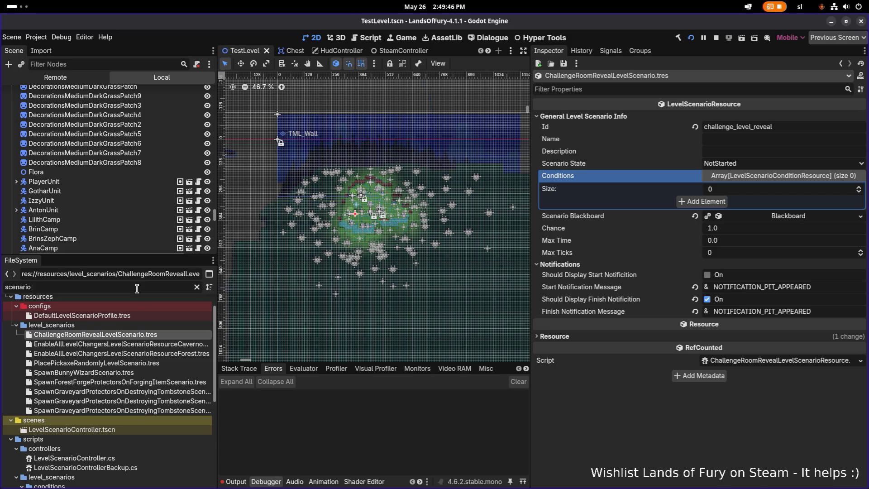
Step: Filter by 'challengeroom', select ChallengeRooms.tres, and open its weighted ChallengeTeleporterPOI scene
key("ctrl+a")
type("challen")
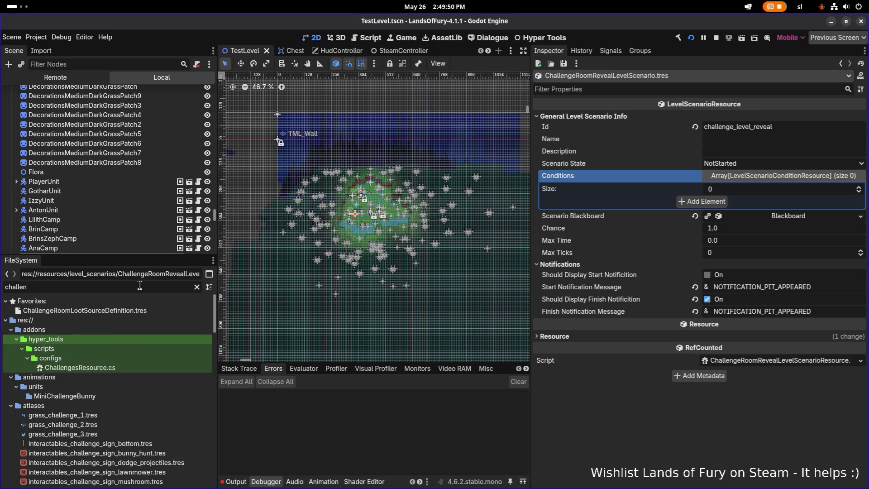
type("geroom")
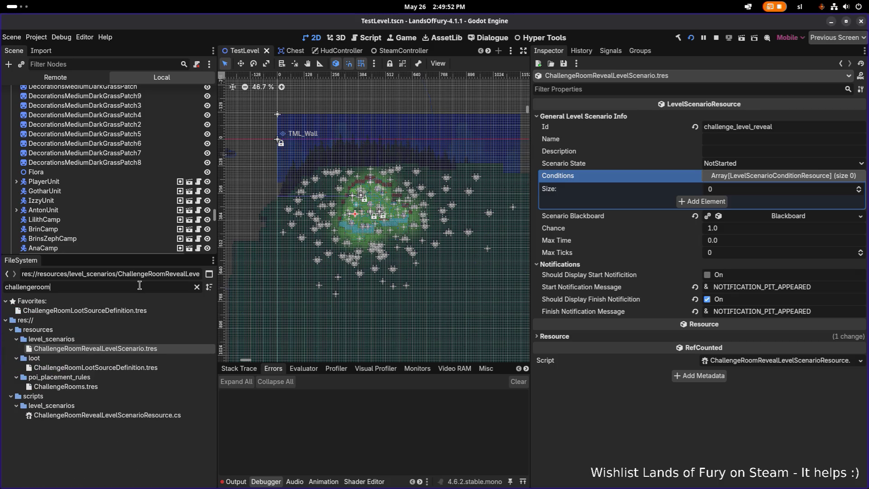
left_click(113, 386)
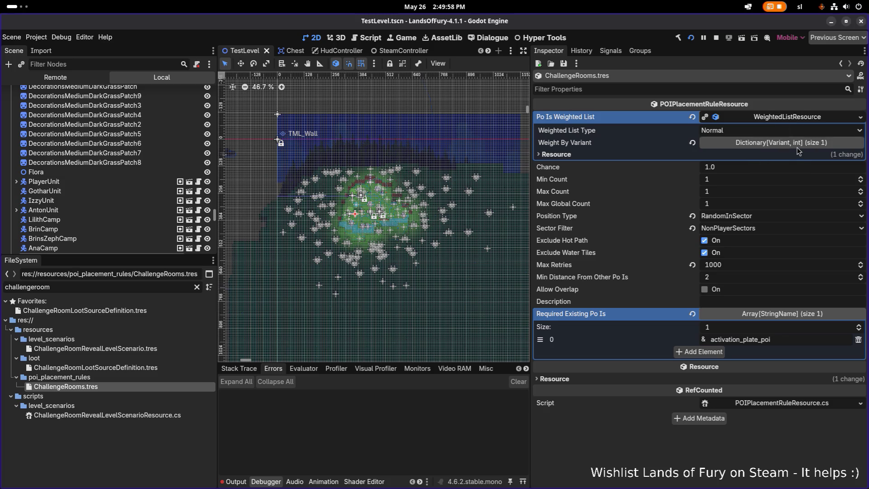
left_click(797, 144)
left_click(624, 163)
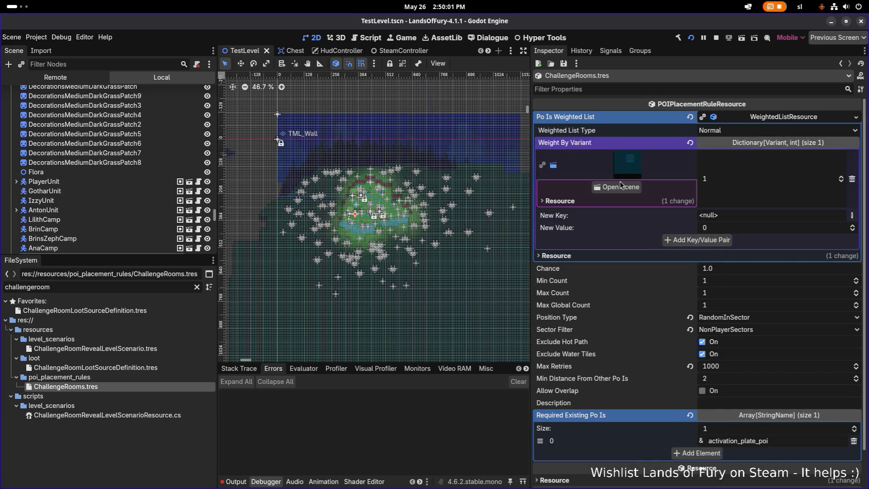
left_click(626, 187)
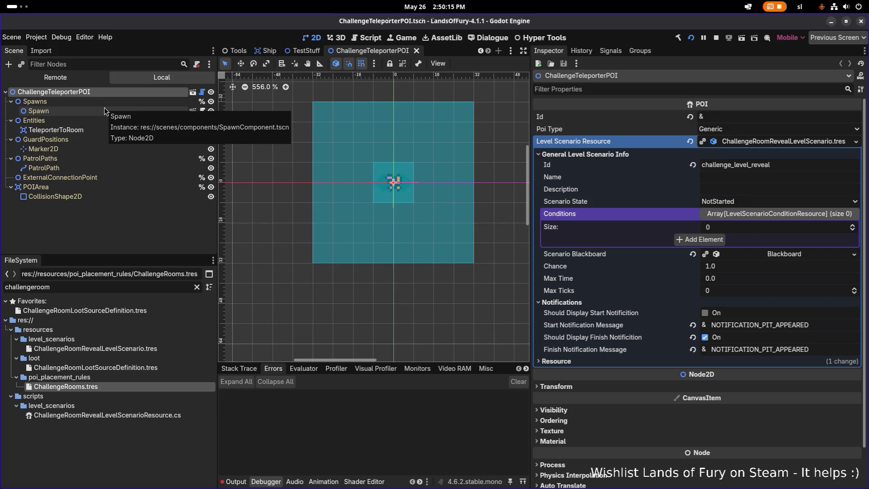
Step: Reveal ChallengeRoomRevealLevelScenario.tres in the FileSystem from the ChallengeTeleporterPOI's Level Scenario Resource field
left_click(107, 101)
left_click(111, 92)
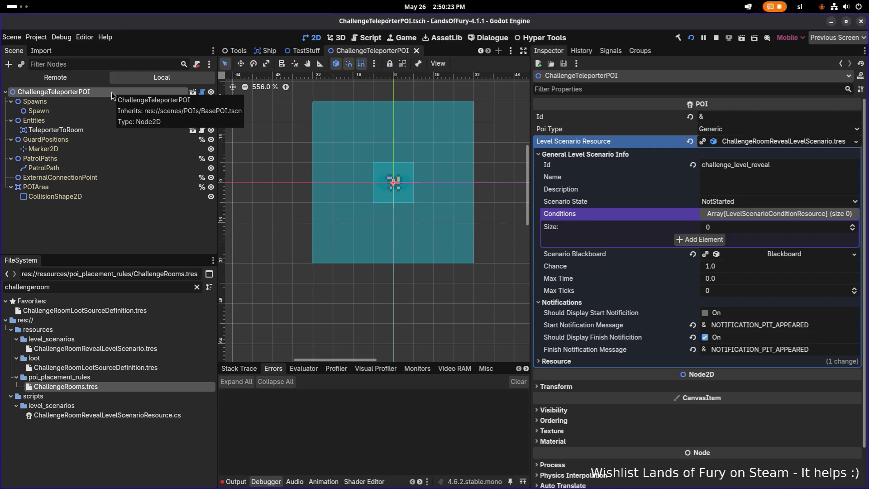
right_click(743, 141)
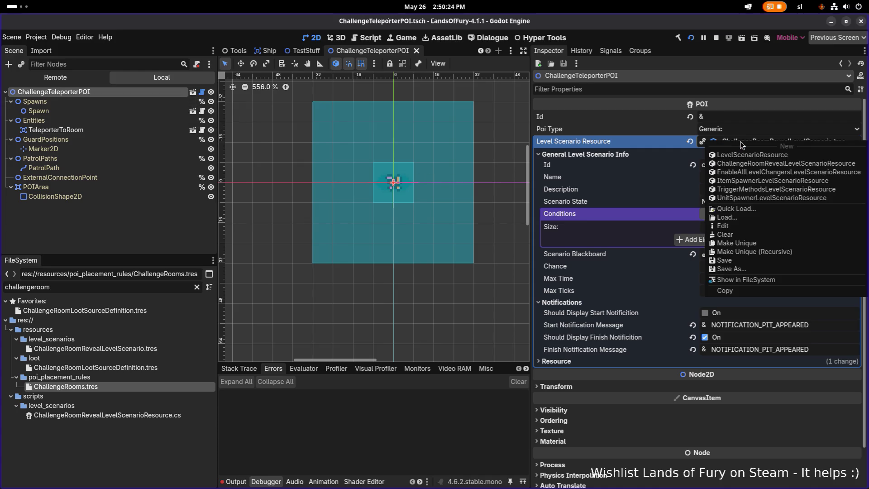
left_click(746, 279)
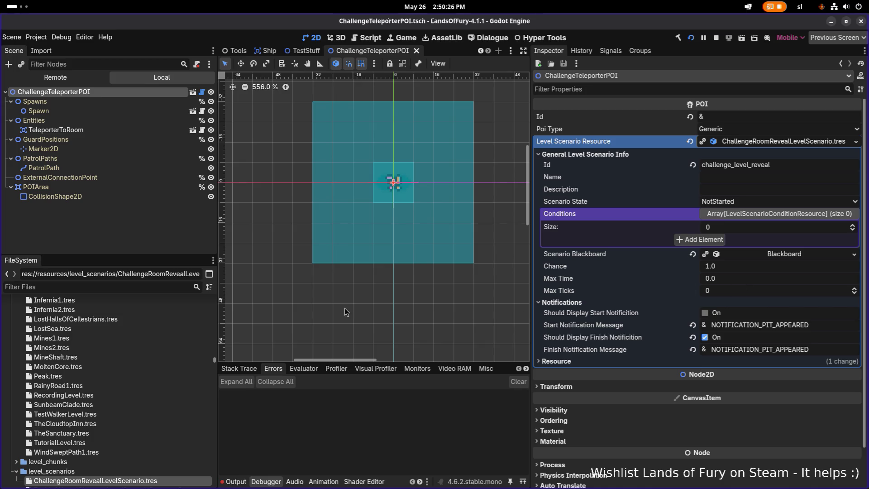
key("alt+Tab")
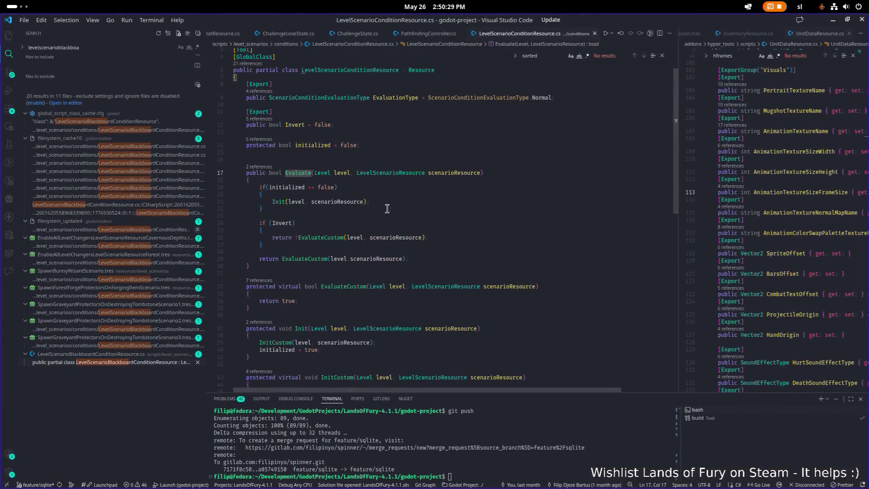
Step: Show the Source Control commit graph and expand the 'Mugshots regenerated' commit's changed files
left_click(10, 73)
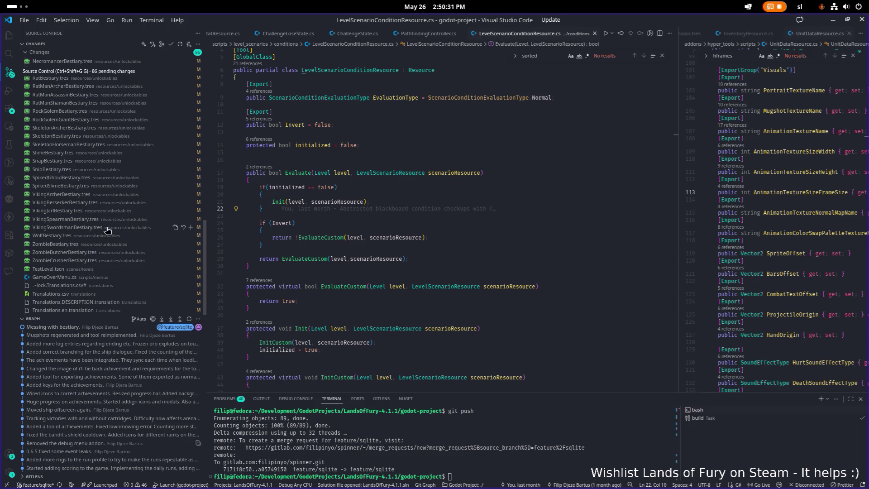
scroll(123, 202, "down", 10)
left_click(371, 216)
left_click(90, 335)
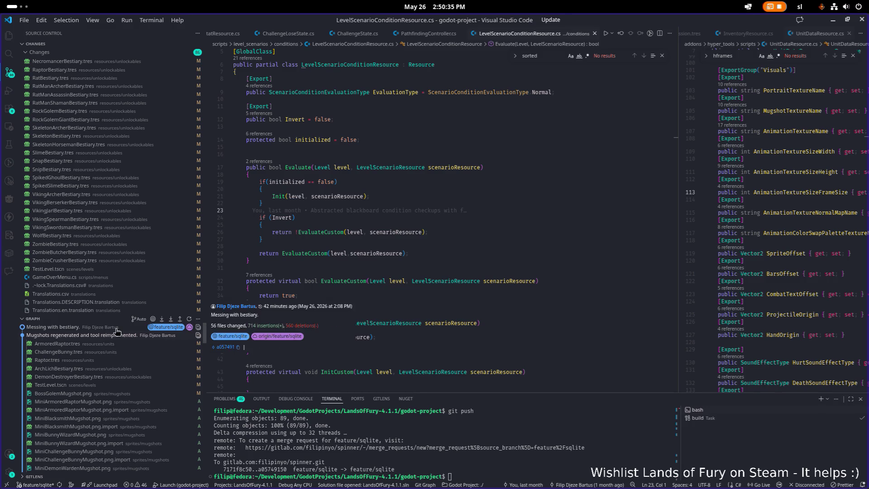
scroll(105, 361, "down", 10)
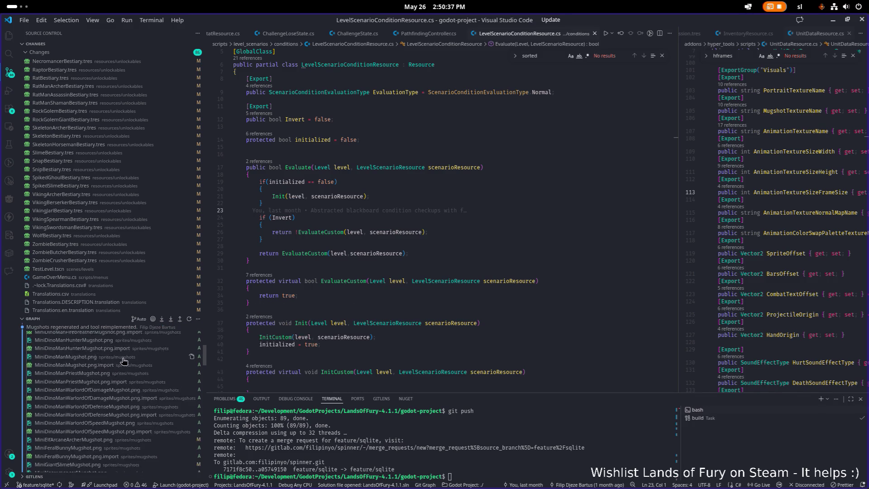
scroll(124, 360, "up", 5)
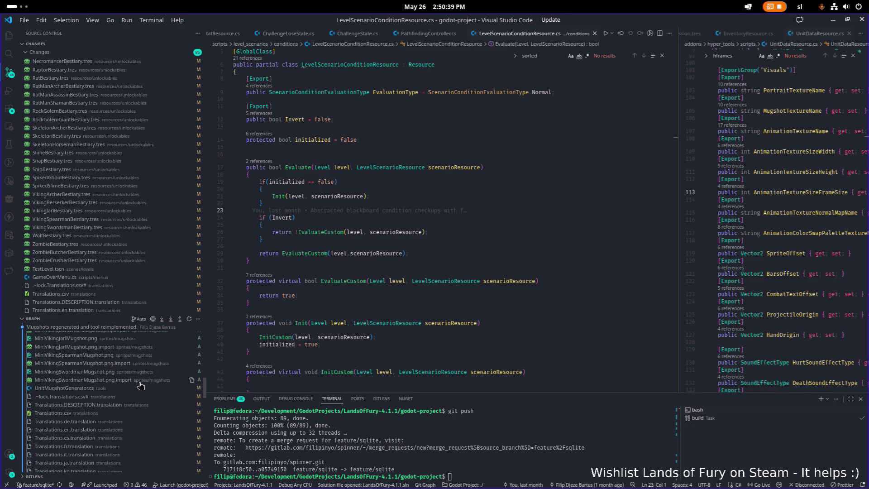
scroll(131, 388, "up", 5)
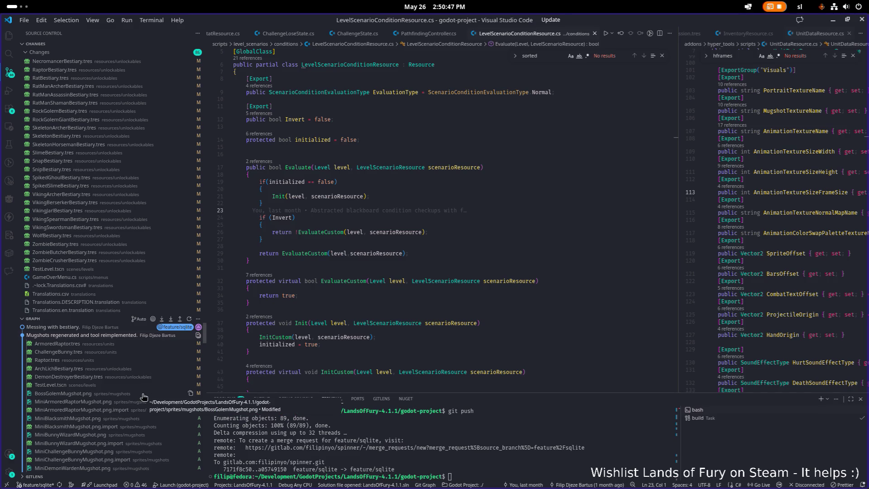
scroll(143, 396, "down", 10)
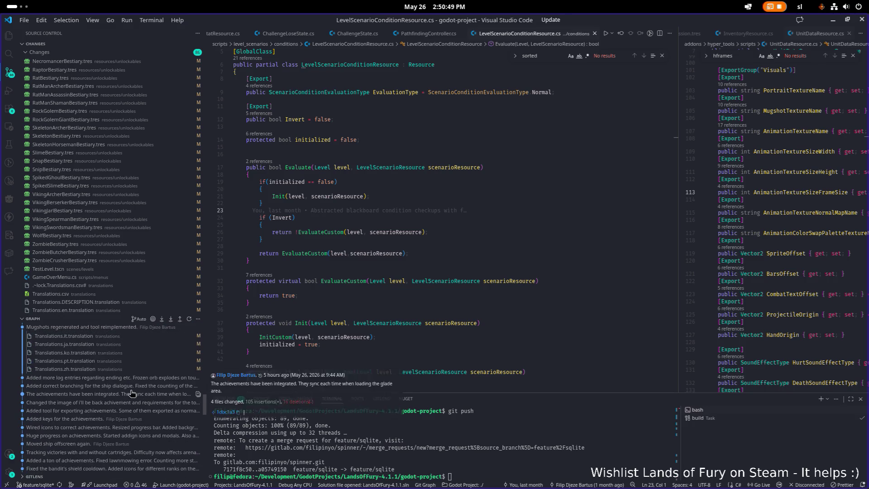
Step: Expand the changed files of the 'Added more log entries' and ship dialogue branching commits
left_click(121, 377)
scroll(129, 383, "down", 3)
scroll(131, 383, "down", 3)
scroll(142, 384, "down", 10)
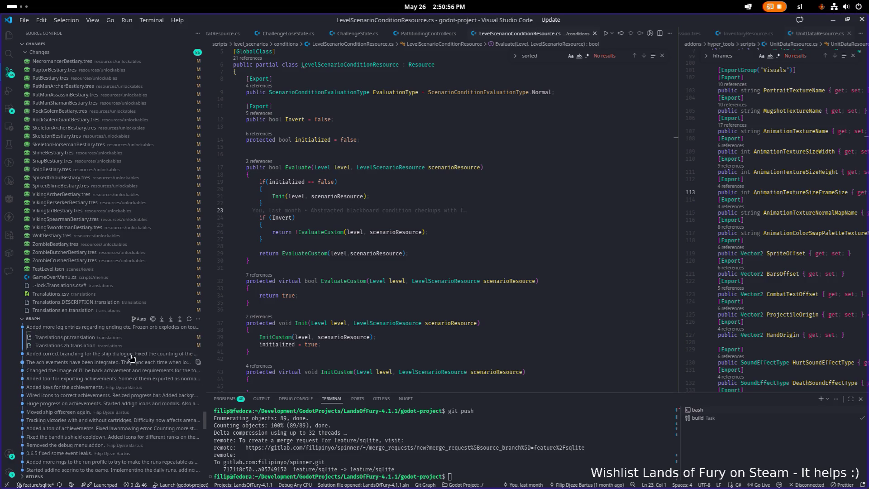
left_click(130, 355)
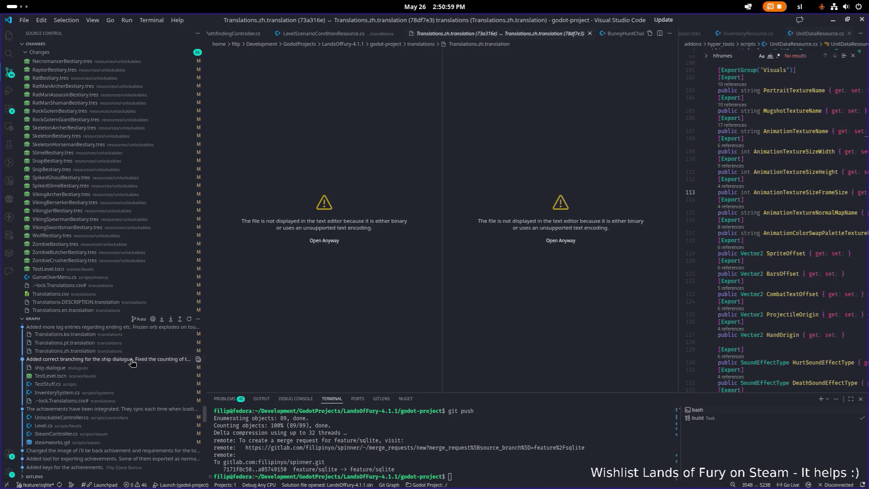
scroll(113, 414, "down", 2)
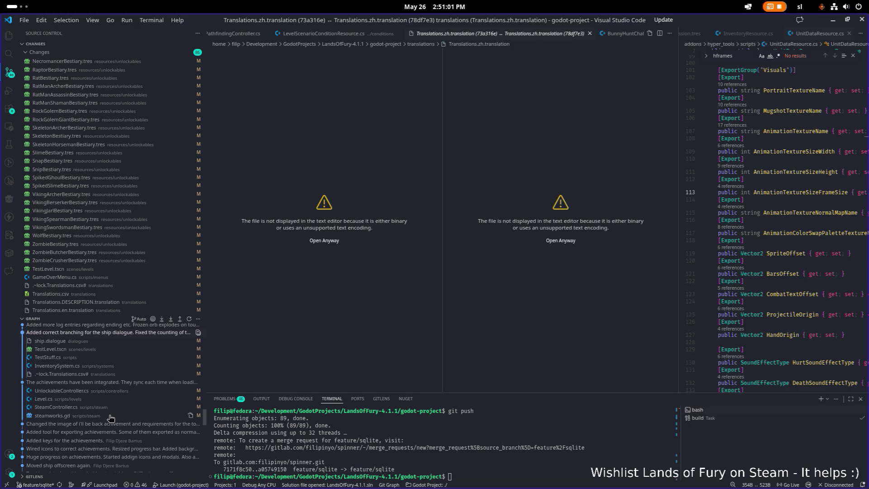
Step: Expand the 'i'll be back' achievement commit's files and scroll through the commit list
left_click(115, 424)
scroll(116, 421, "down", 4)
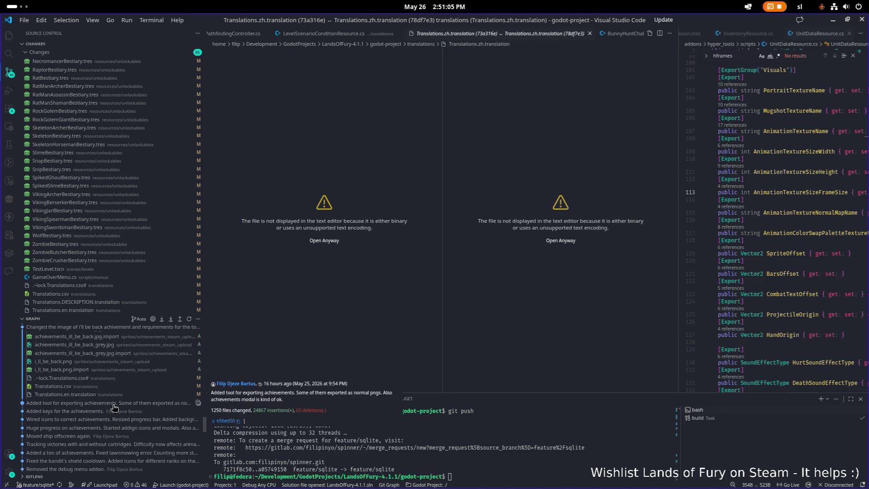
scroll(117, 406, "down", 10)
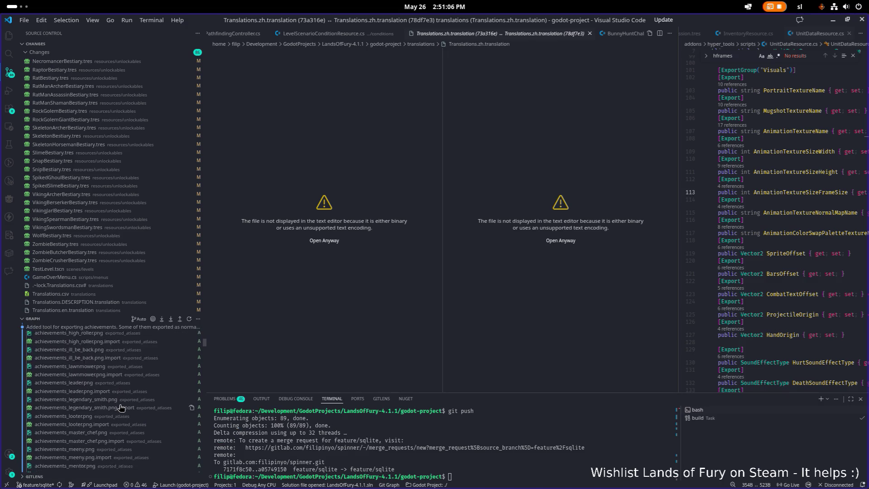
scroll(121, 407, "down", 15)
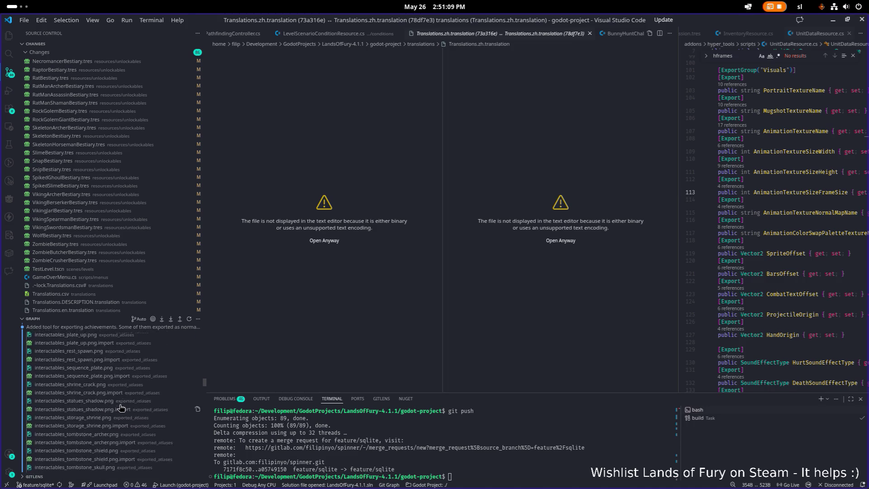
scroll(121, 408, "down", 15)
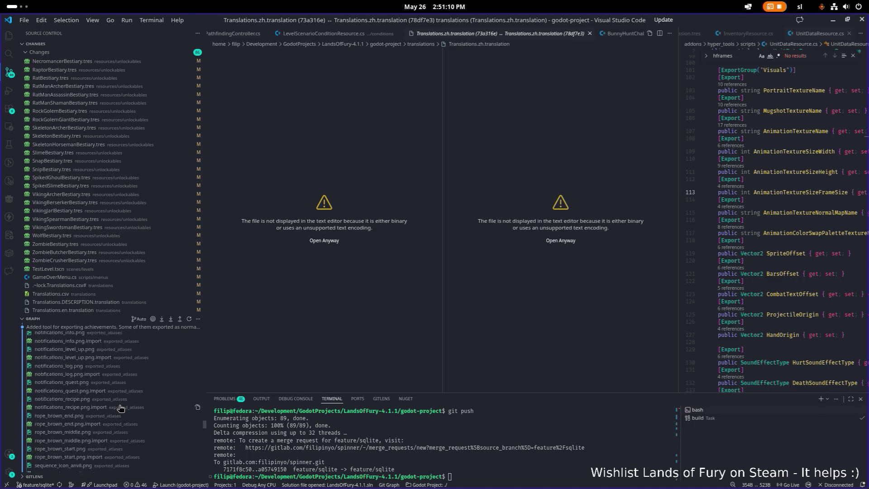
scroll(120, 409, "down", 15)
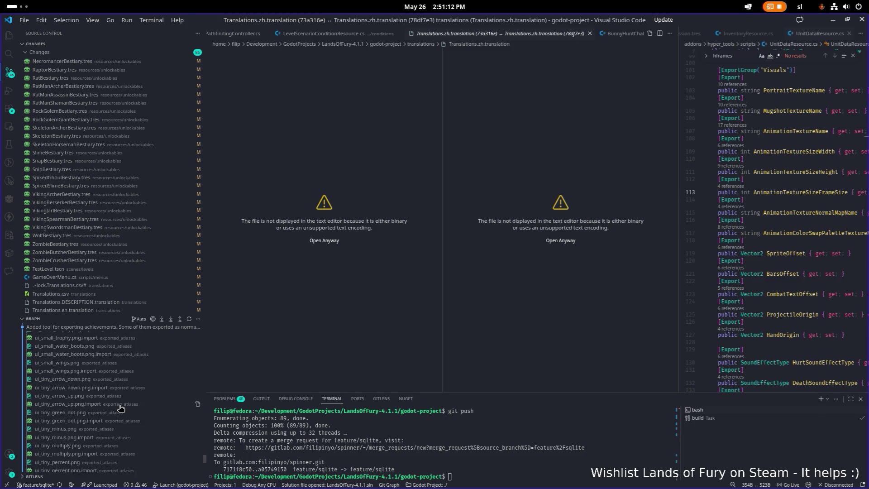
scroll(121, 409, "up", 4)
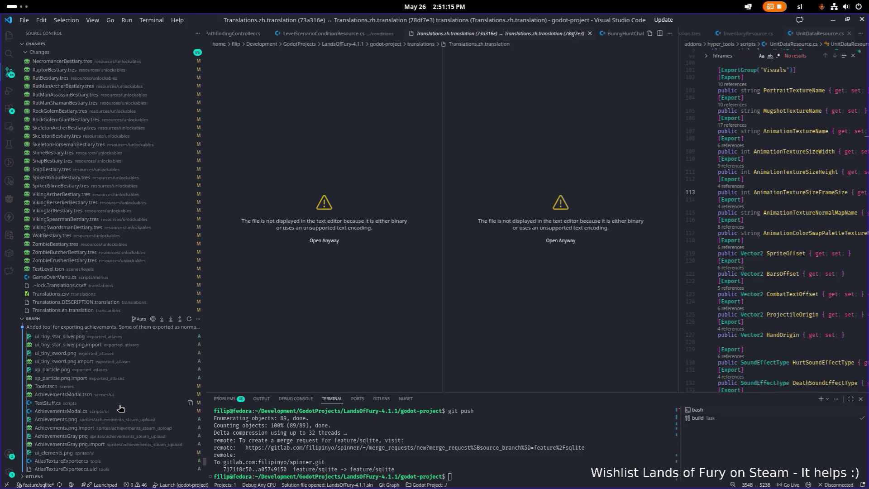
scroll(120, 408, "down", 1)
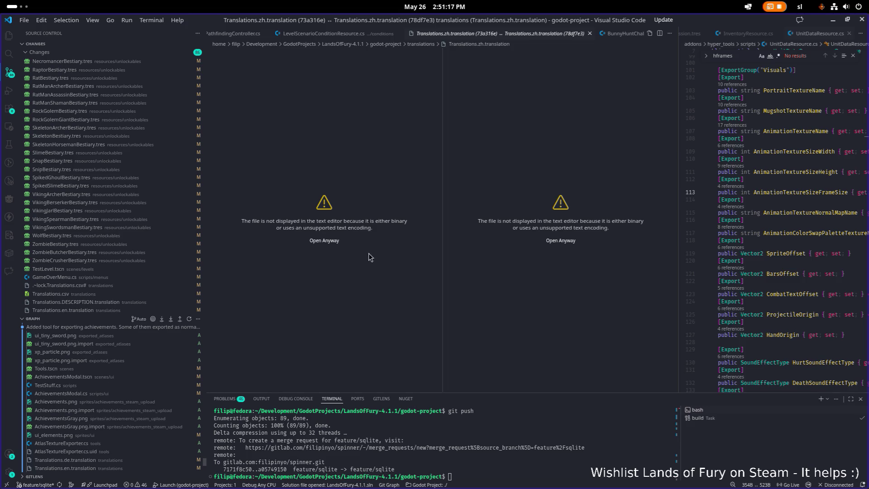
key("ctrl+p")
Step: Open ChallengeRoomRevealLevelScenario.tres via quick open and reveal it in the explorer
type("challenge")
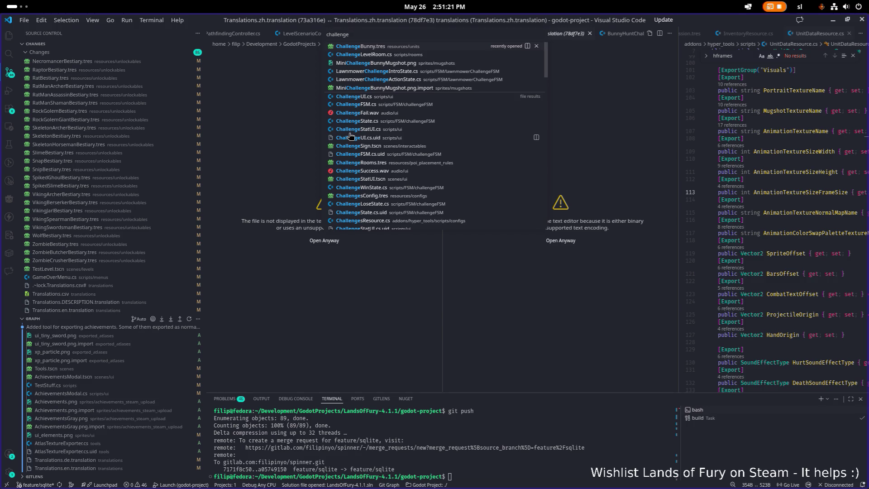
type("levelro")
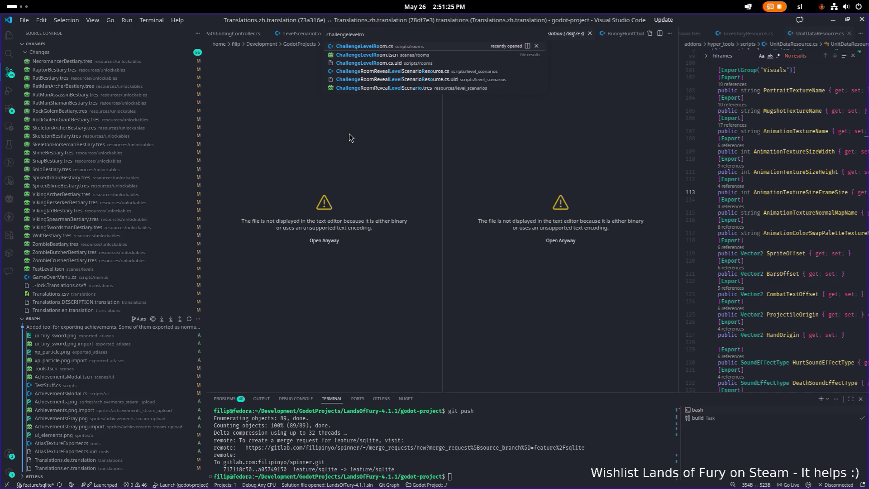
key("Down")
key("Down")
key("Down")
key("Return")
left_click(418, 152)
key("ctrl+shift+e")
left_click(427, 176)
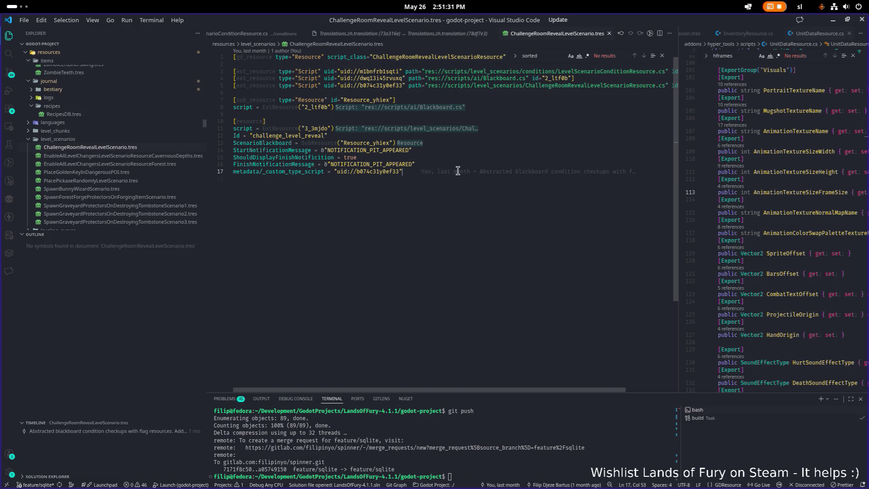
key("Left")
Step: Inspect the file's commit c0a16c0 diff with GitLens Inspect, close it, and return to Godot
key("ctrl+shift+p")
type("inspect")
key("Return")
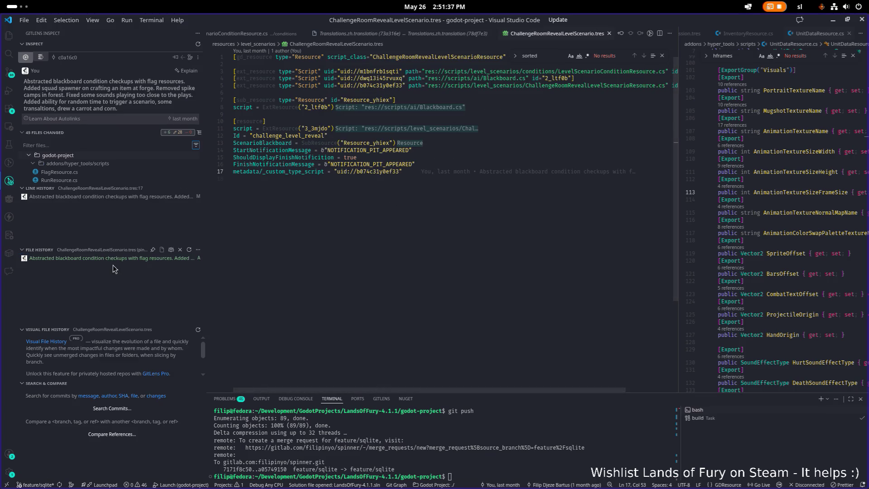
left_click(124, 196)
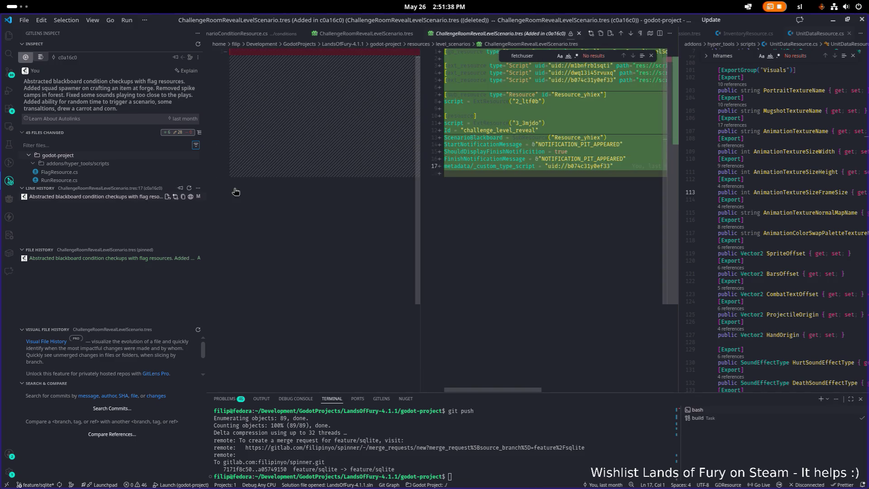
mouse_move(136, 199)
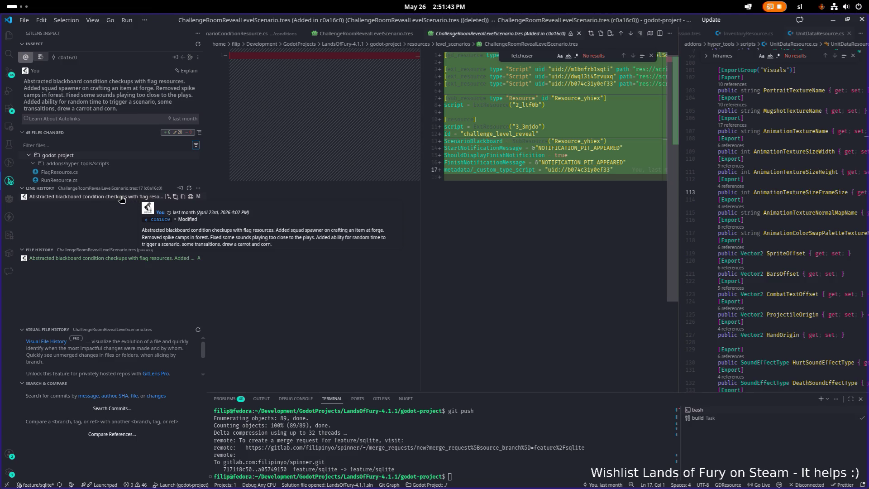
left_click(438, 208)
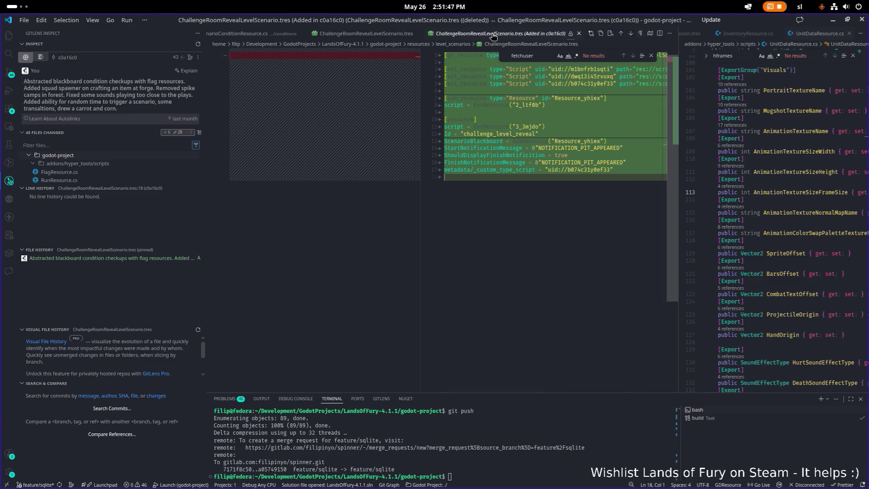
key("ctrl+w")
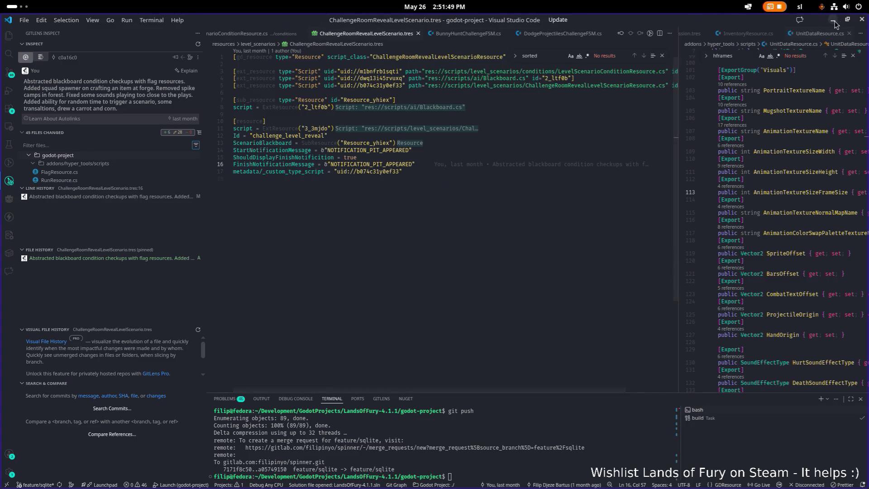
key("alt+Tab")
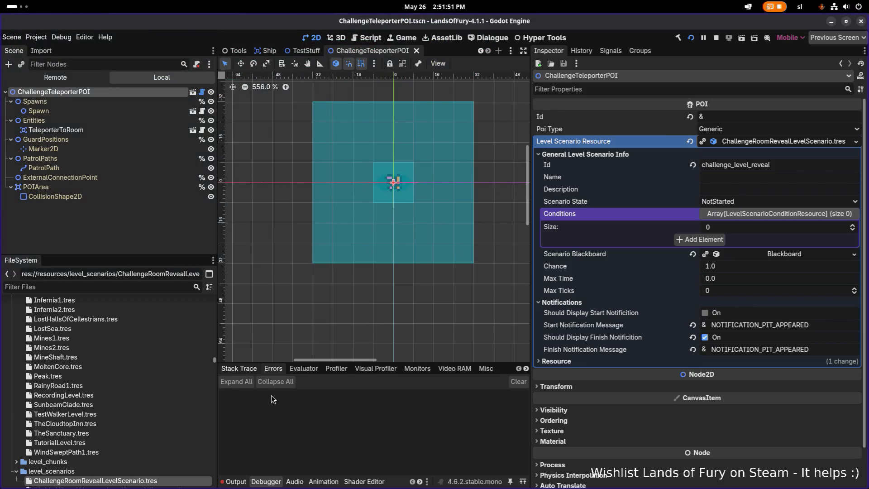
Step: Review the three Trap.OnDeath NullReferenceException errors in the debugger, opening the second error's source
left_click(236, 481)
left_click(266, 481)
left_click(236, 481)
left_click(272, 481)
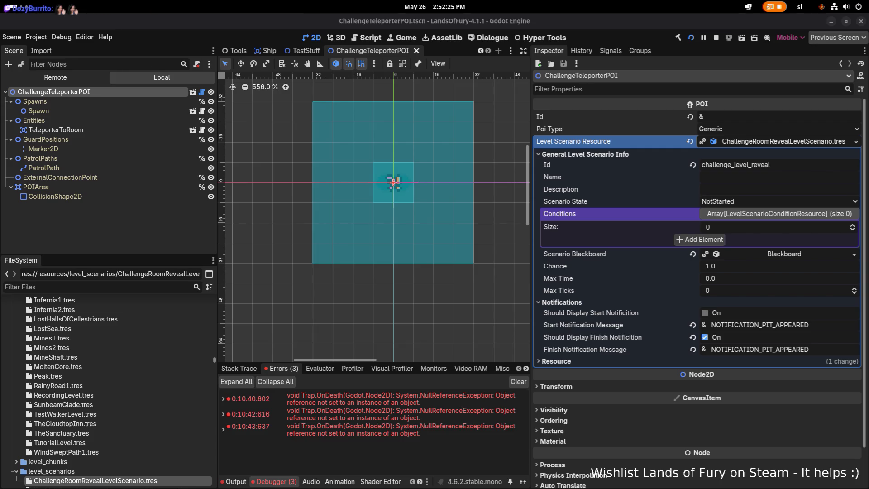
double_click(427, 411)
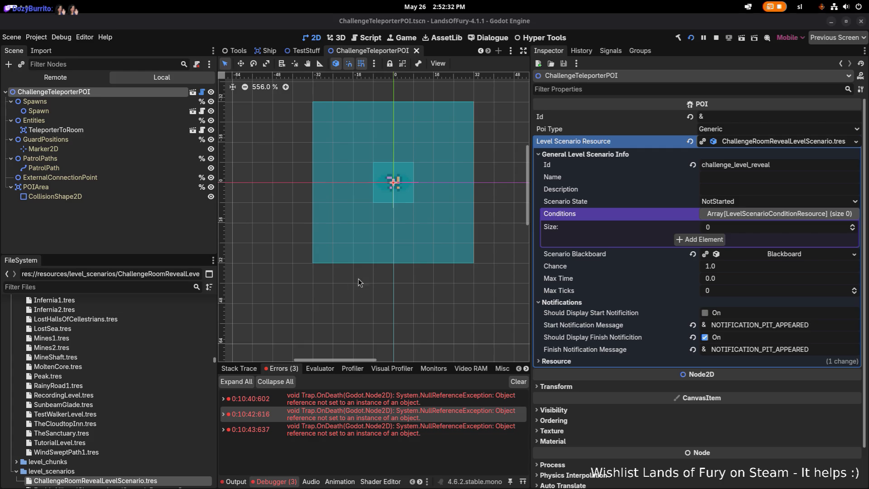
mouse_move(393, 419)
Step: Open the Quick Open Scene search with Ctrl+Shift+O and look for 'spitte' scenes
left_click(88, 224)
key("ctrl+shift+o")
type("spit")
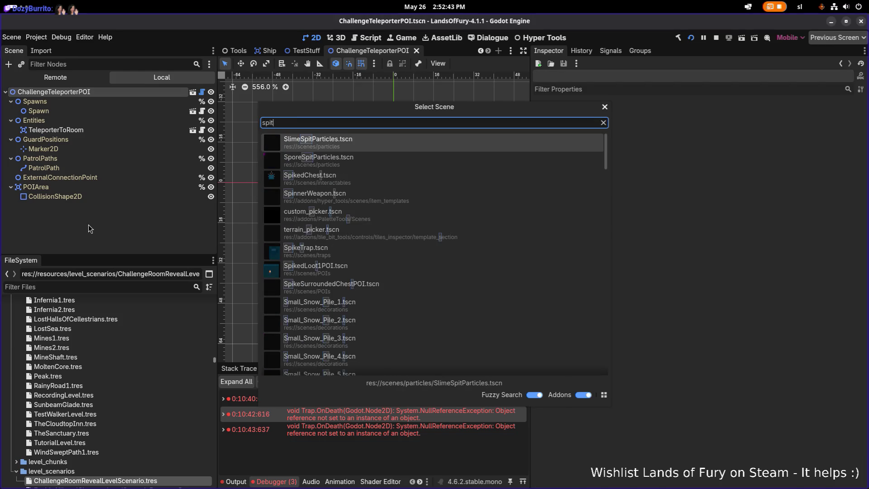
type("te")
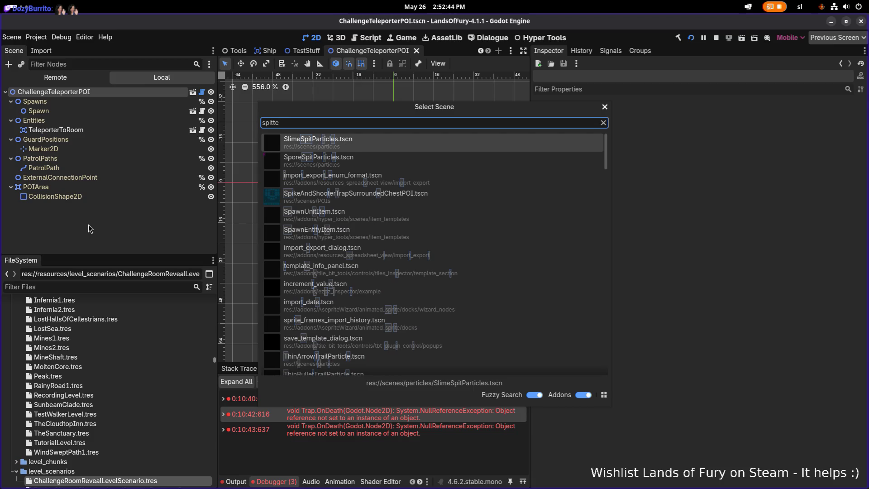
key("Down")
Step: Search scenes for 'trap' and highlight PurpleShooterMushroomTrap.tscn among the results
key("ctrl+a")
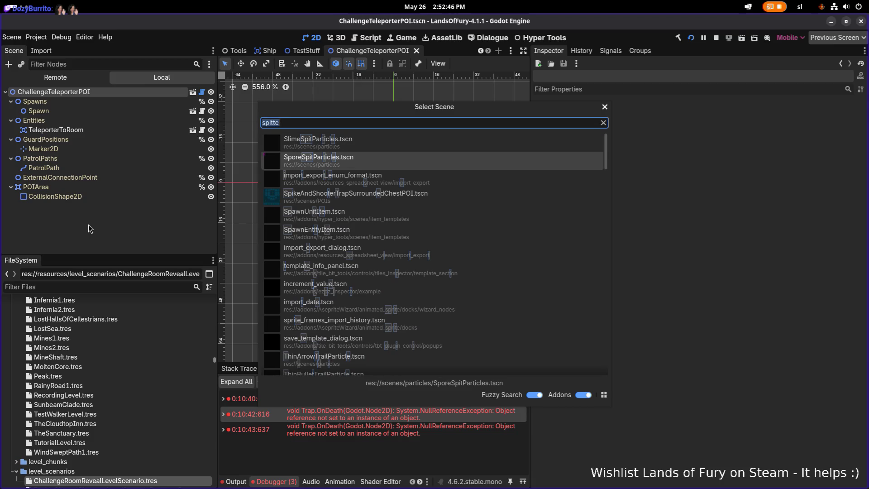
type("trap")
key("Down")
key("Down")
key("Down")
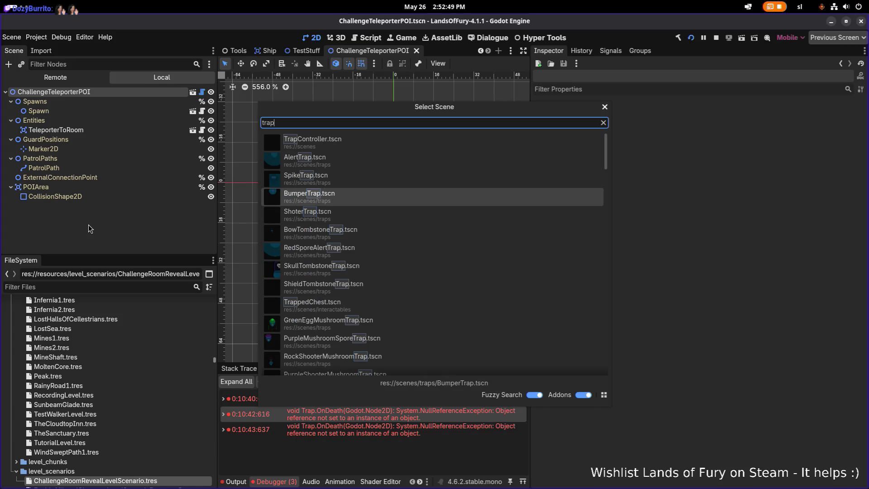
key("Down")
key("Down")
key("Down")
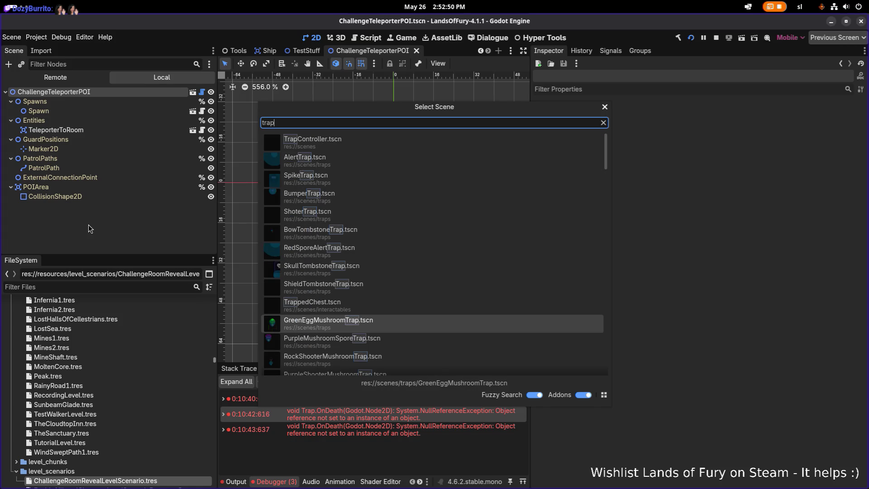
key("Up")
key("Up")
key("Up")
key("Up")
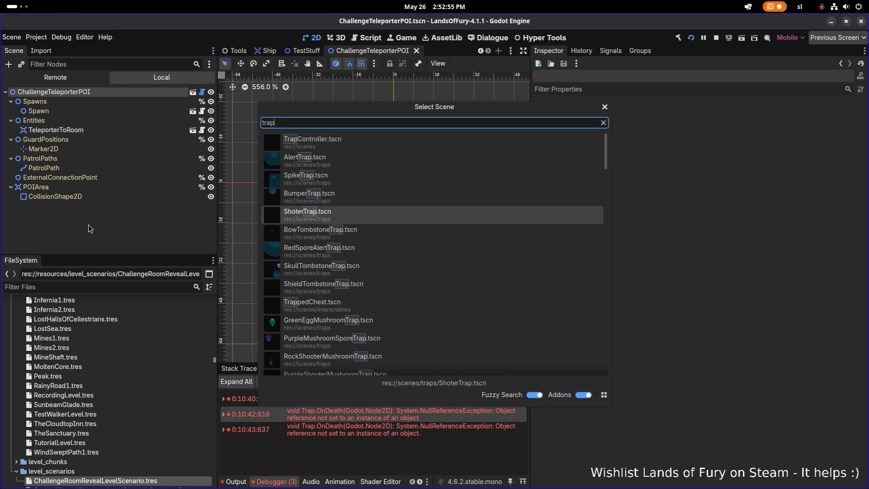
key("Up")
key("Down")
key("Down")
key("Down")
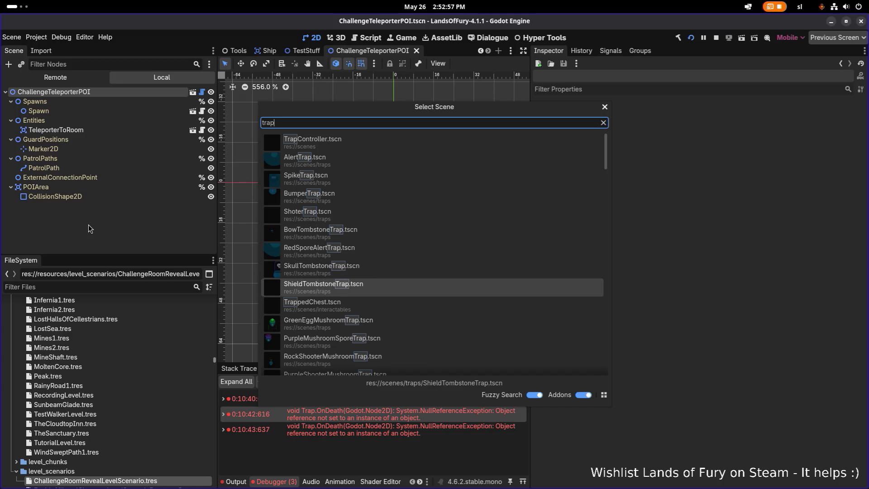
key("Up")
key("Up")
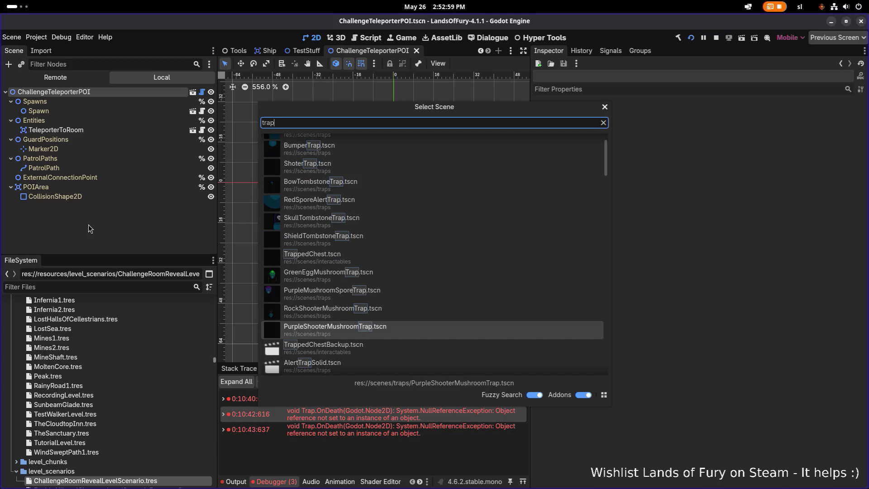
key("Up")
key("Up")
key("Down")
key("Down")
Step: Open PurpleShooterMushroomTrap.tscn, inspect its Sensor, Shooting and Rotate components, and filter nodes by 'loot'
key("Return")
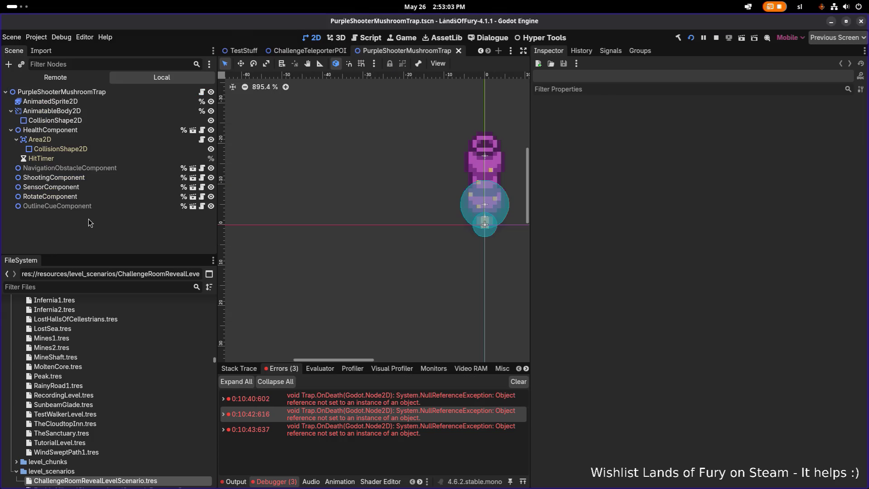
left_click(110, 188)
left_click(112, 177)
left_click(105, 197)
left_click(103, 63)
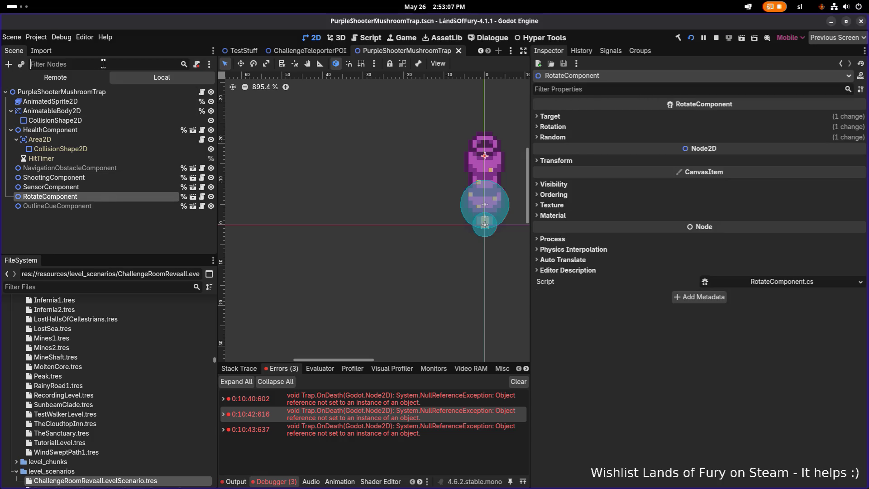
type("loot")
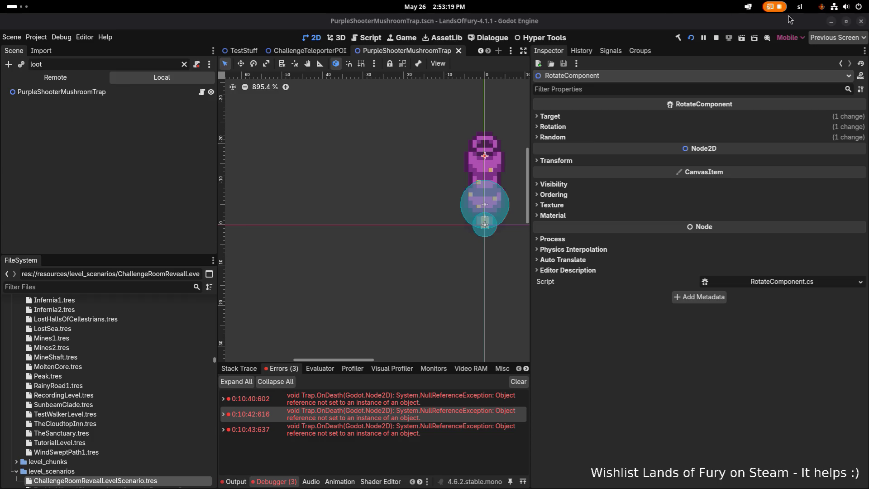
Step: Build and run the Lands of Fury project from Godot
left_click(690, 39)
left_click(691, 39)
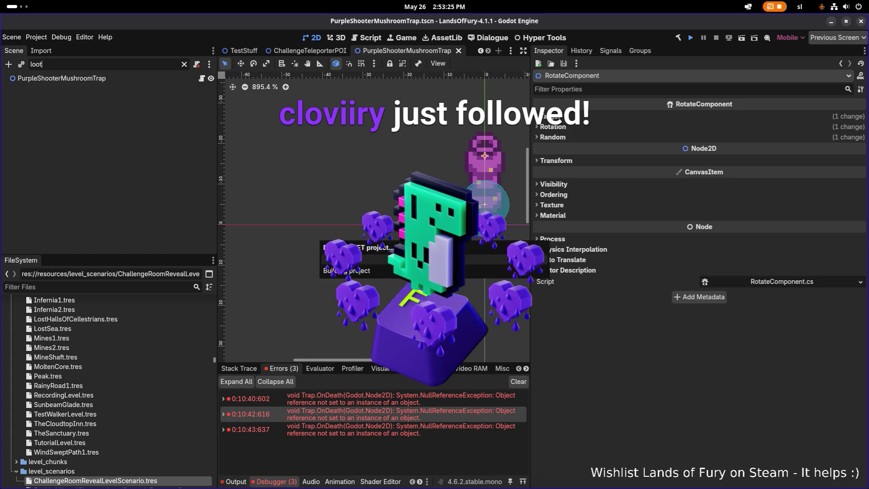
key("alt+Tab")
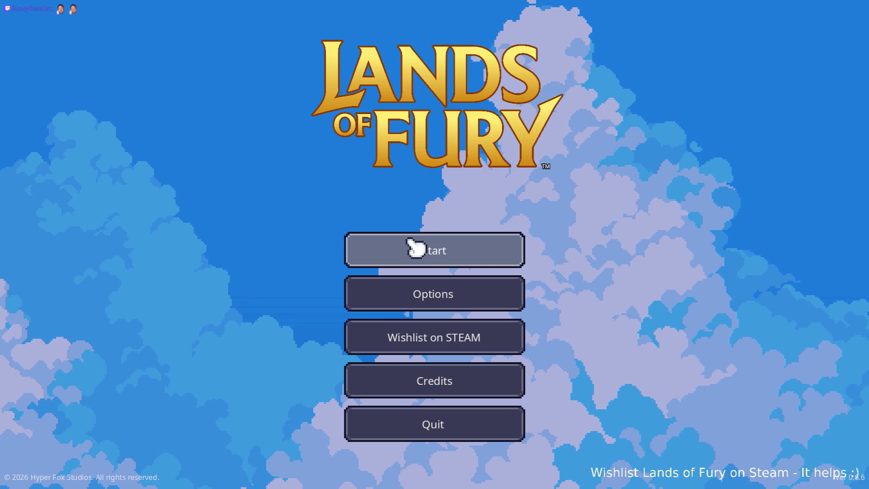
Step: Start the game on the first save profile to load The Glade, then stop it with F8
left_click(412, 247)
left_click(393, 246)
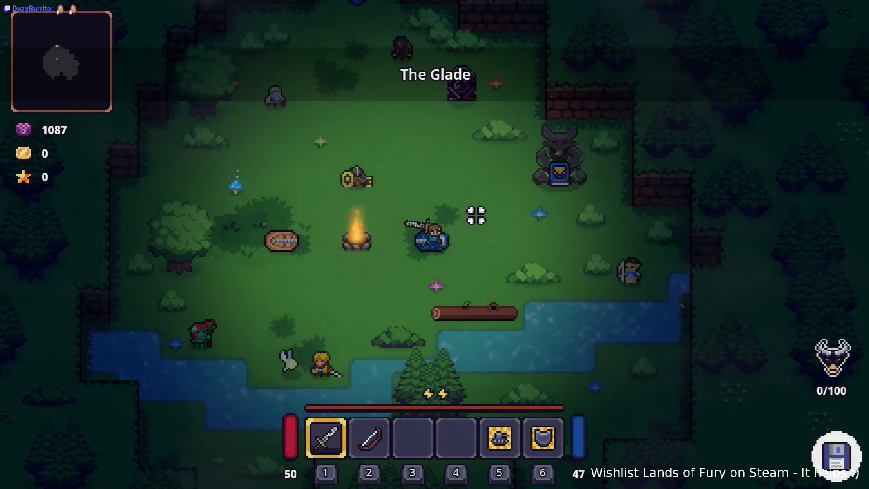
key("F8")
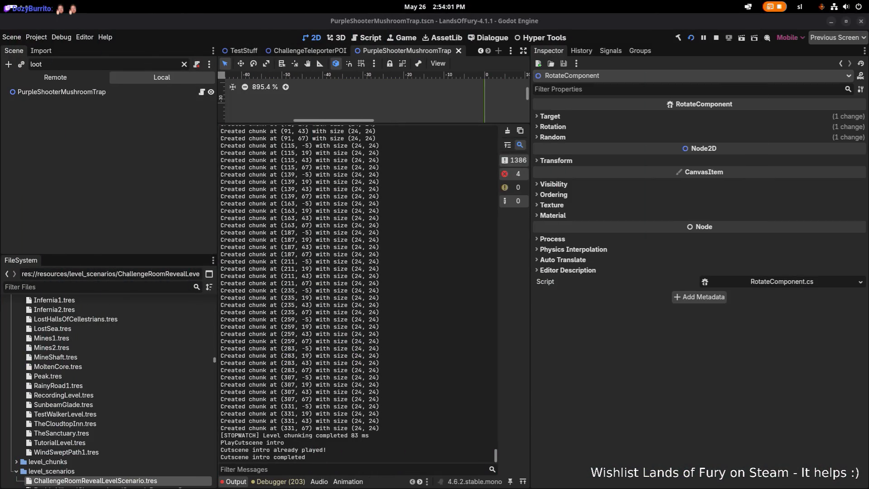
Step: Check the debugger errors, relaunch with F5, and start a daily run at the wolf statue
left_click(285, 479)
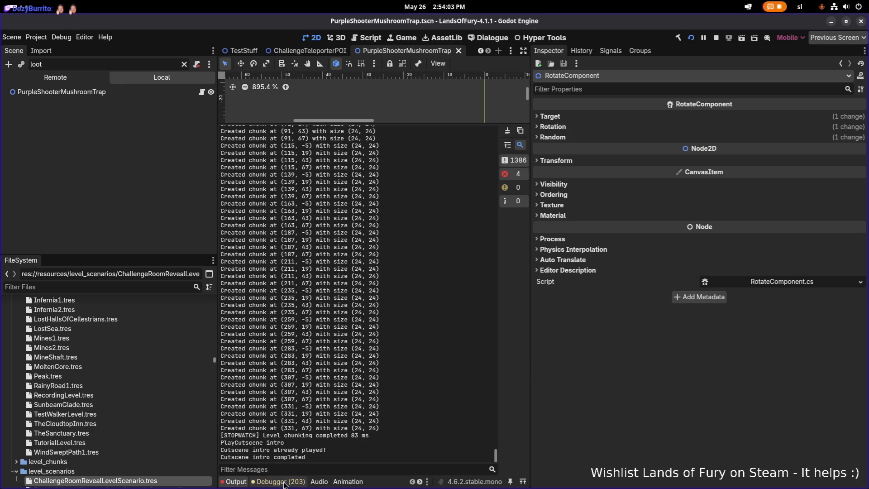
key("F5")
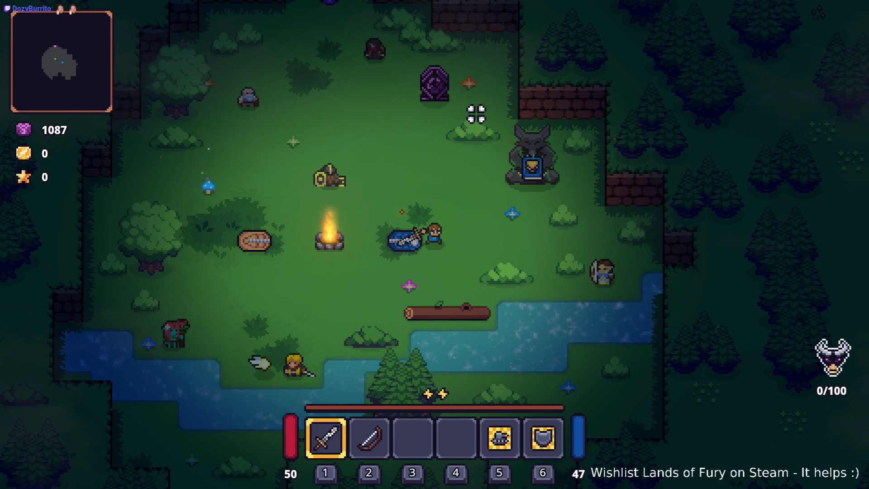
key("w")
key("d")
key("e")
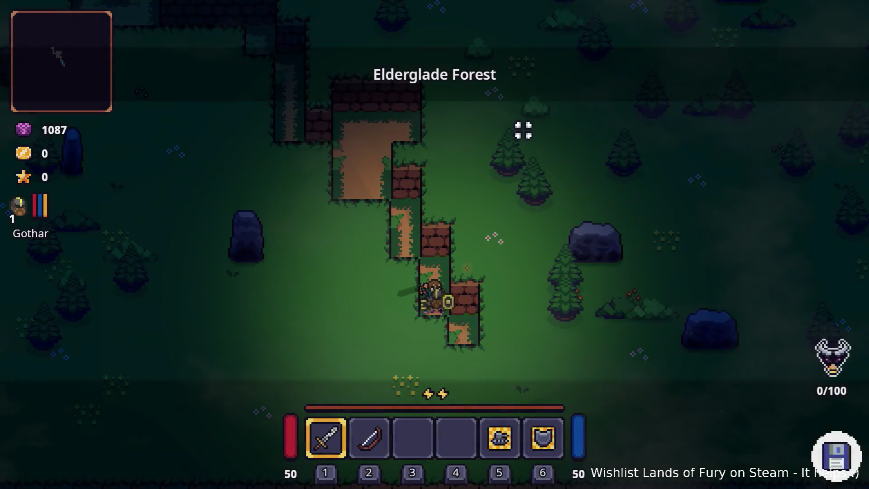
Step: Stop the running daily run with F8 after reaching the campfire clearing with 14 gold
key("F8")
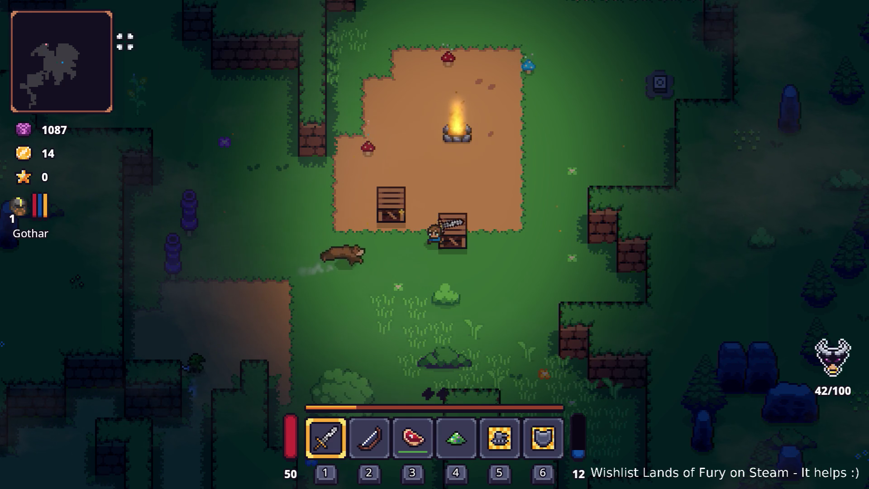
Step: Close in on the boar in the dirt clearing and strike it repeatedly with the sword
key("a")
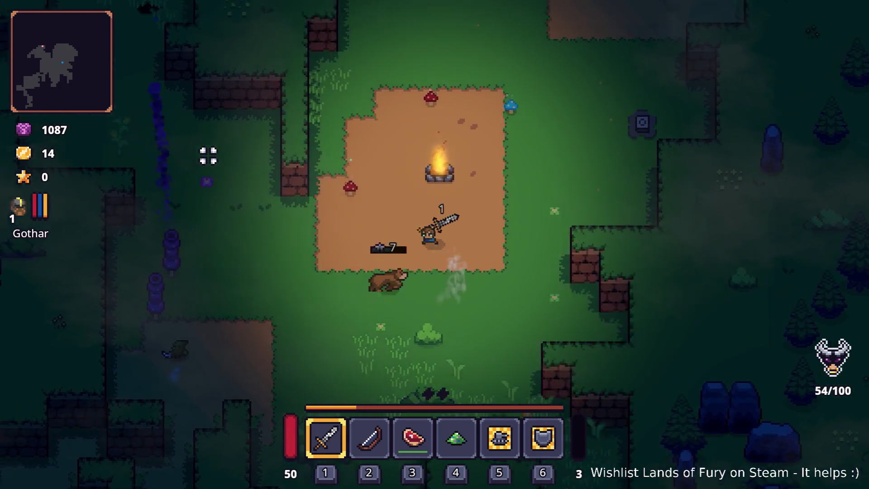
left_click(208, 157)
key("a")
key("s")
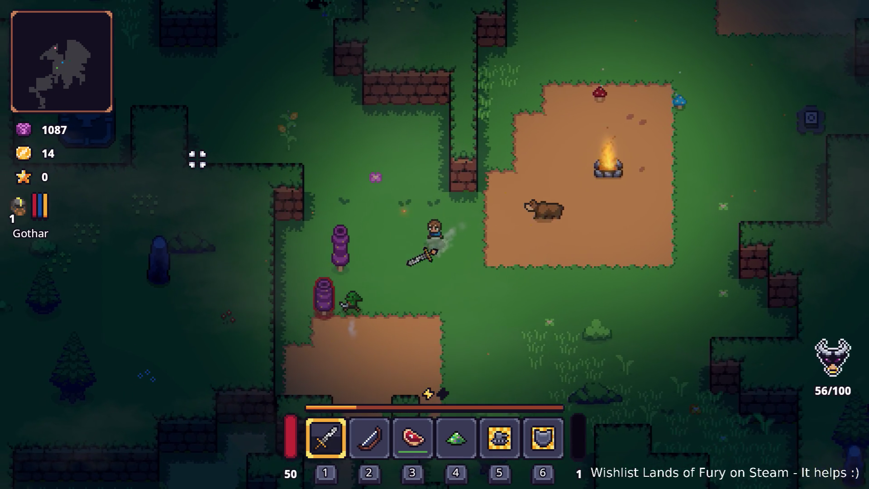
left_click(185, 165)
key("a")
key("s")
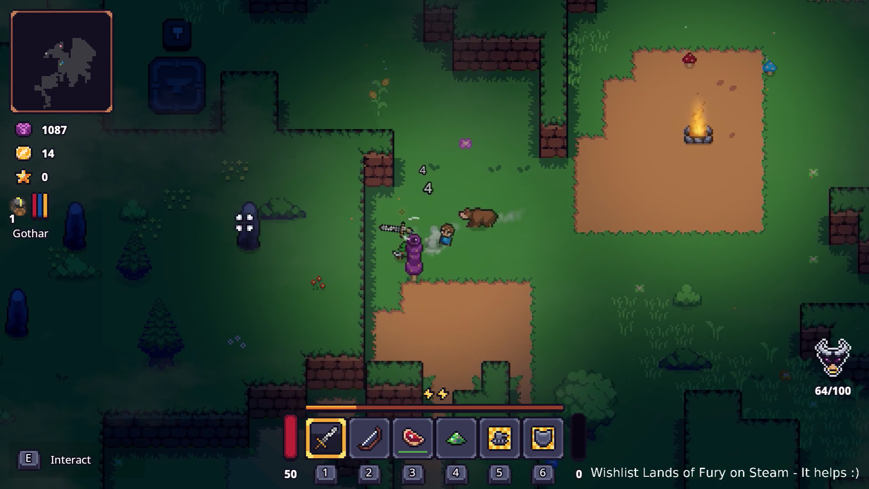
left_click(601, 146)
key("d")
key("w")
left_click(508, 304)
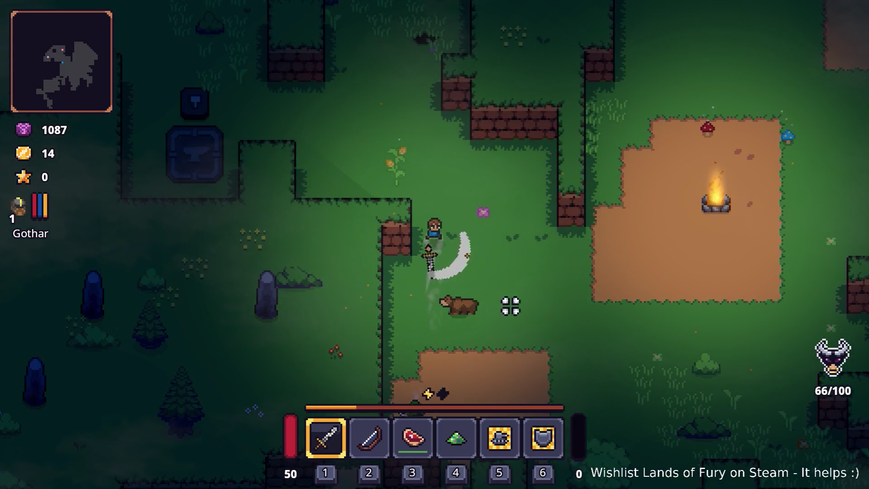
left_click(429, 288)
Step: Walk the hero up and left through the forest into the challenge room arena
key("w")
key("a")
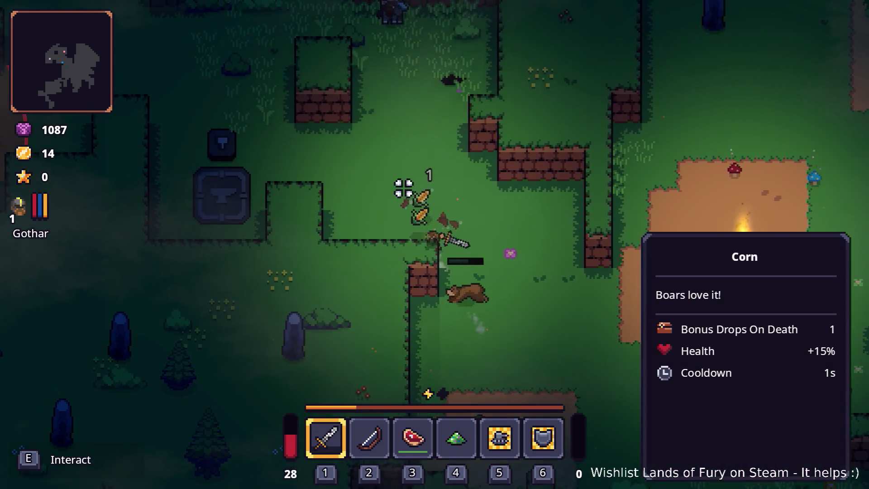
key("a")
key("w")
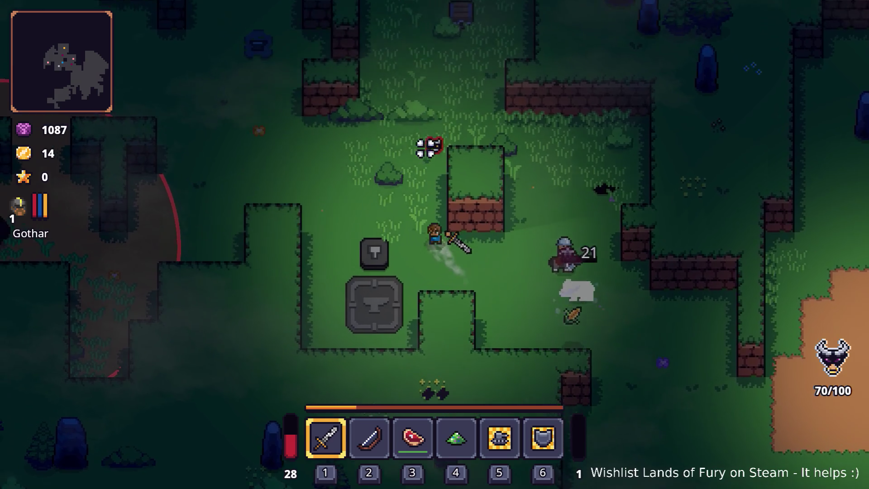
key("w")
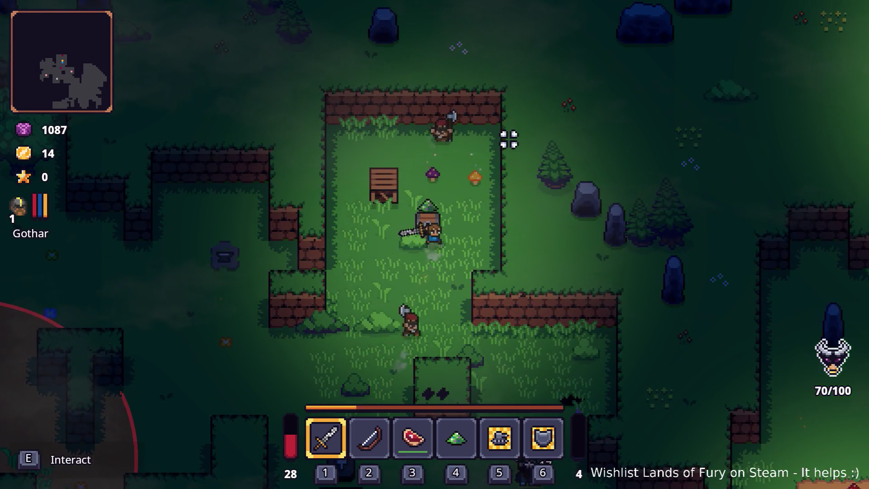
key("a")
key("w")
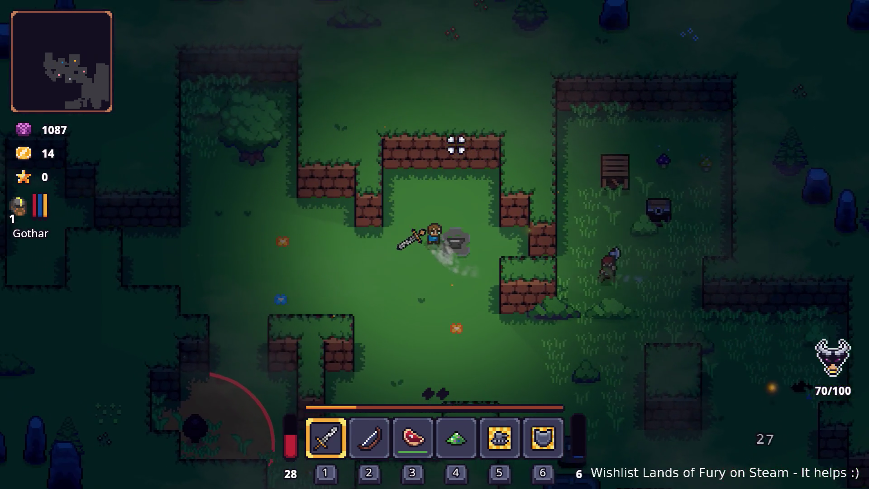
key("s")
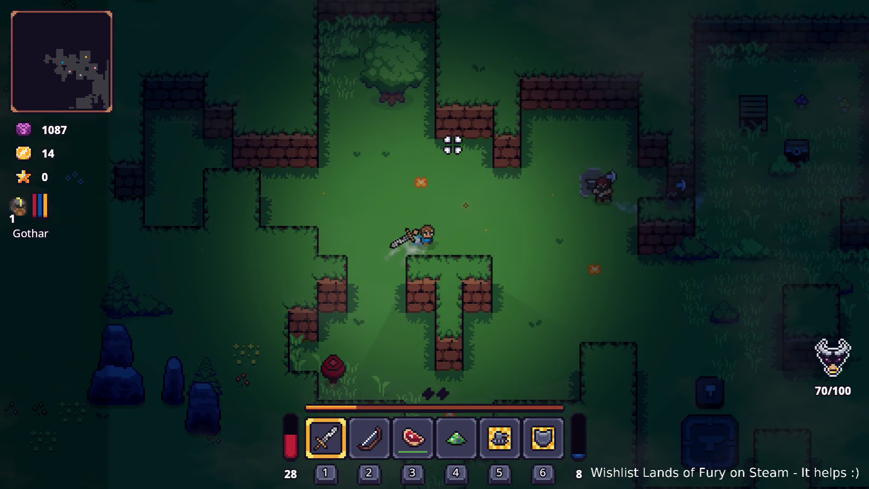
key("i")
key("alt+Tab")
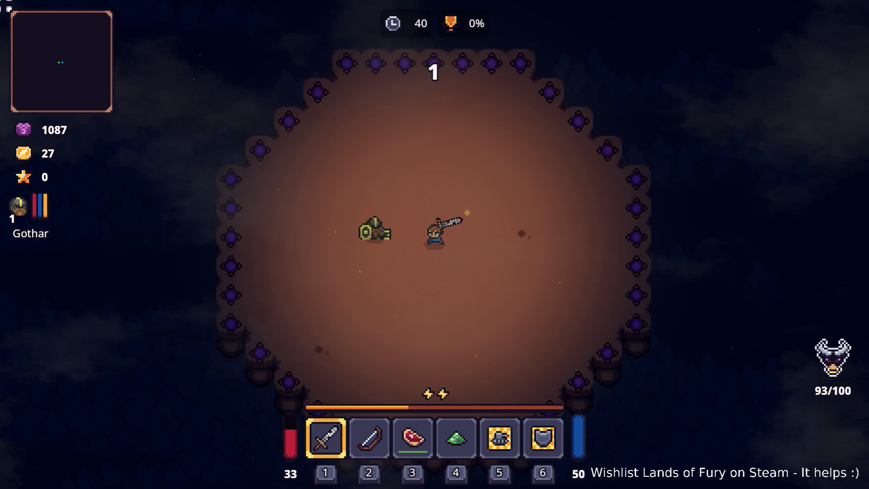
Step: Dash at the armoured enemy and strike it repeatedly with the sword
key("w")
key("a")
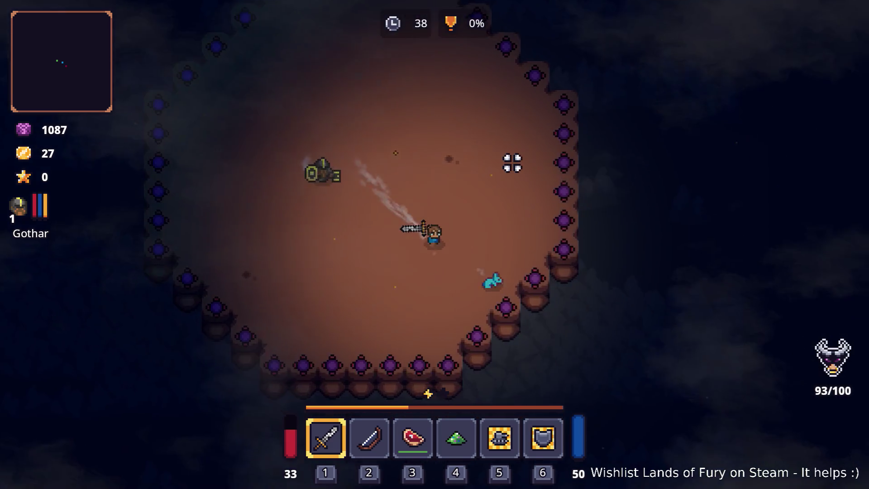
left_click(489, 171)
key("space")
key("s")
key("d")
key("space")
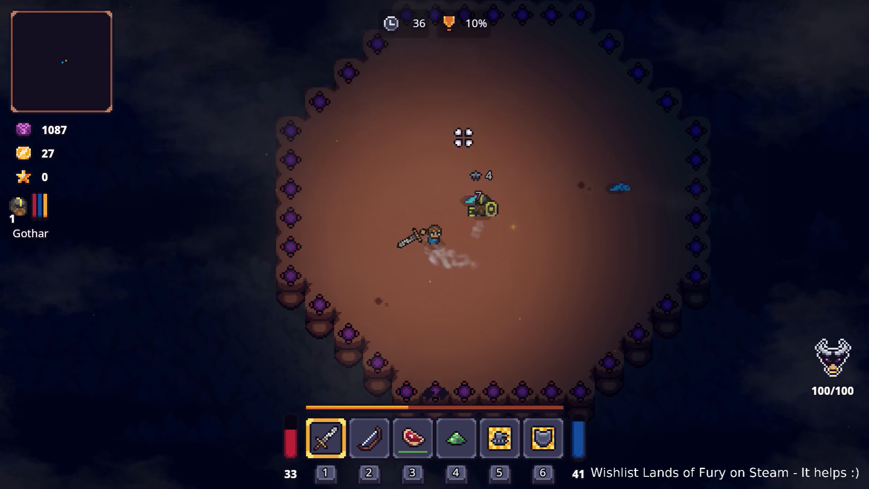
key("space")
left_click(474, 226)
key("w")
key("a")
left_click(364, 162)
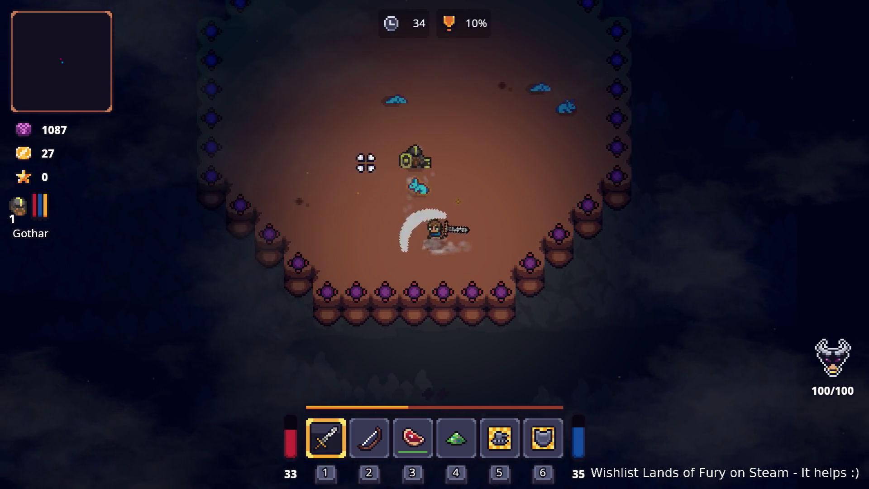
left_click(389, 195)
left_click(390, 202)
key("space")
Step: Dash across the arena, swinging the sword at nearby slimes while moving
key("d")
key("w")
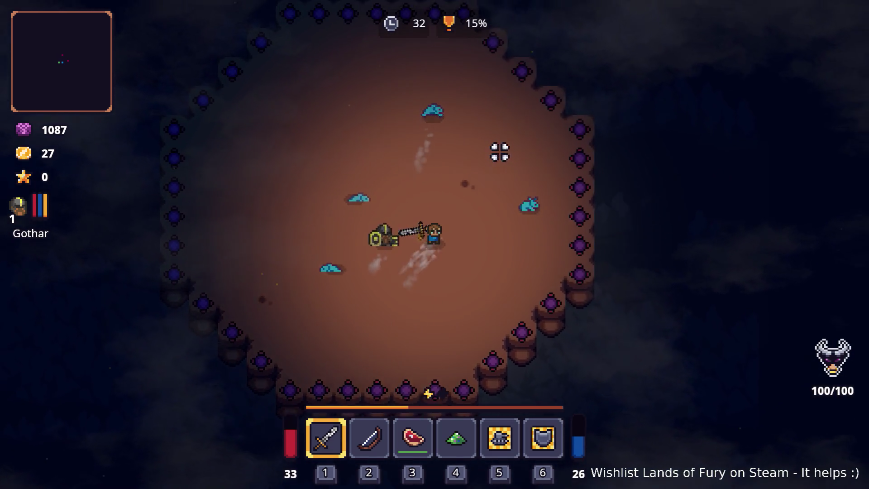
key("space")
left_click(400, 266)
key("w")
key("space")
left_click(428, 267)
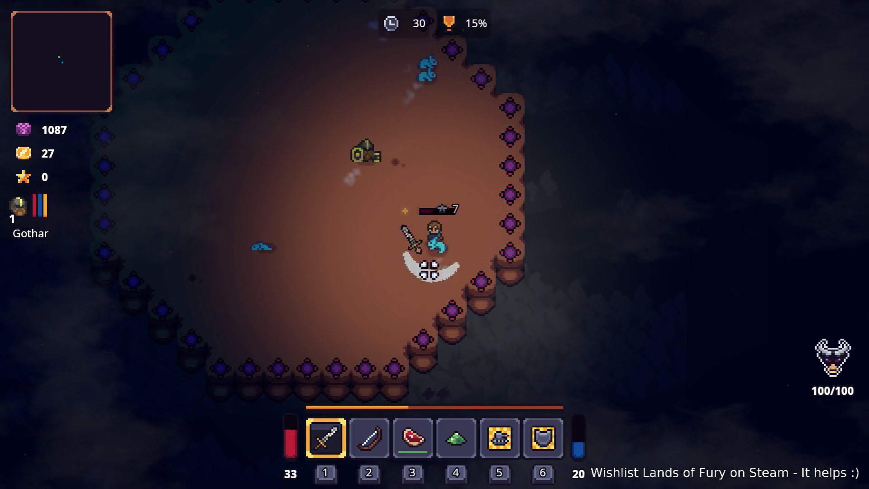
key("space")
left_click(413, 155)
key("space")
left_click(490, 263)
key("a")
left_click(488, 259)
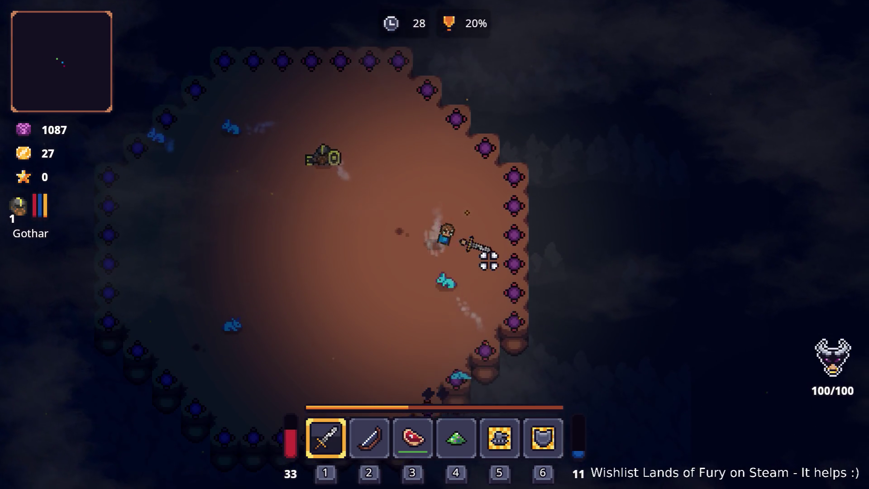
left_click(388, 196)
left_click(447, 154)
left_click(555, 160)
key("d")
key("s")
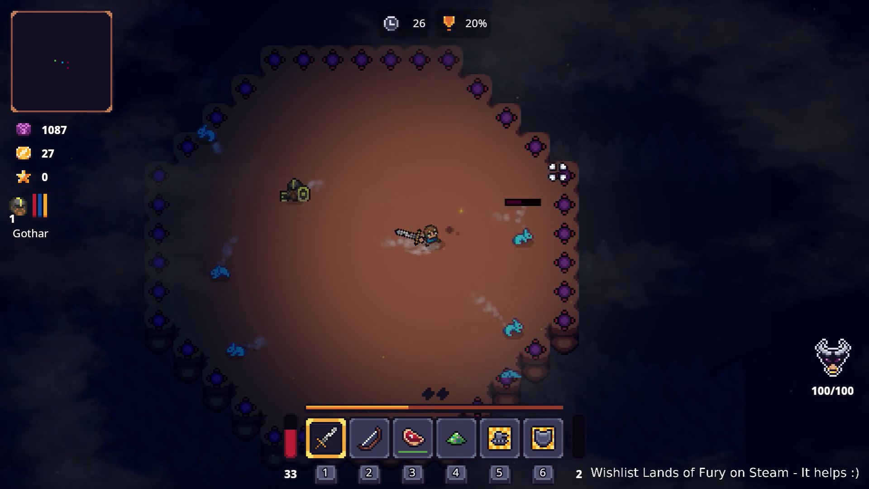
left_click(524, 208)
Step: Evade slimes around the arena until the countdown hits 0, then pause with Esc
key("a")
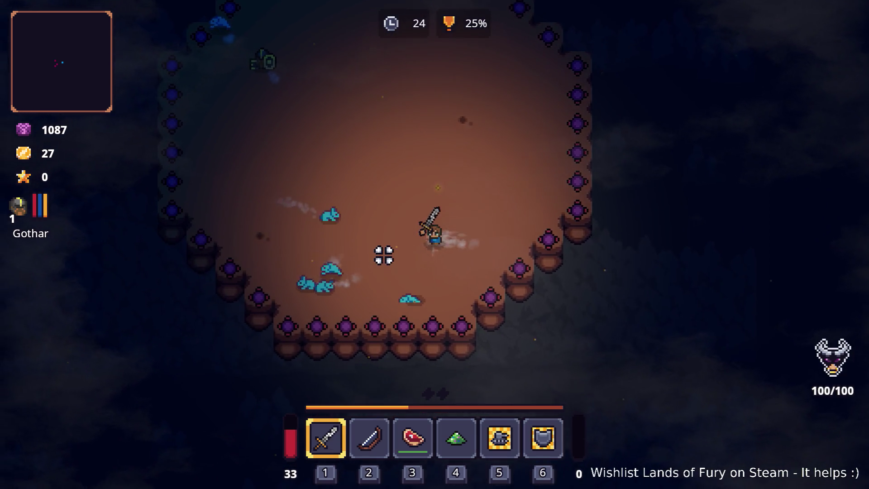
key("w")
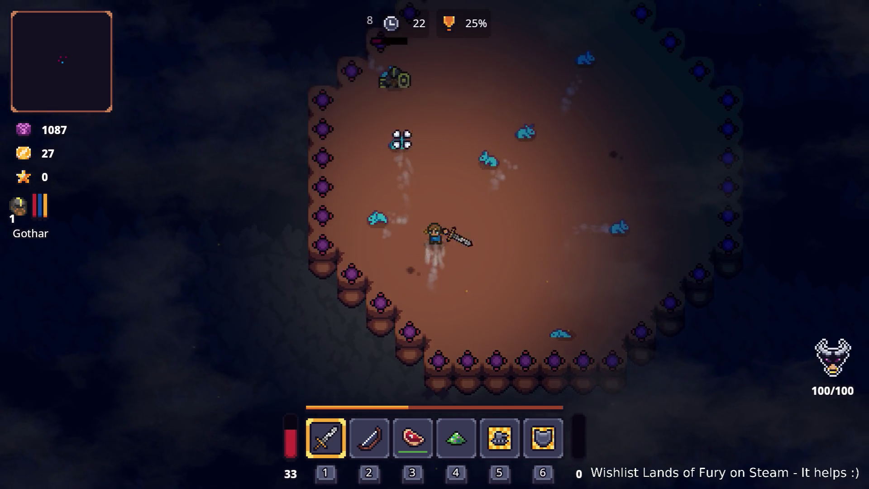
key("a")
key("w")
key("d")
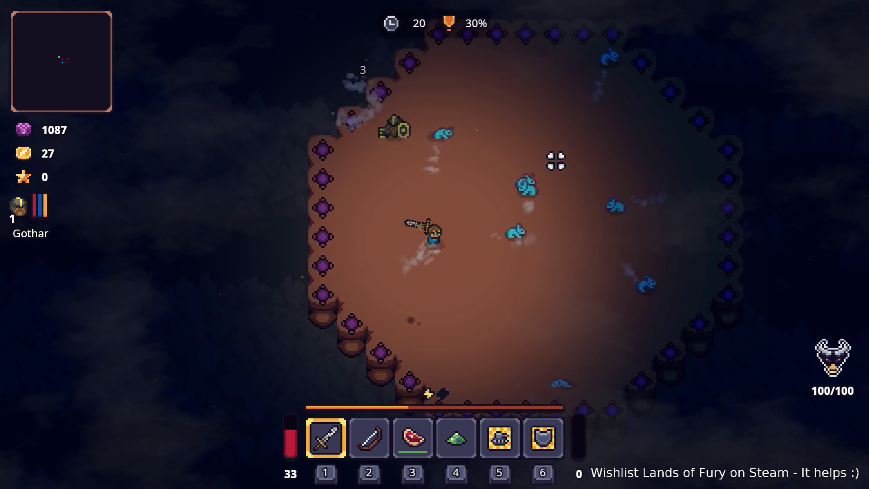
key("d")
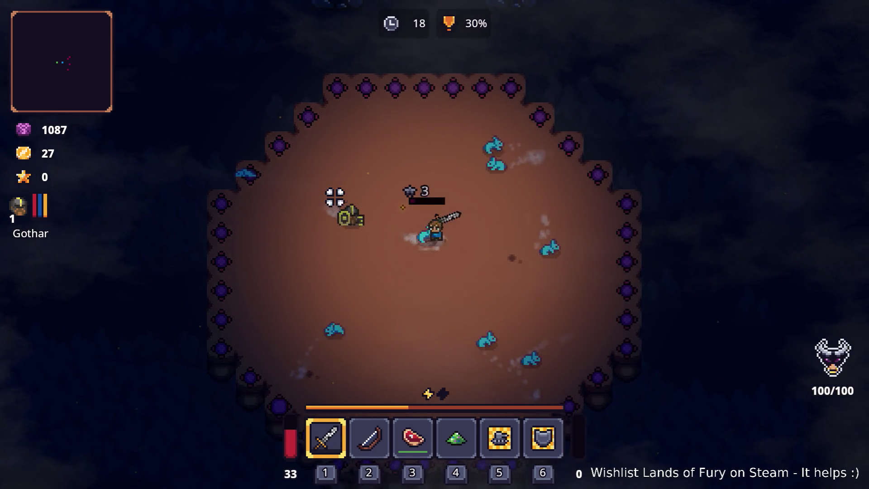
key("w")
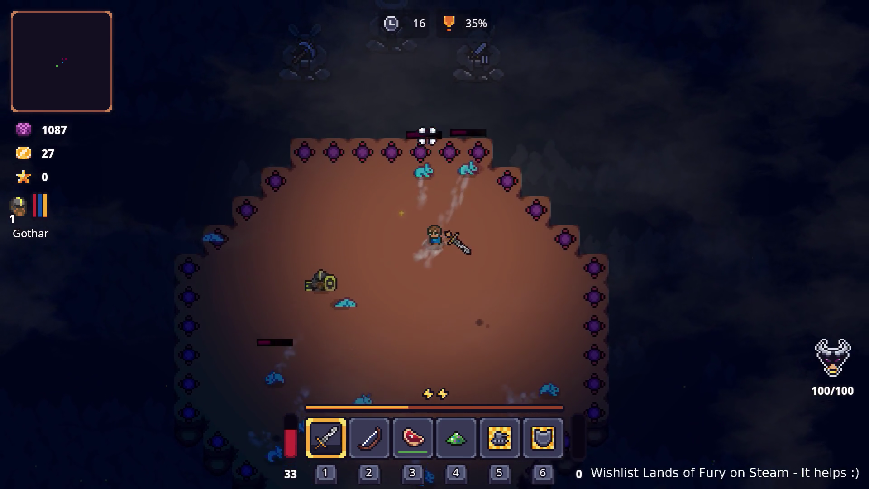
key("w")
key("s")
key("s")
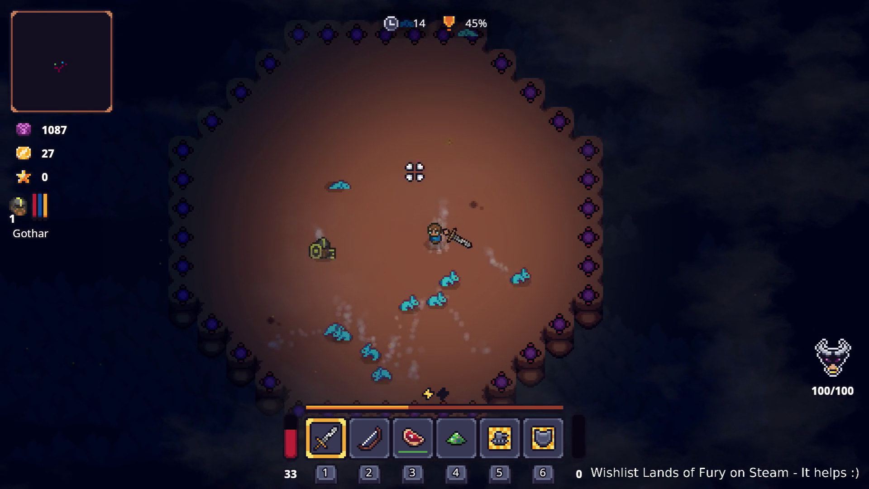
key("a")
key("d")
key("w")
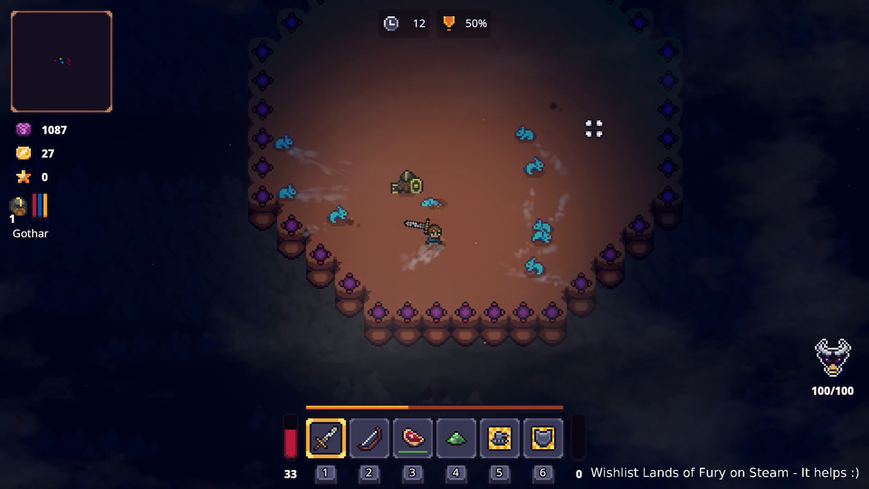
key("d")
key("w")
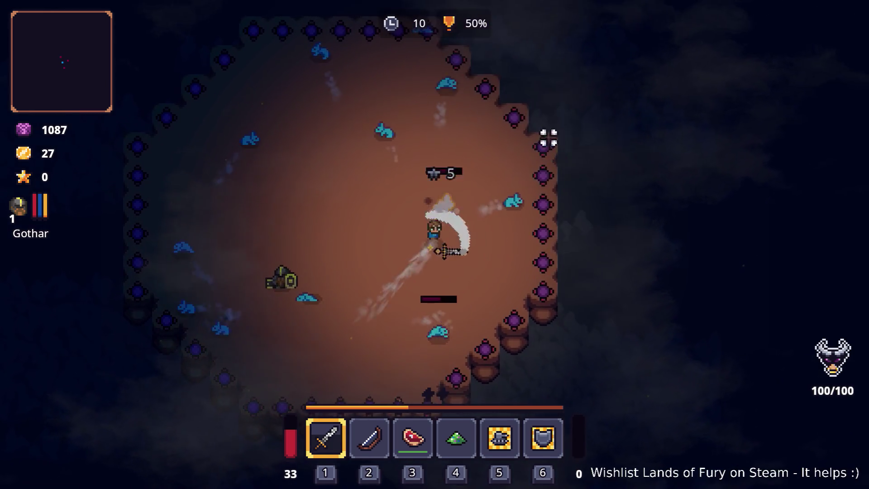
key("w")
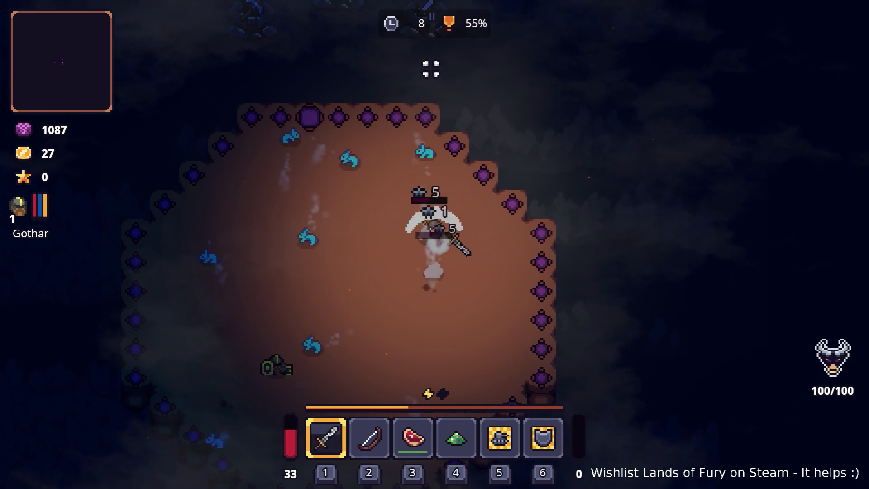
key("s")
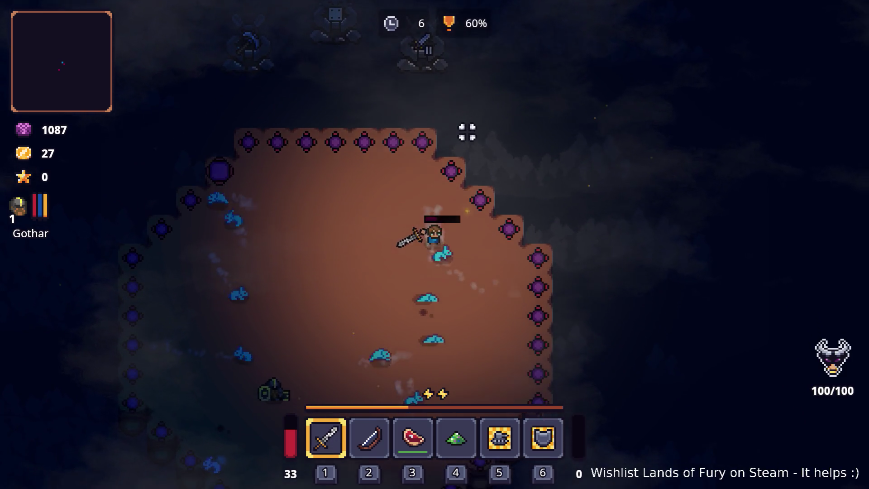
key("w")
key("a")
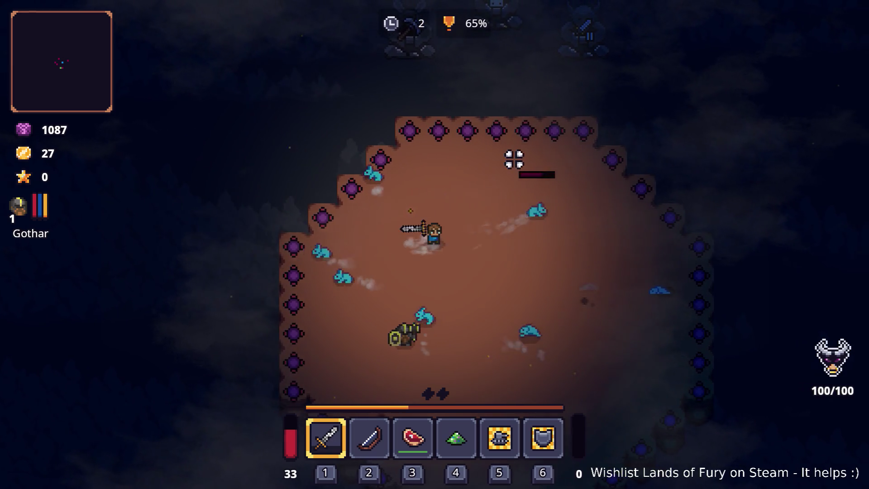
key("d")
left_click(444, 200)
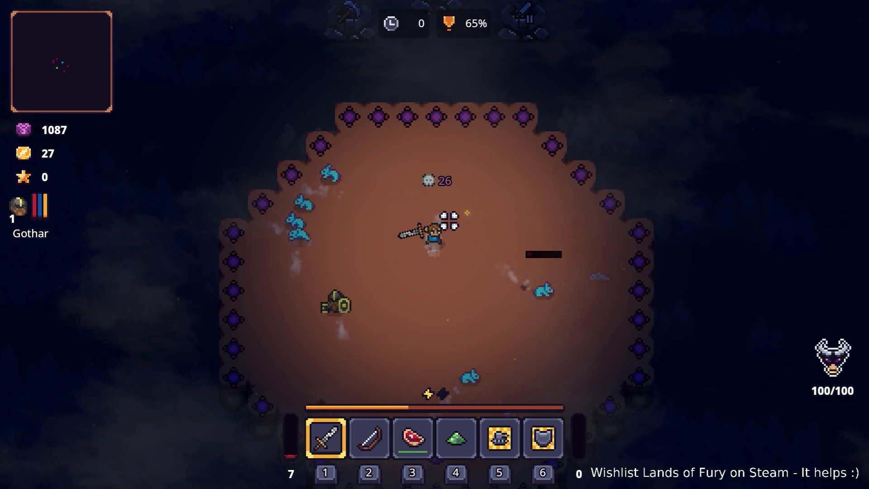
key("Escape")
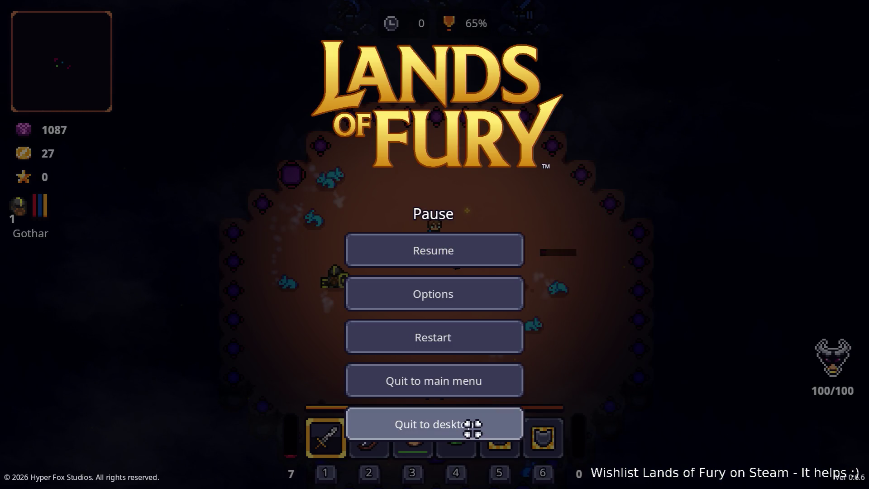
Step: Quit the game to desktop and filter the FileSystem by 'cave' to list CavernousDepthsMineralPOI.tscn
left_click(472, 429)
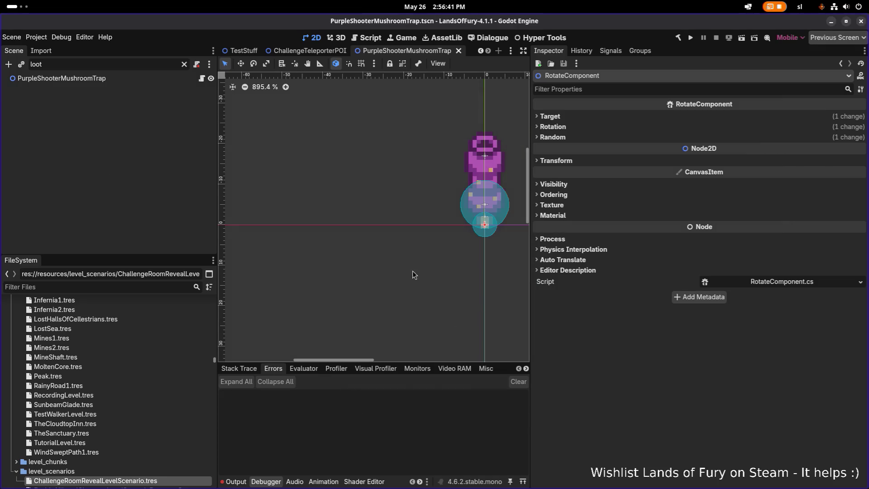
left_click(157, 282)
type("cave")
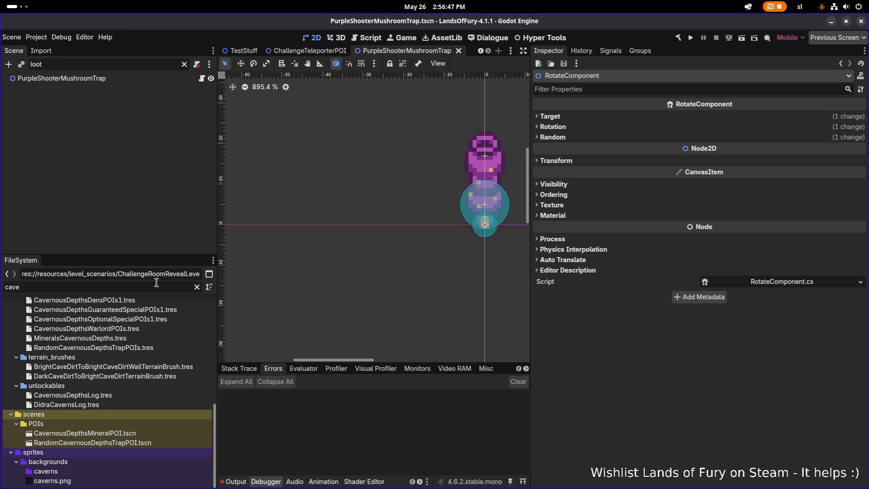